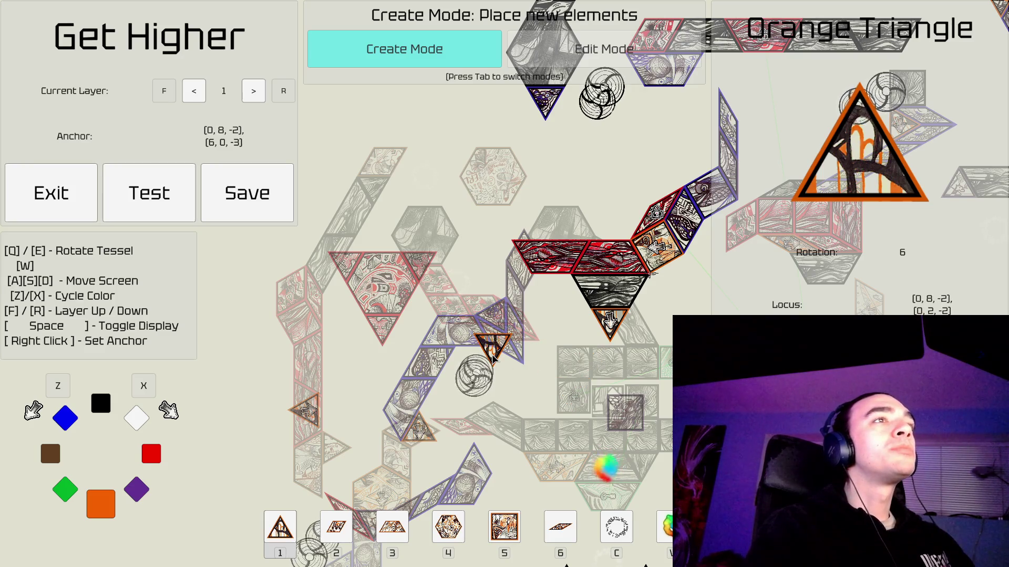
Move up to layer 2 and pick the purple wedge tile in Edit Mode.
key(d)
key(s)
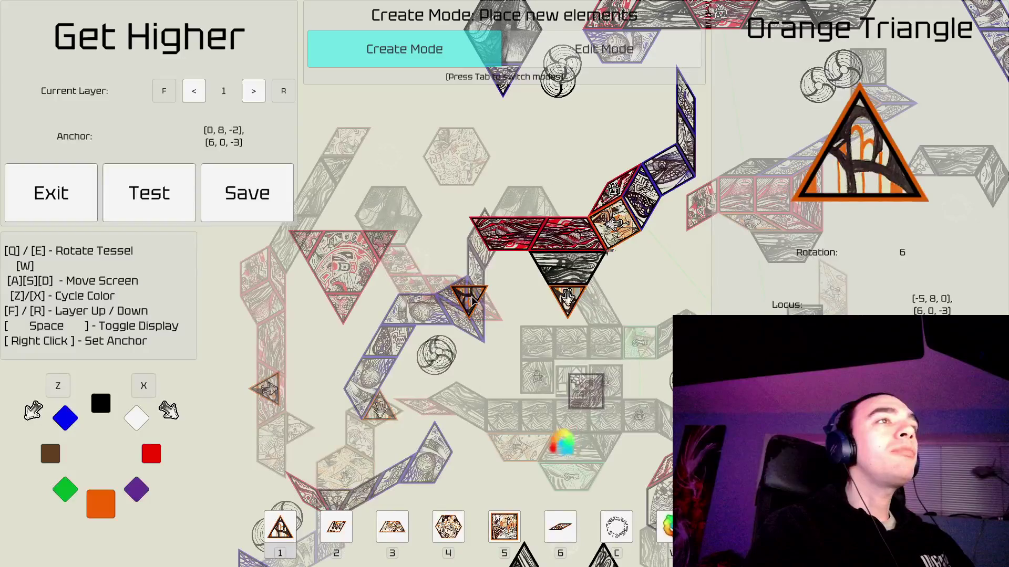
key(f)
key(Tab)
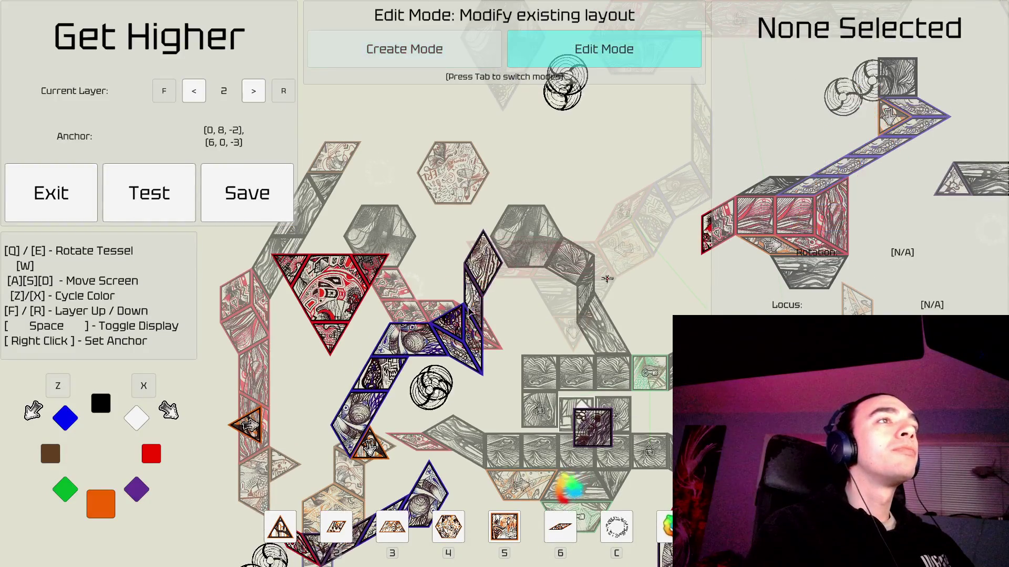
key(a)
click(618, 268)
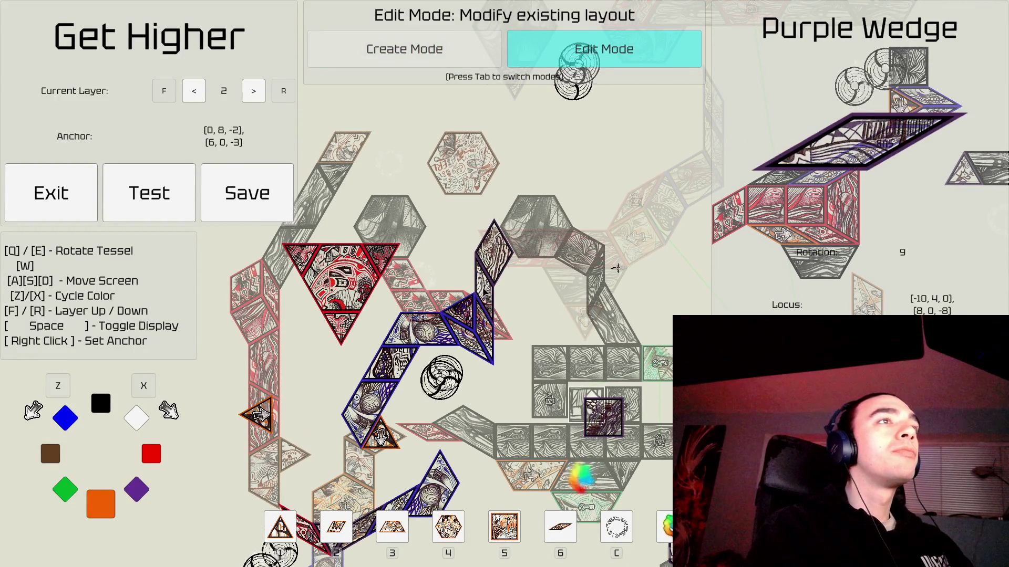
Cycle the new wedge to brown and set the placement anchor at [-10, 4, 0].
key(Tab)
key(z)
key(z)
key(x)
key(x)
key(x)
key(x)
key(x)
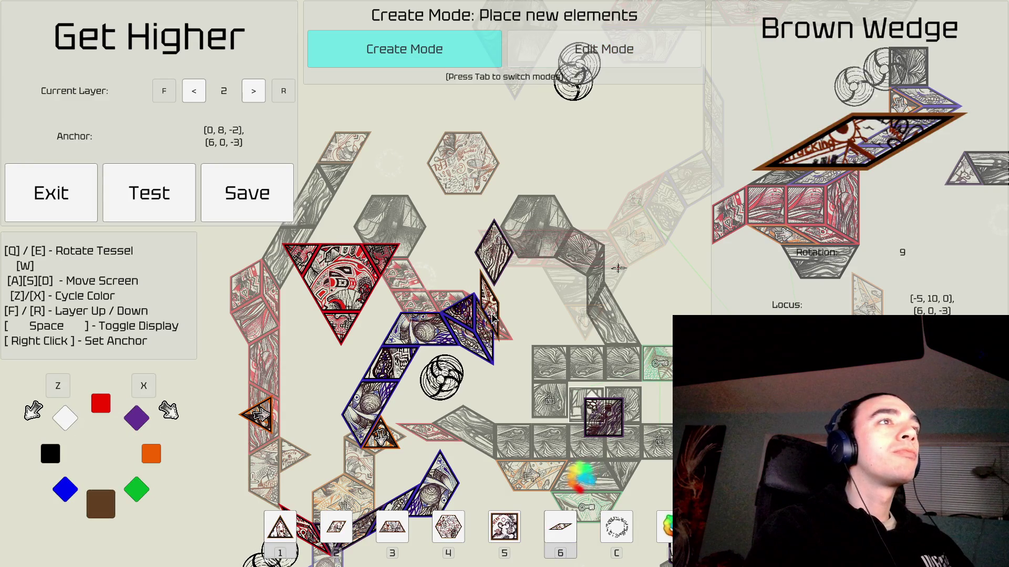
right_click(479, 283)
right_click(475, 289)
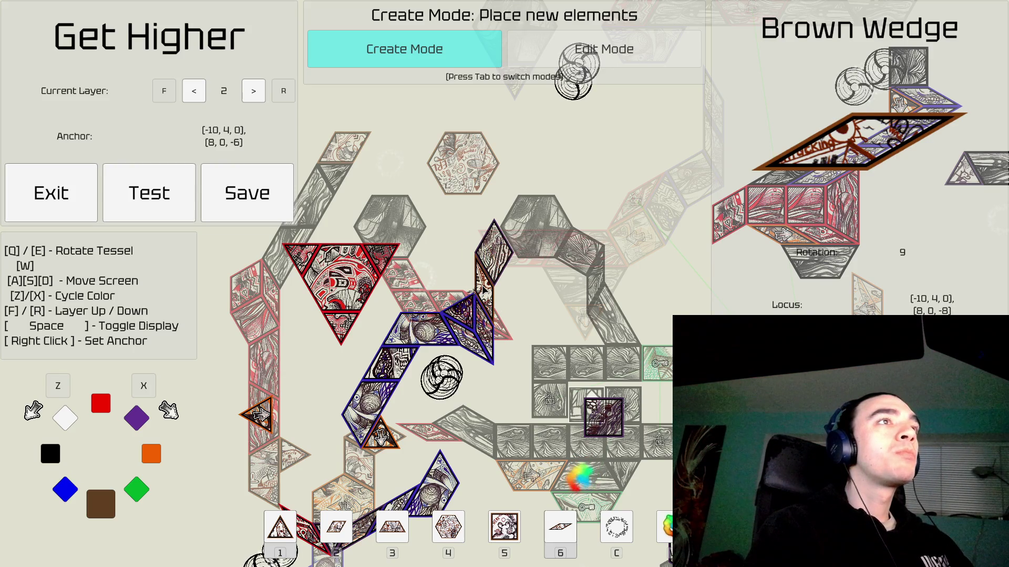
key(d)
key(s)
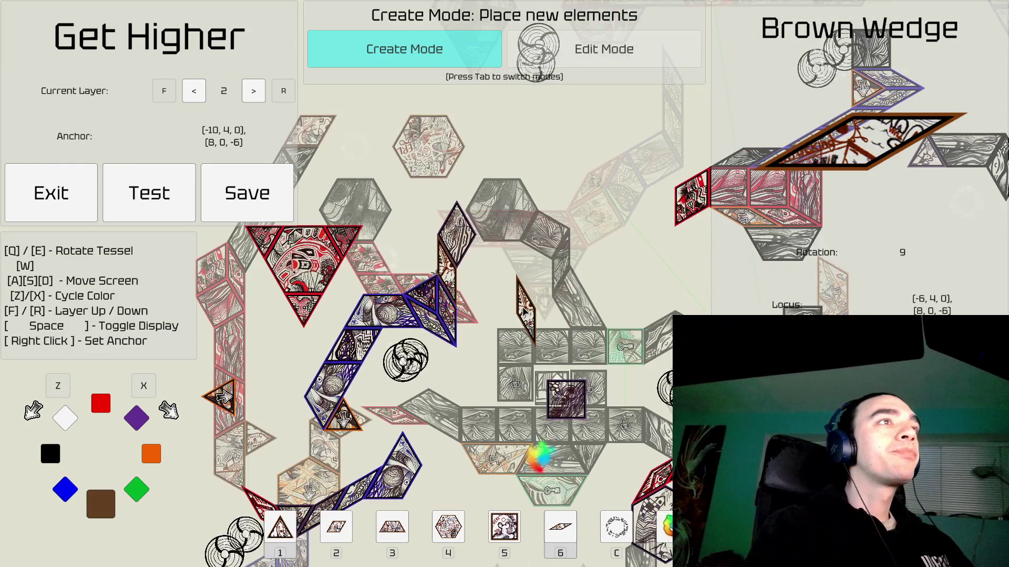
key(Tab)
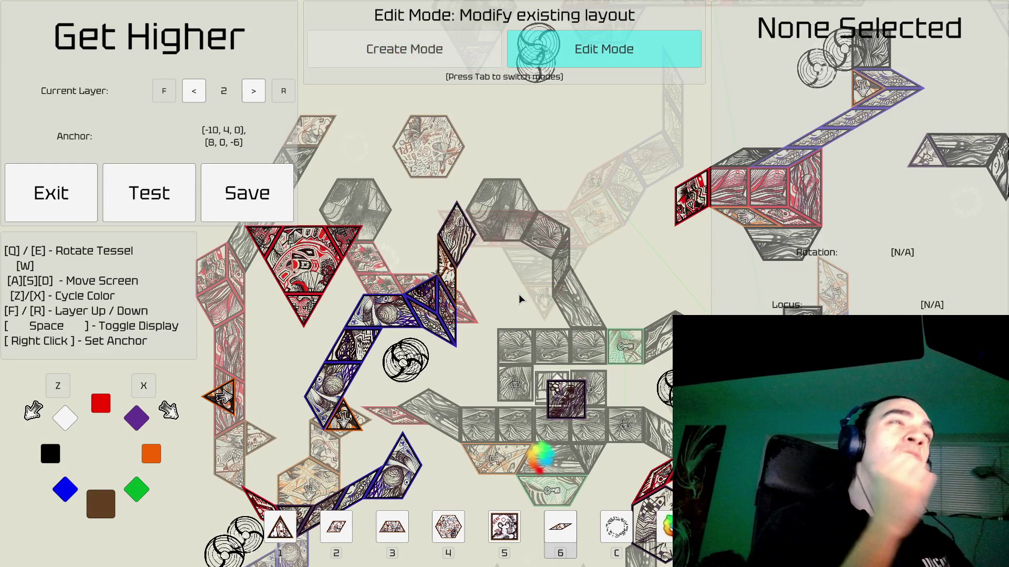
Pan and zoom out over the layer 2 tile paths, then resume Create Mode with the Brown Wedge at rotation 9.
key(w)
key(d)
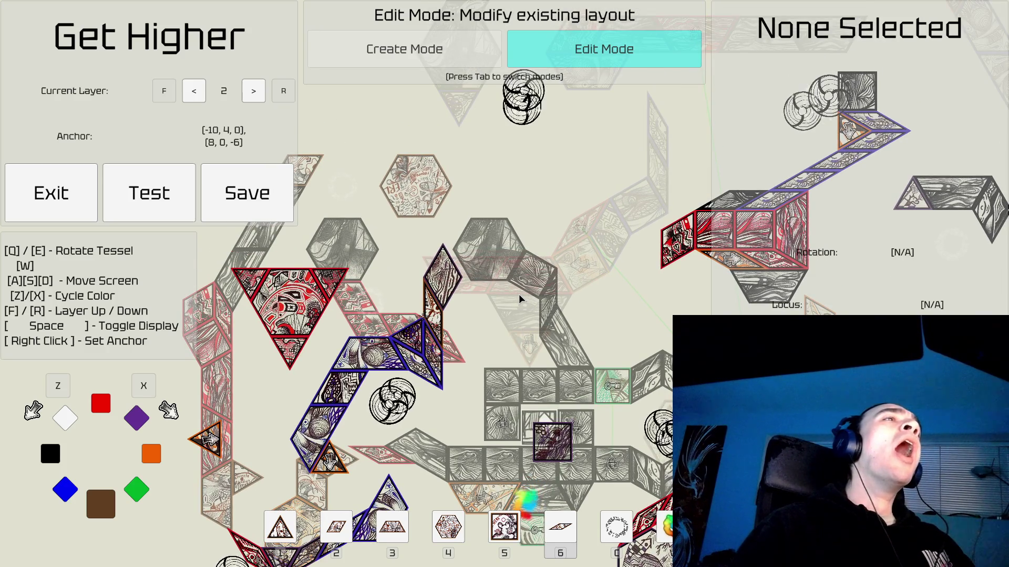
key(w)
key(a)
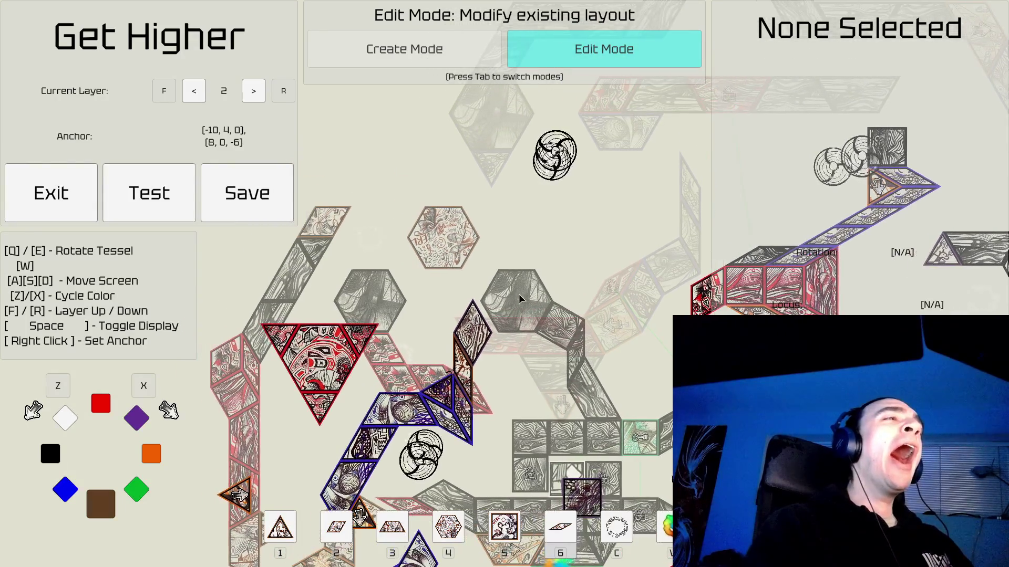
key(s)
key(s)
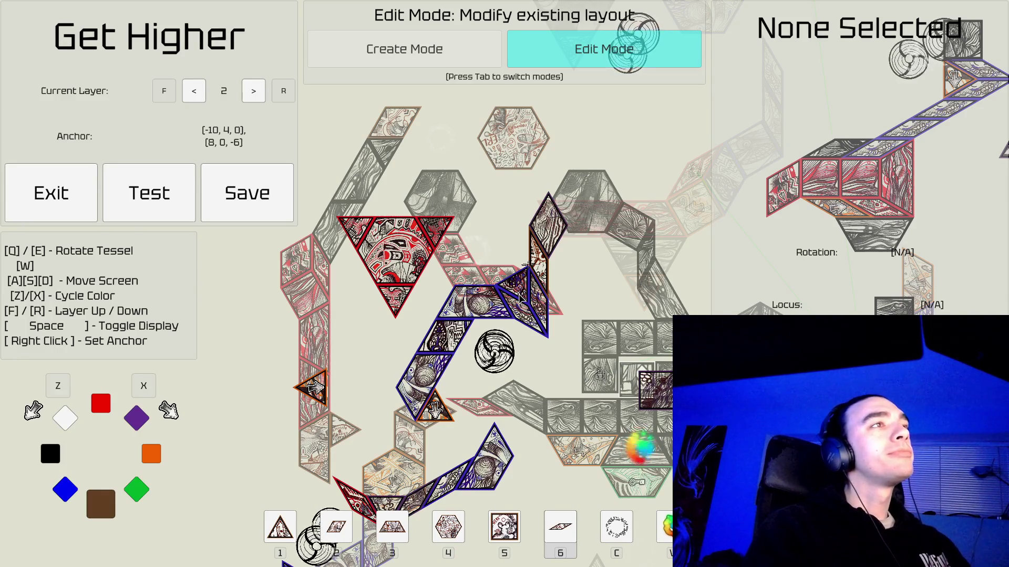
key(w)
key(d)
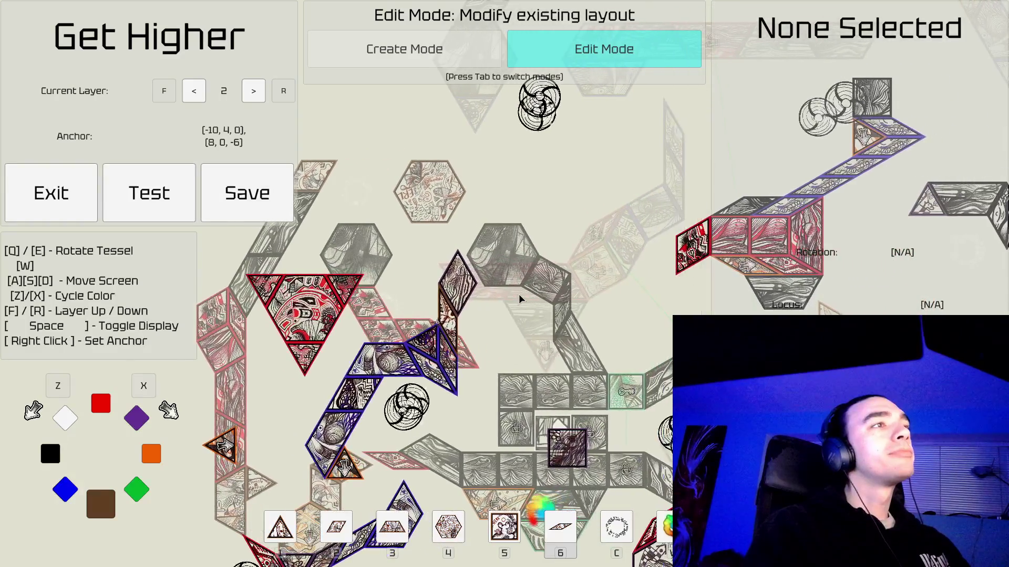
scroll(519, 298, down, 3)
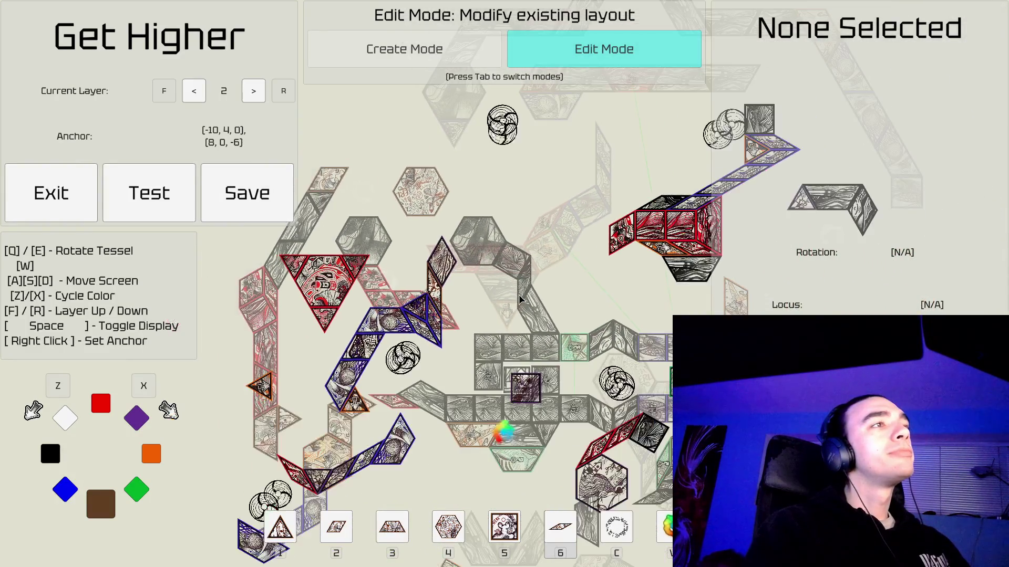
key(a)
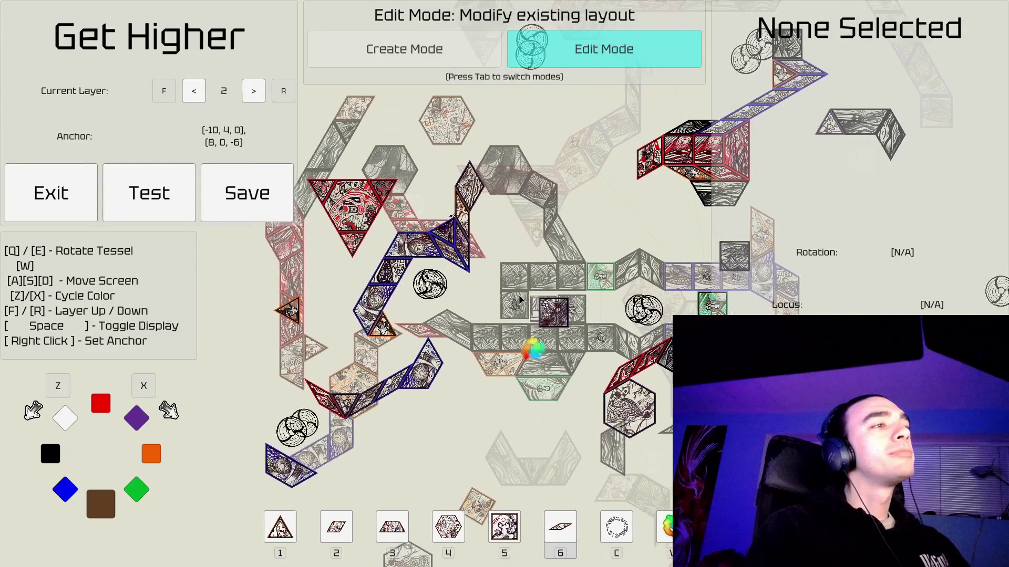
key(a)
key(s)
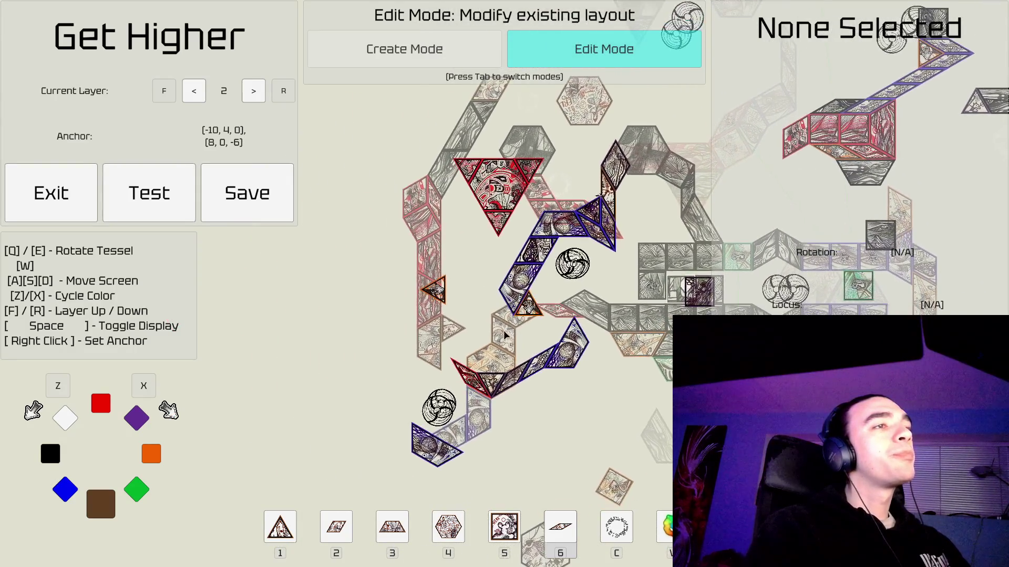
key(Tab)
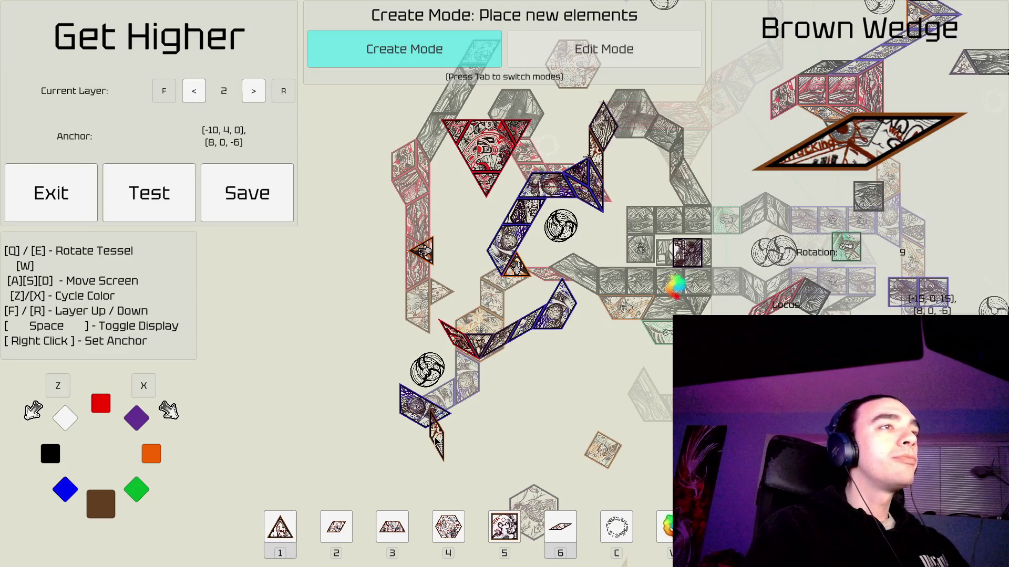
Anchor new tiles at [-19, 0, 4] on the blue path's lower-left end and ready the trapezoid piece.
scroll(436, 446, up, 3)
key(a)
key(s)
right_click(462, 395)
key(Tab)
key(Tab)
key(3)
key(z)
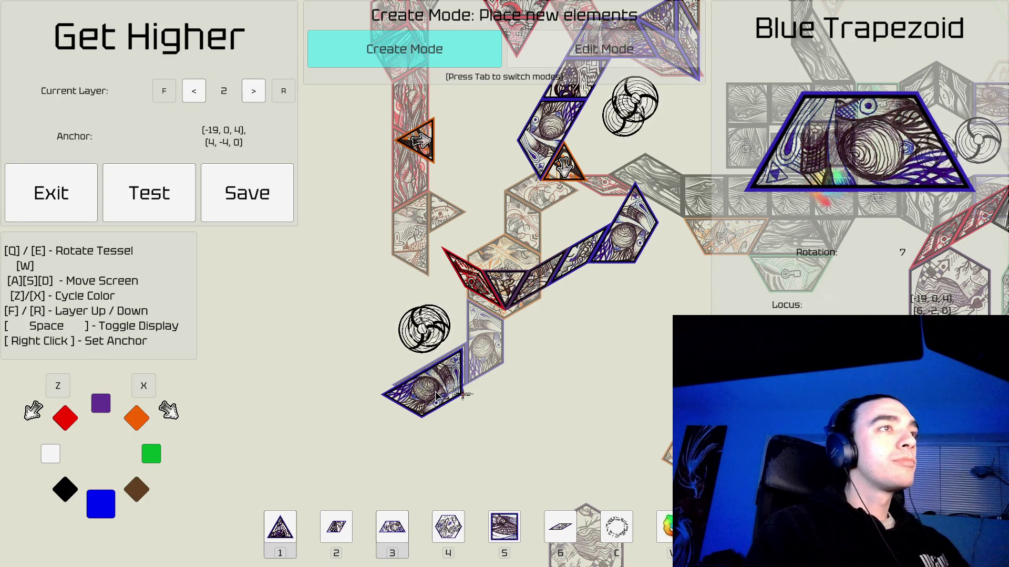
Switch the piece to black and change to the wedge, placing a black wedge at rotation 11.
key(z)
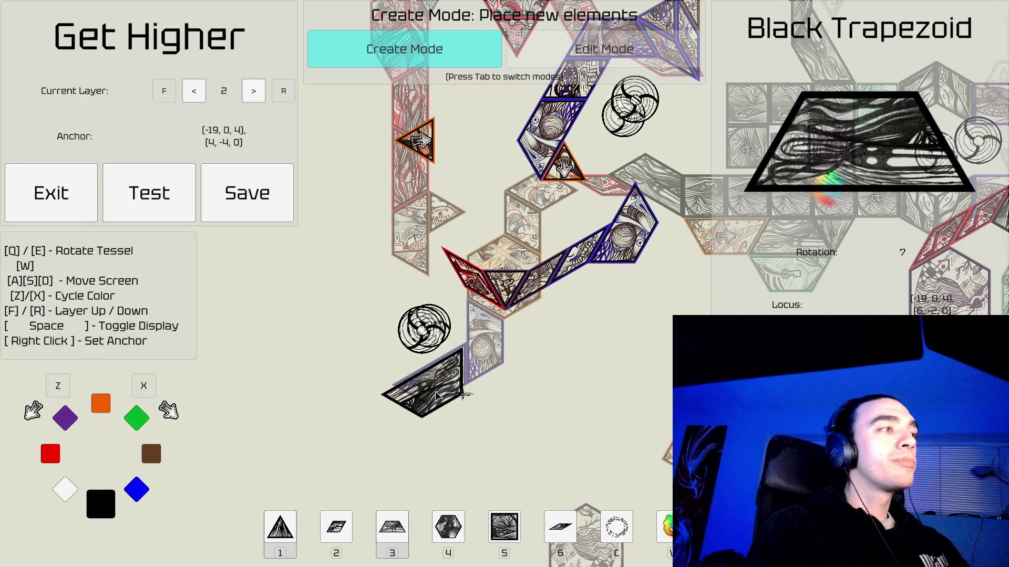
key(a)
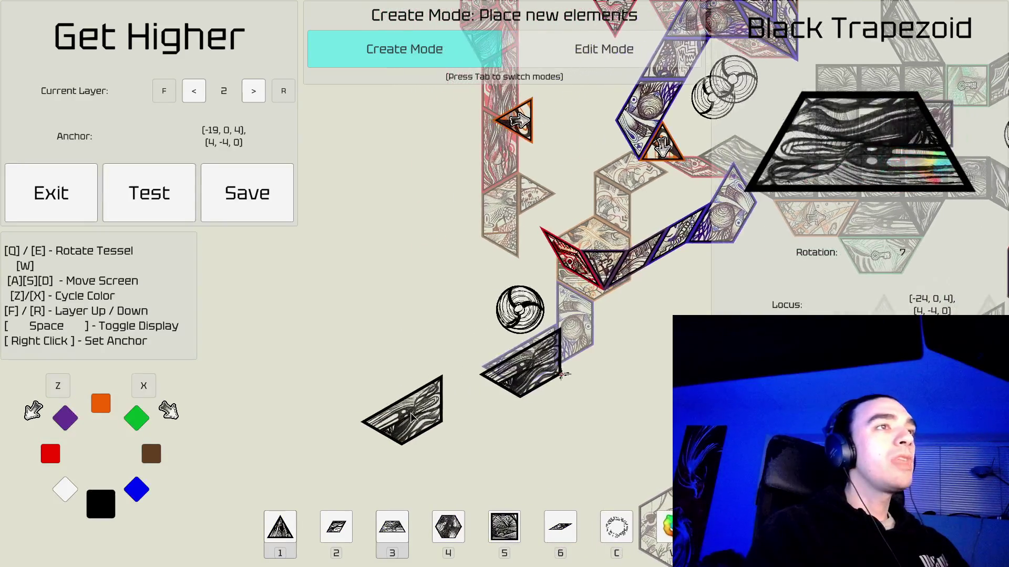
key(6)
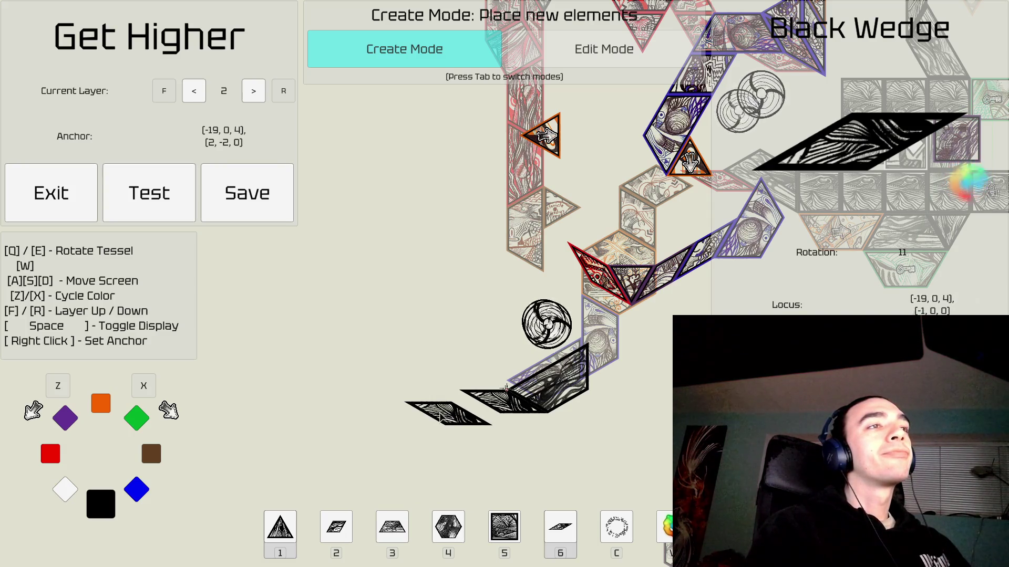
Lay black diamond tiles along the layer 2 path below the swirl emblem.
key(2)
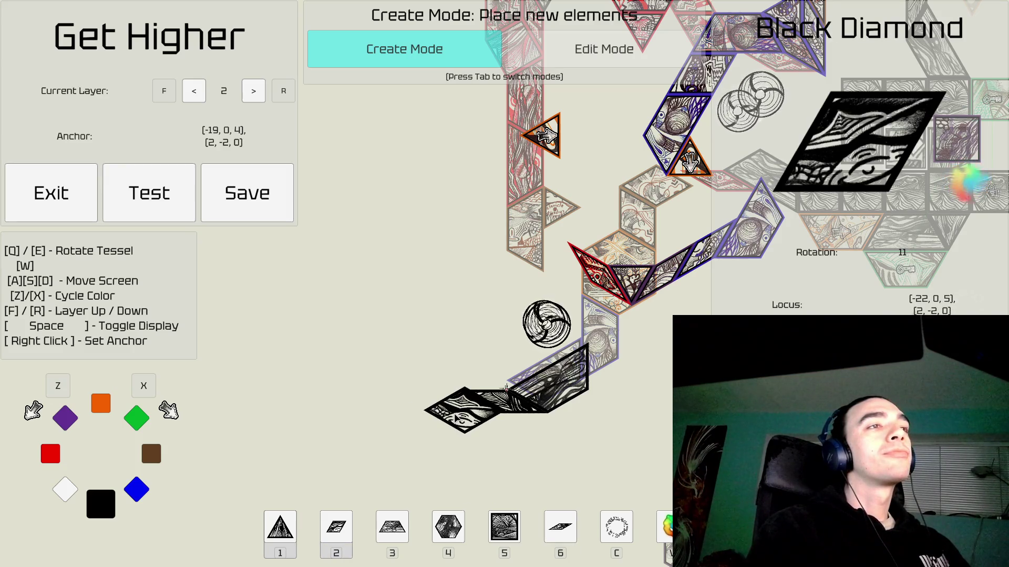
key(s)
key(s)
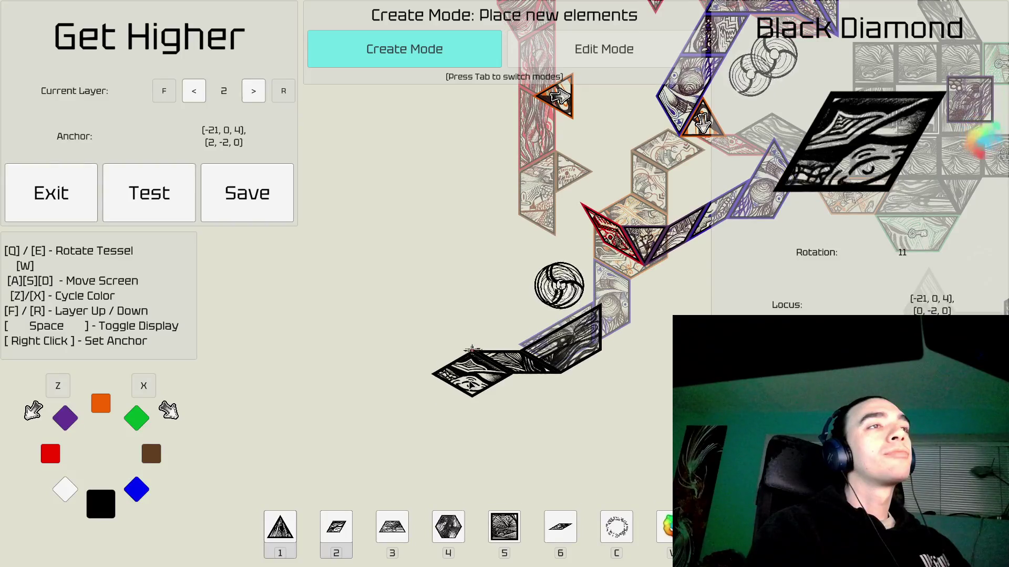
key(a)
key(d)
key(d)
key(d)
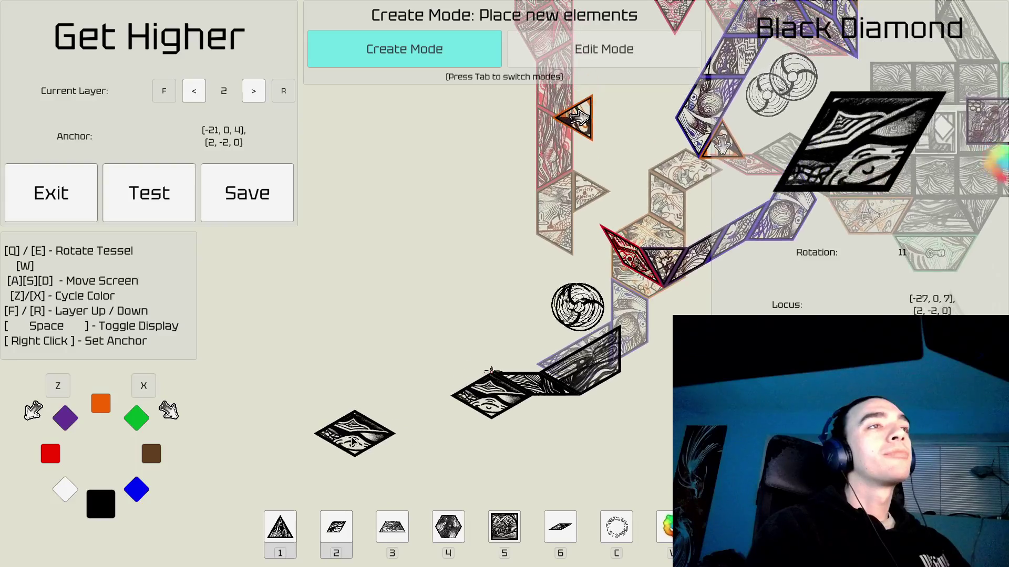
key(a)
key(a)
key(a)
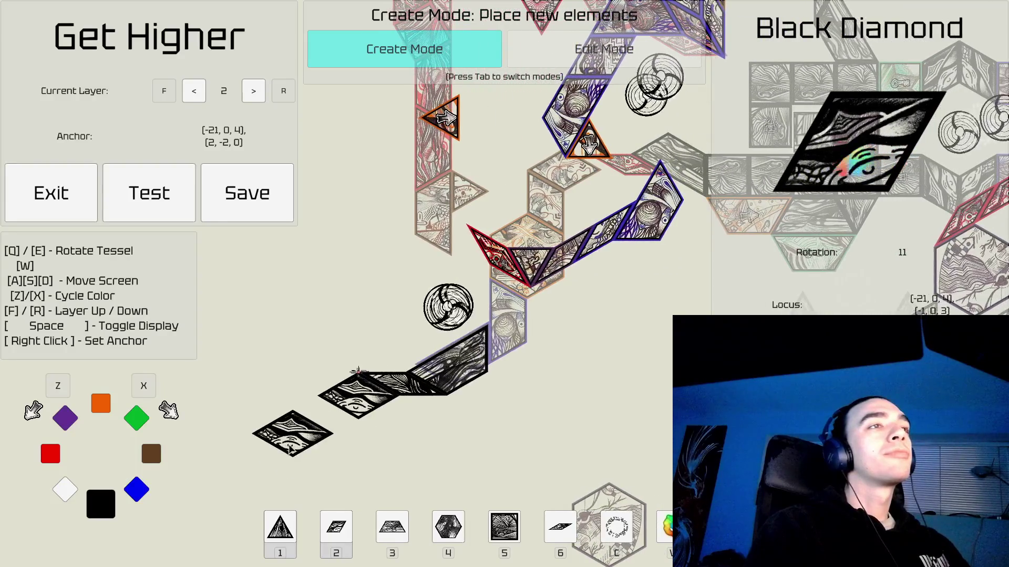
key(d)
key(d)
key(d)
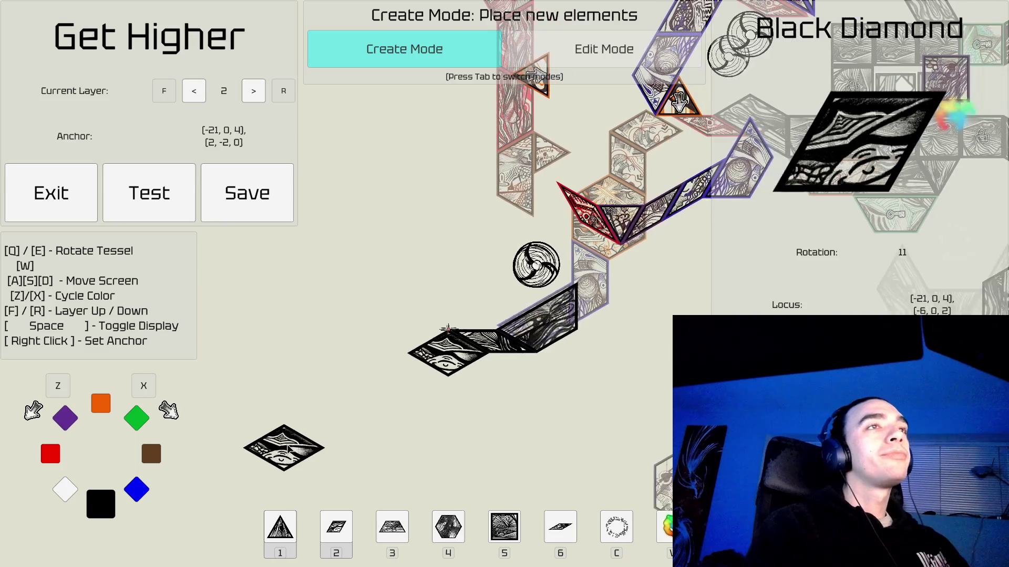
key(a)
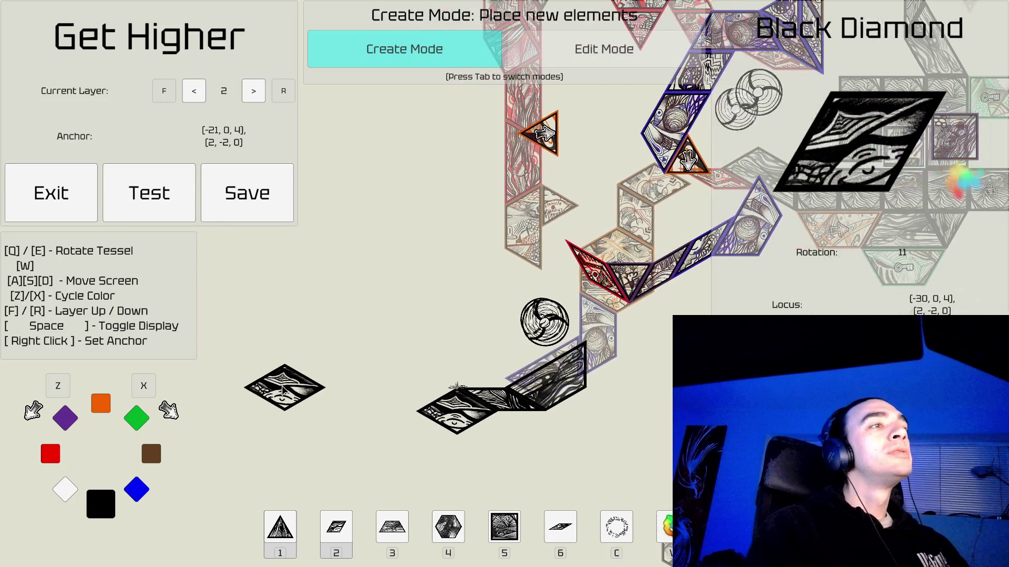
key(d)
key(d)
key(d)
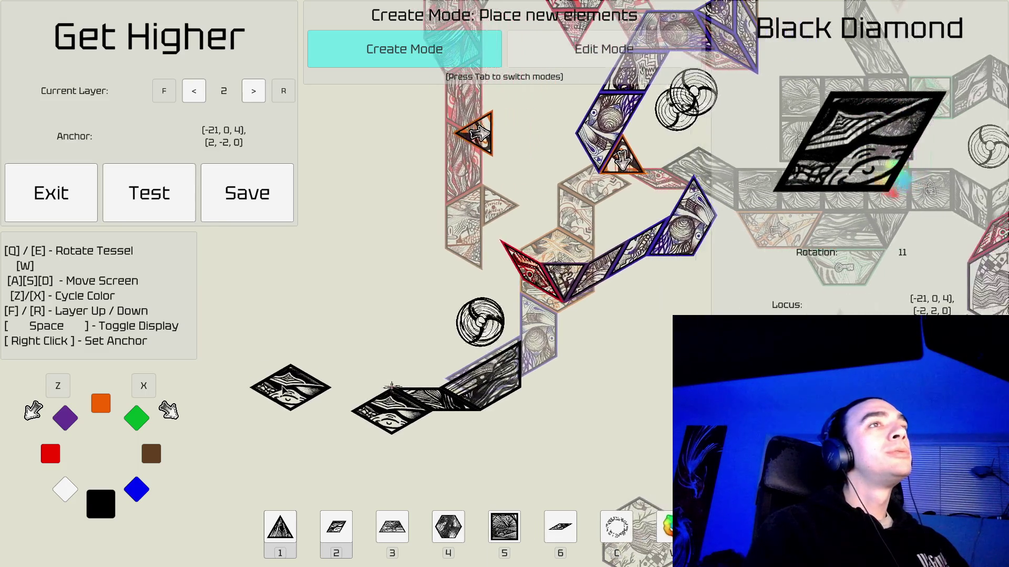
key(s)
key(s)
key(s)
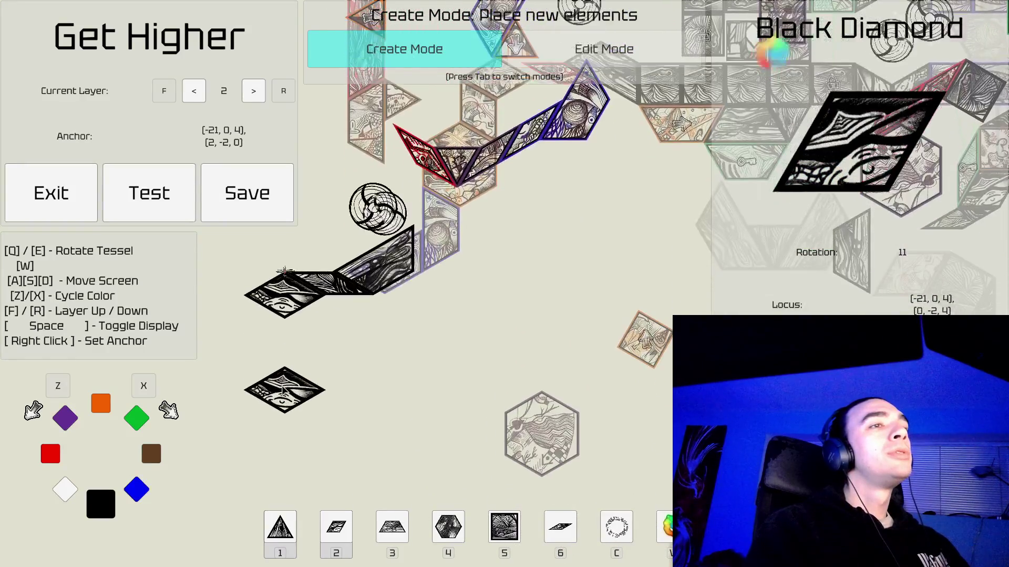
key(a)
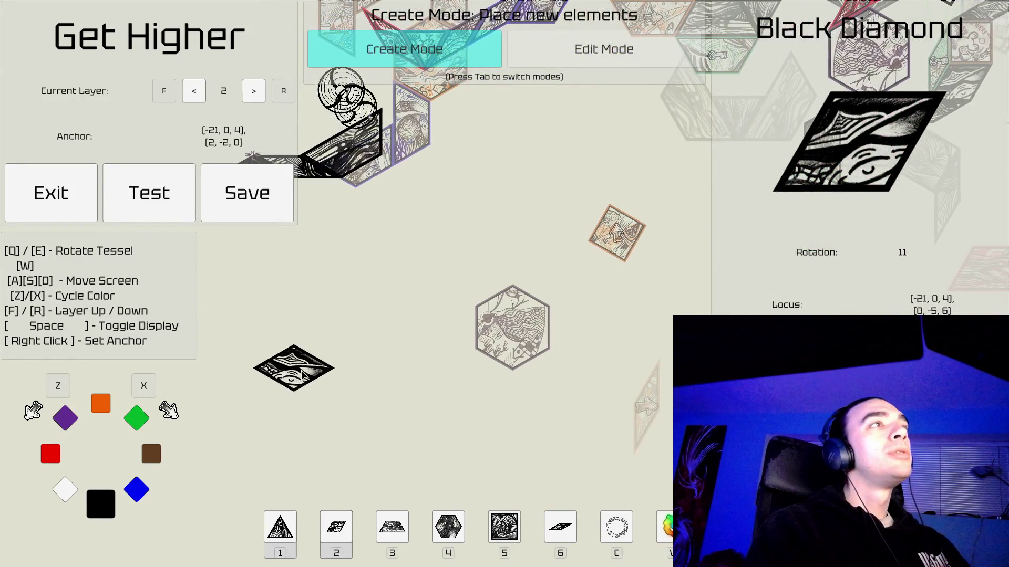
key(w)
key(w)
key(w)
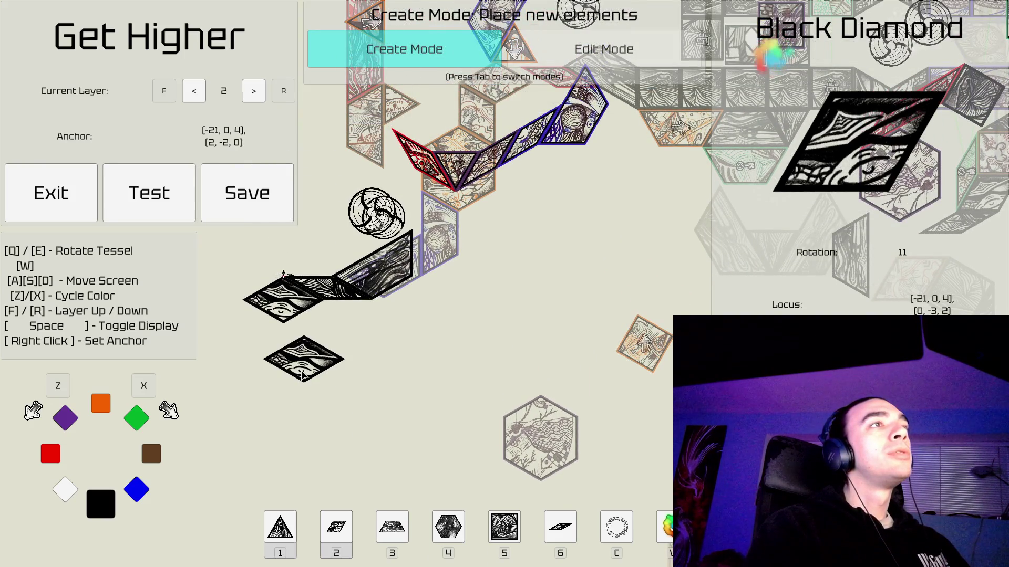
key(a)
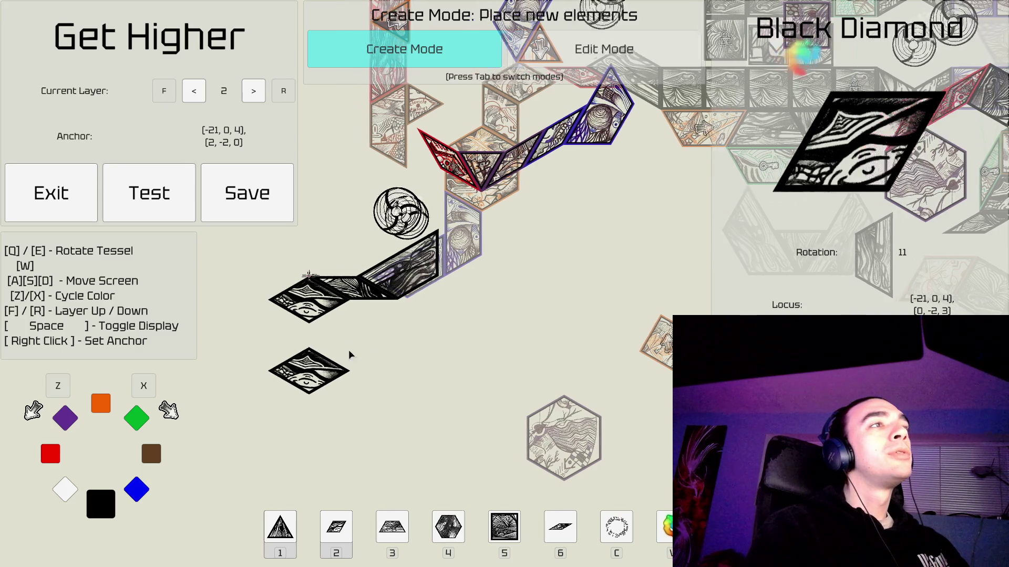
key(w)
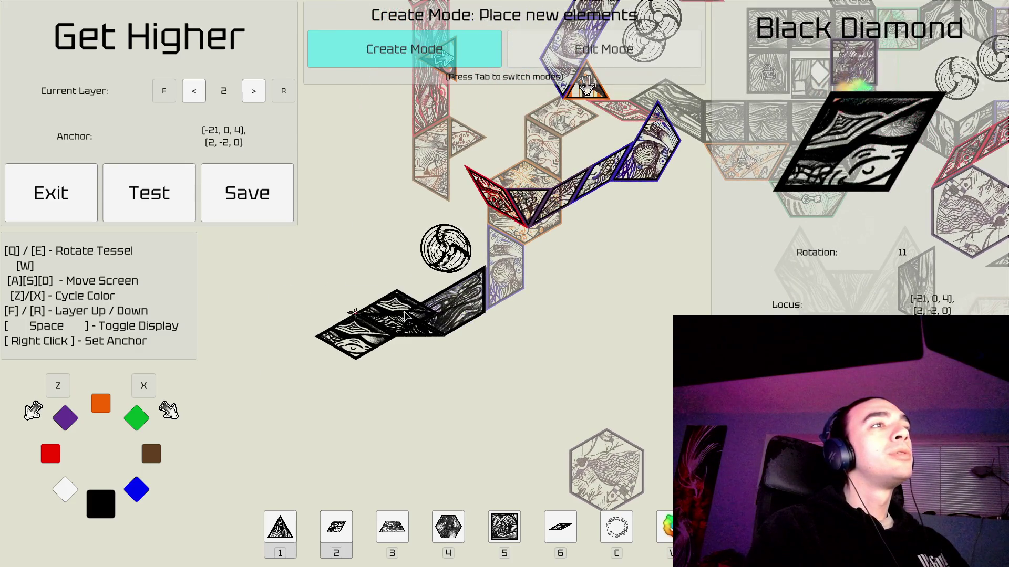
Pick up the placed black trapezoid as the new piece, ready at rotation 7.
key(Tab)
click(448, 312)
key(Tab)
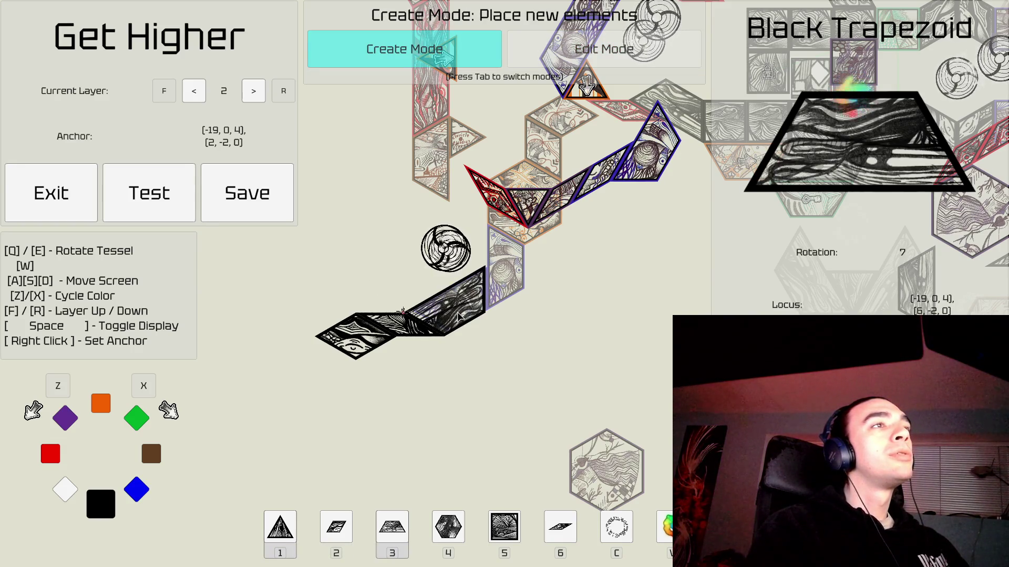
Rotate the black trapezoid to fit the path and pick up the placed black wedge.
key(q)
key(q)
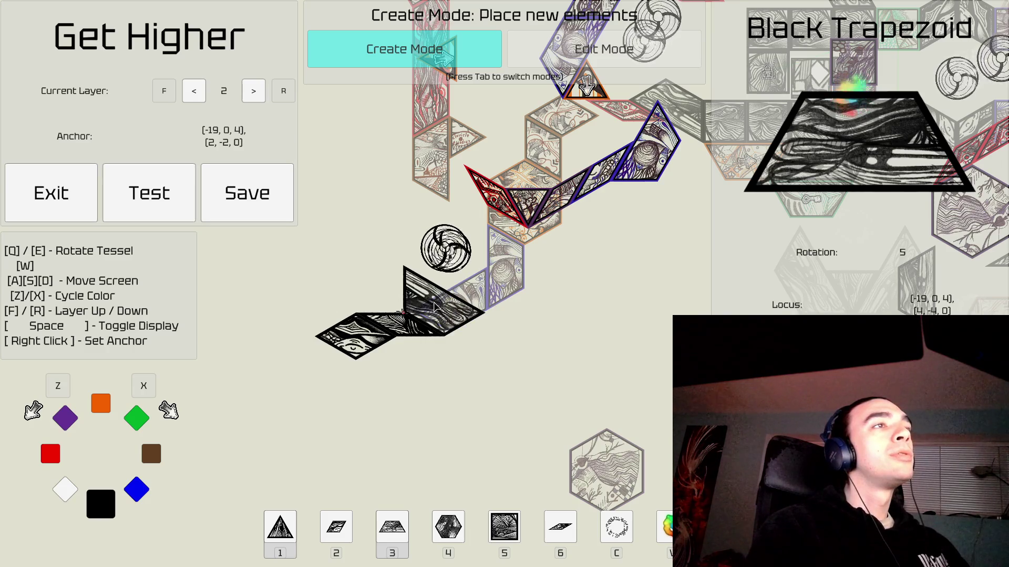
key(d)
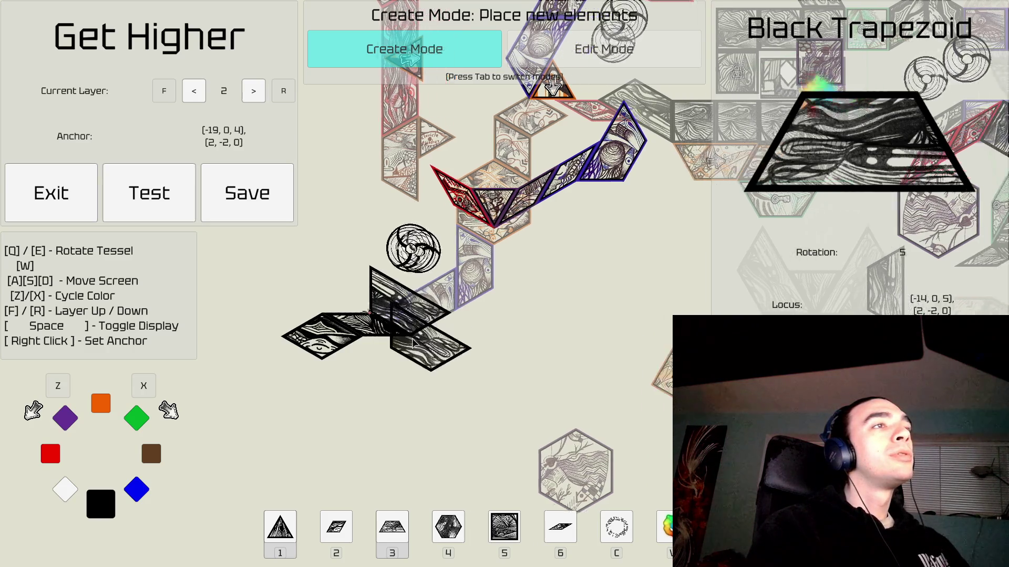
key(Tab)
key(d)
click(322, 314)
key(Tab)
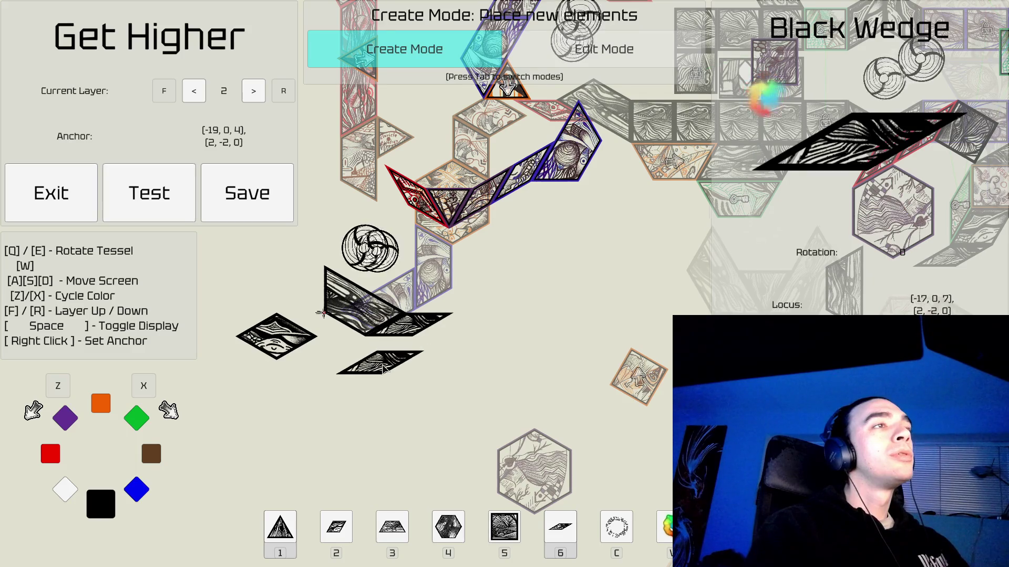
Pick the black diamond and place it alone below the path at rotation 11.
key(a)
key(Tab)
click(297, 320)
key(Tab)
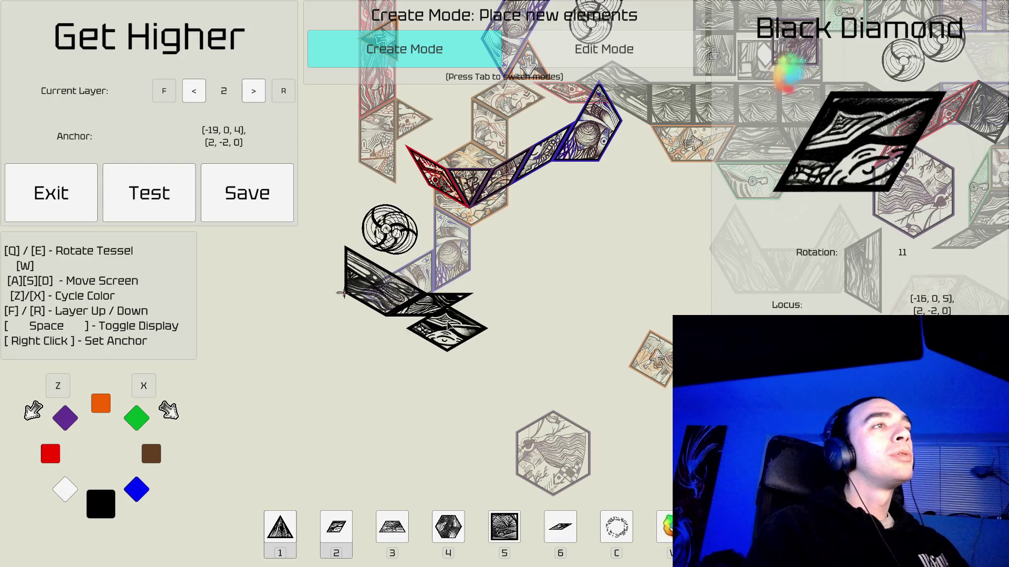
key(d)
click(418, 349)
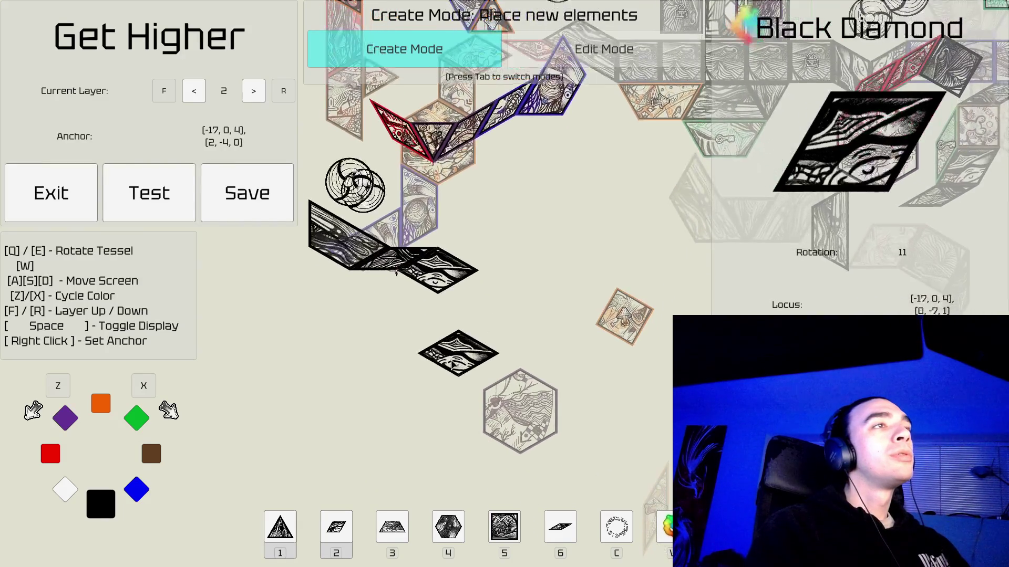
key(d)
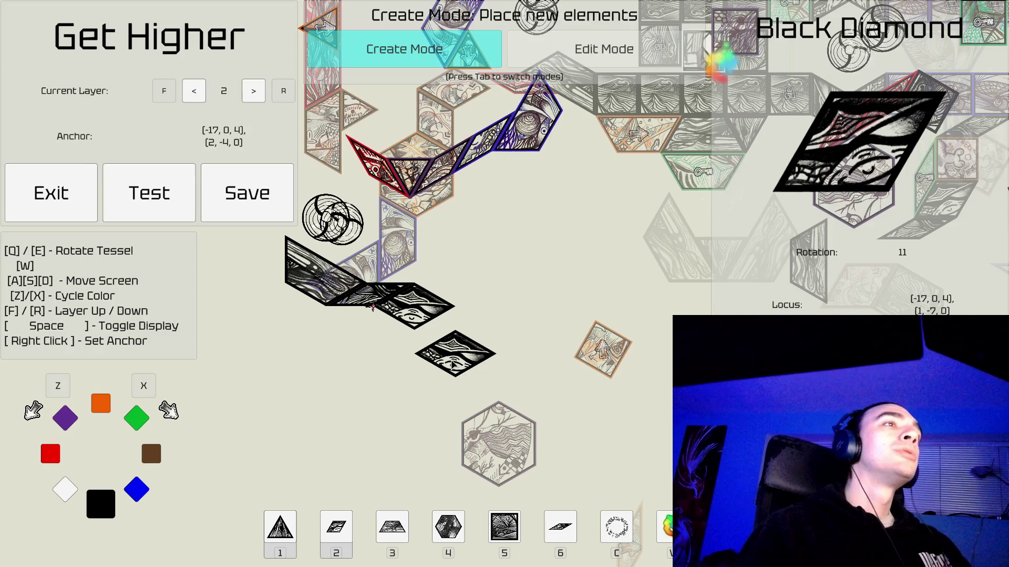
key(s)
key(s)
key(s)
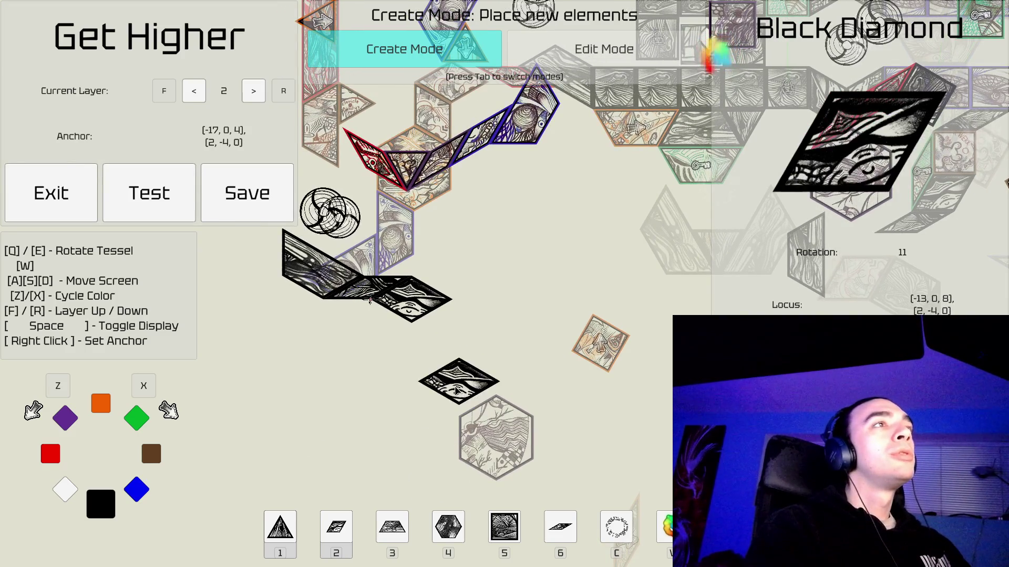
key(d)
key(s)
key(s)
key(s)
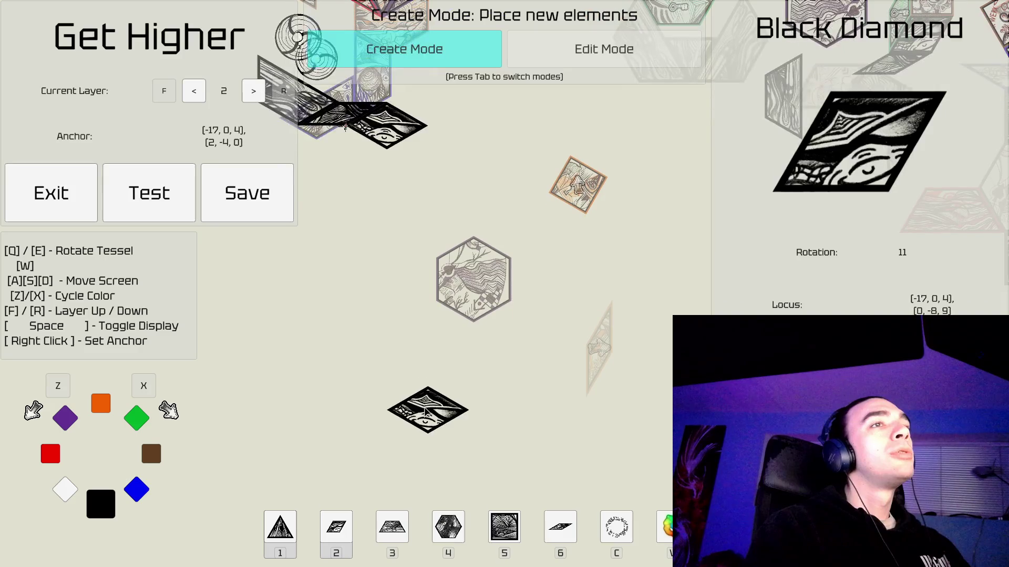
key(w)
key(w)
key(w)
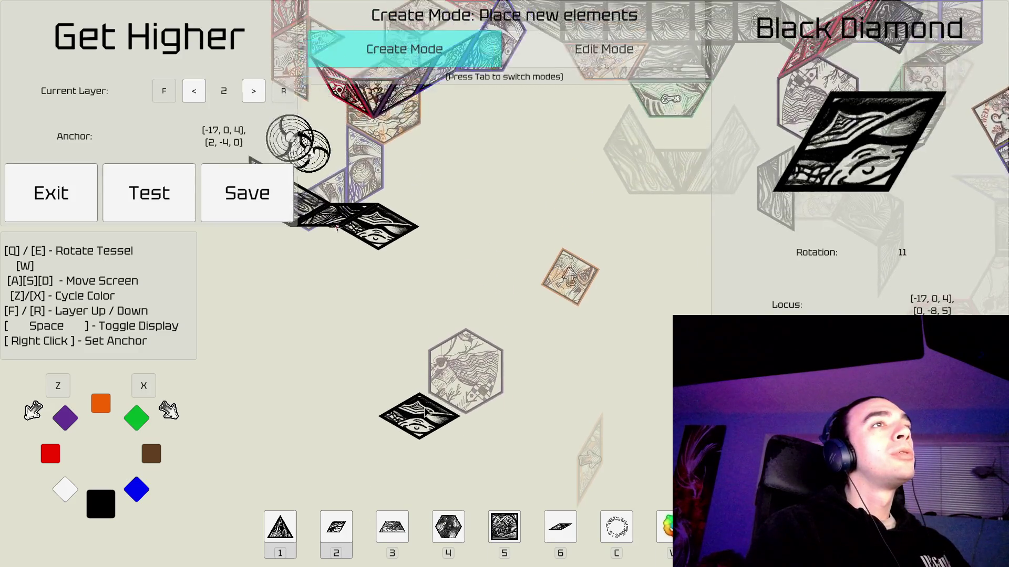
key(d)
key(d)
key(d)
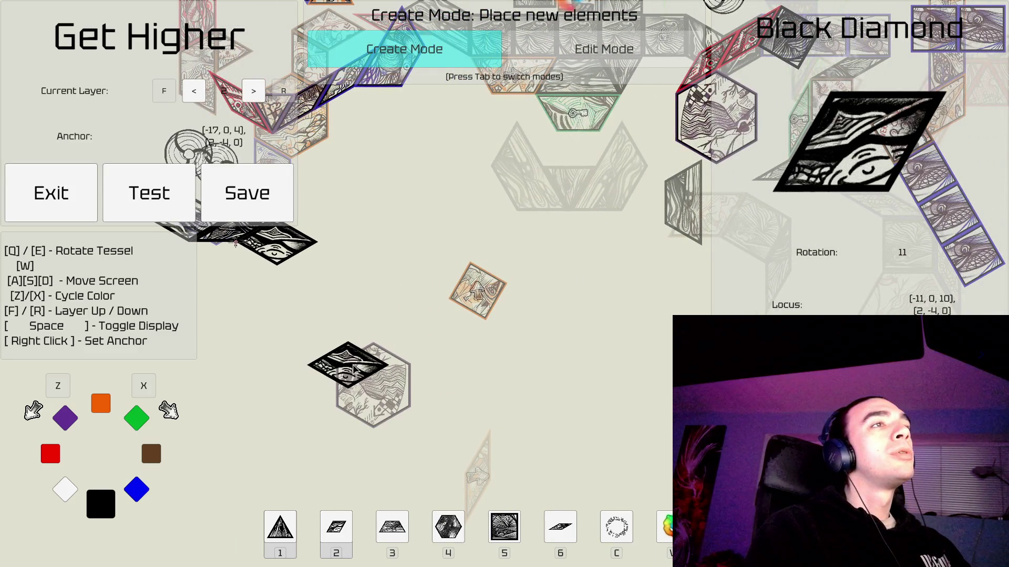
key(a)
key(a)
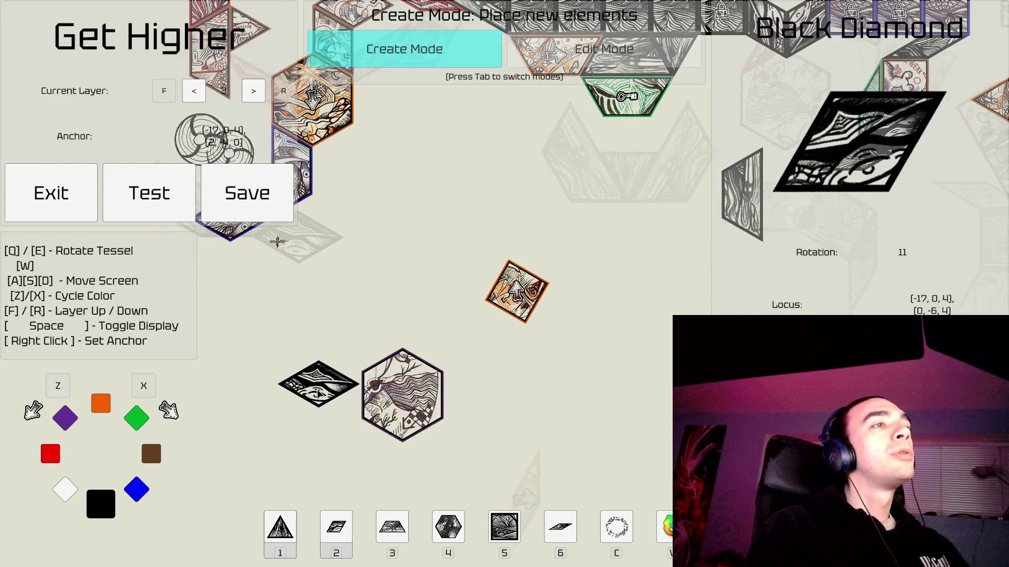
key(a)
key(a)
key(a)
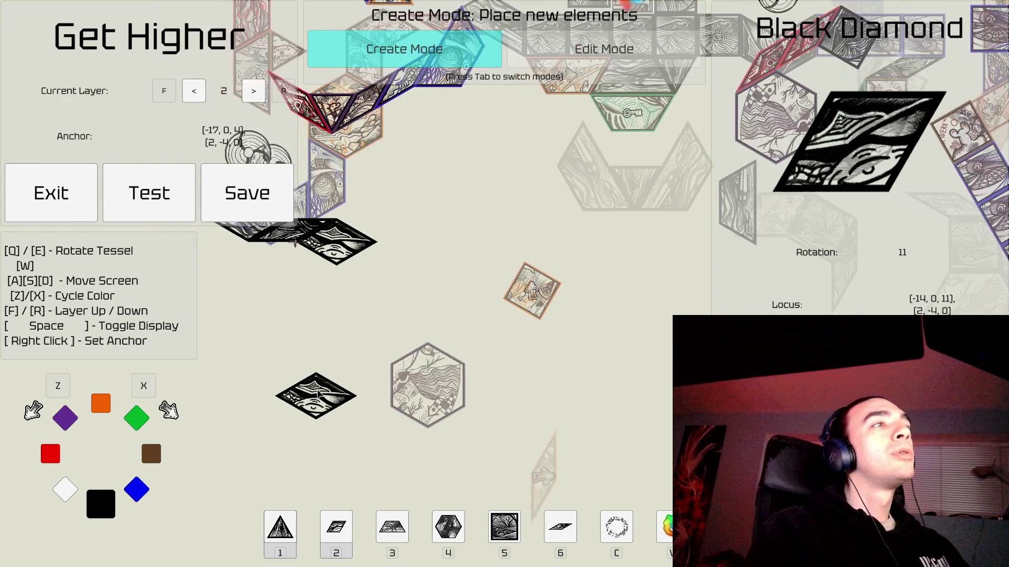
key(d)
key(d)
key(d)
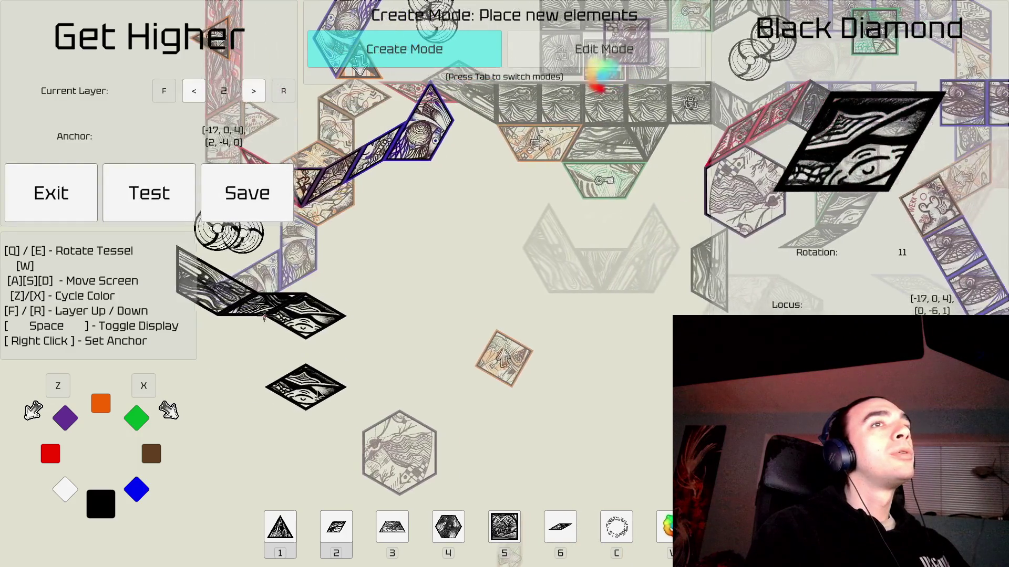
key(d)
key(d)
key(d)
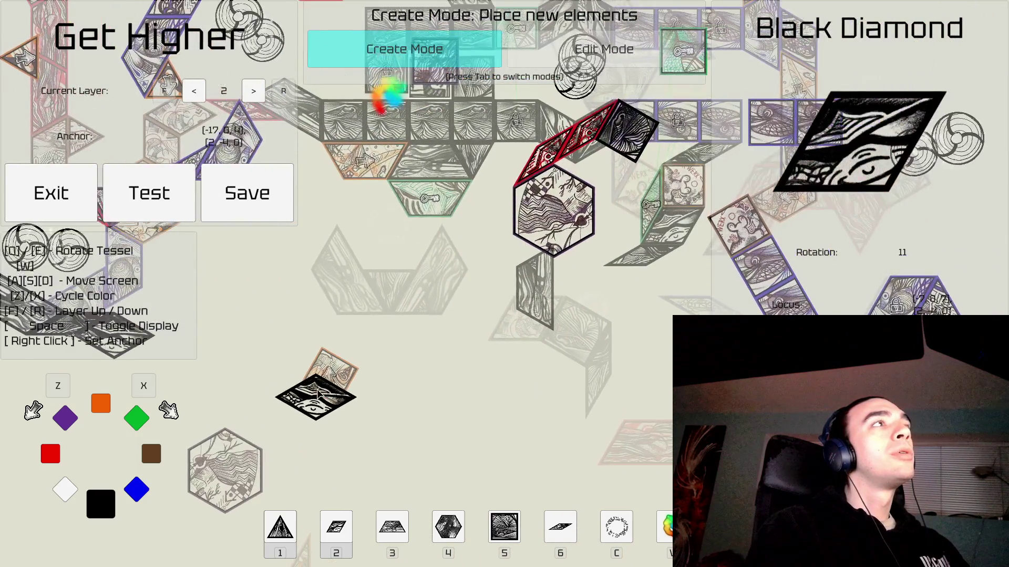
key(s)
key(s)
key(s)
key(d)
key(d)
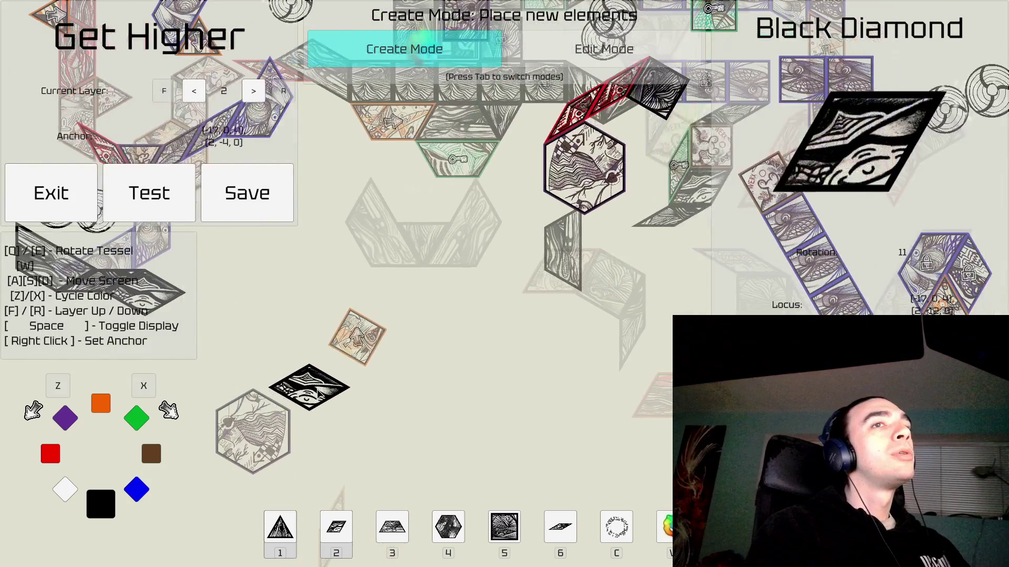
key(w)
key(w)
key(w)
key(a)
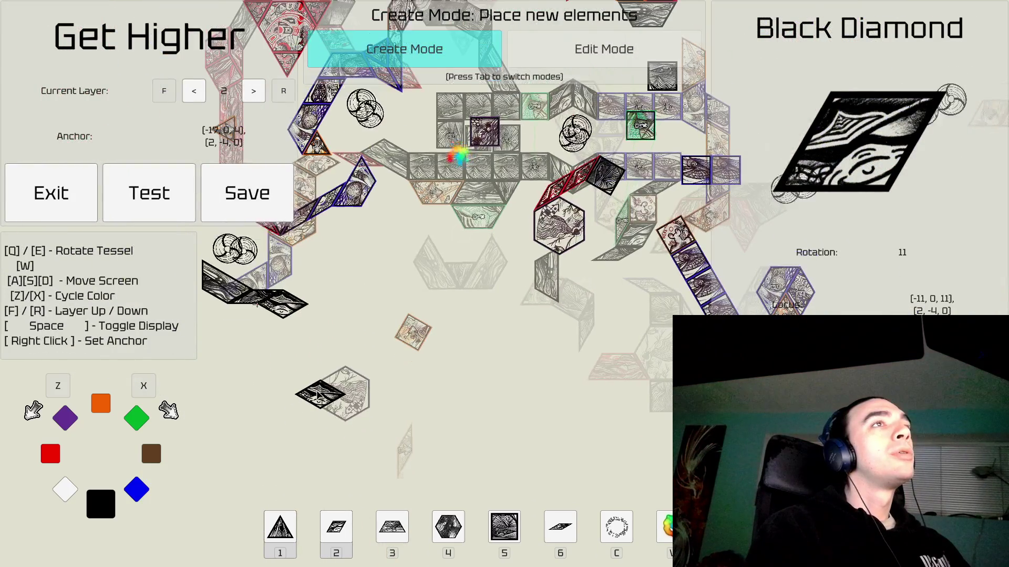
key(a)
key(w)
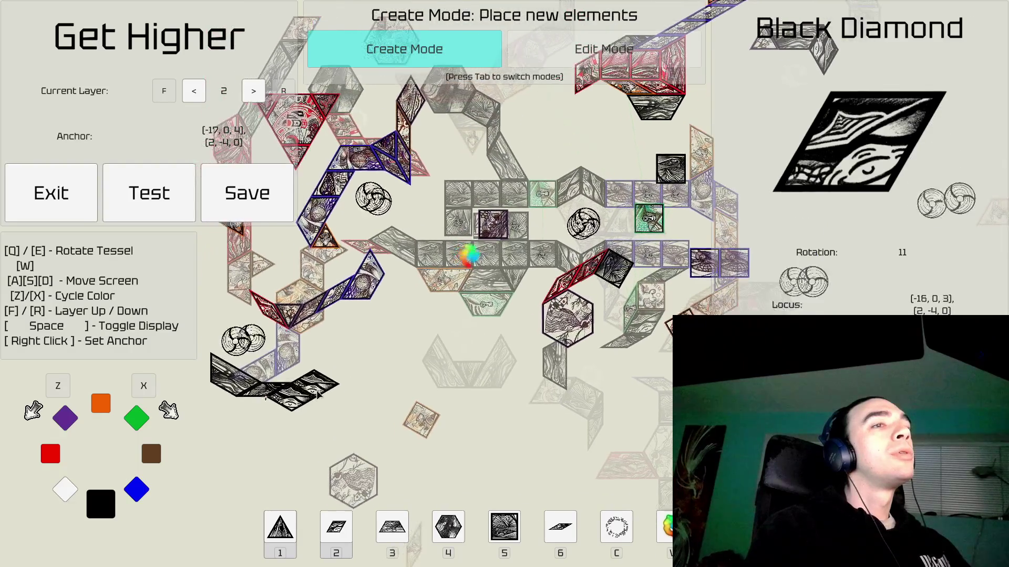
key(w)
key(w)
key(d)
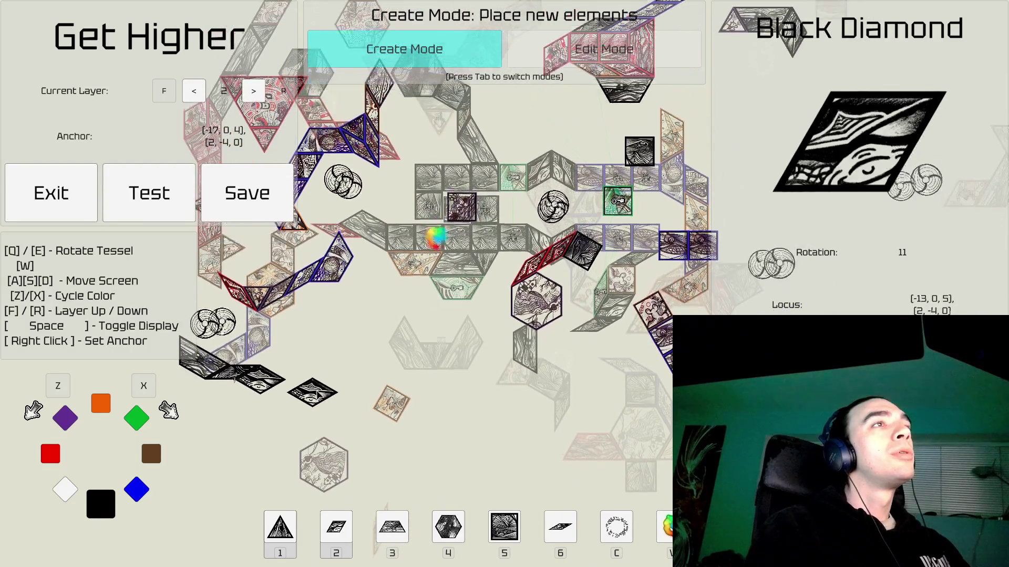
key(w)
key(w)
key(w)
key(a)
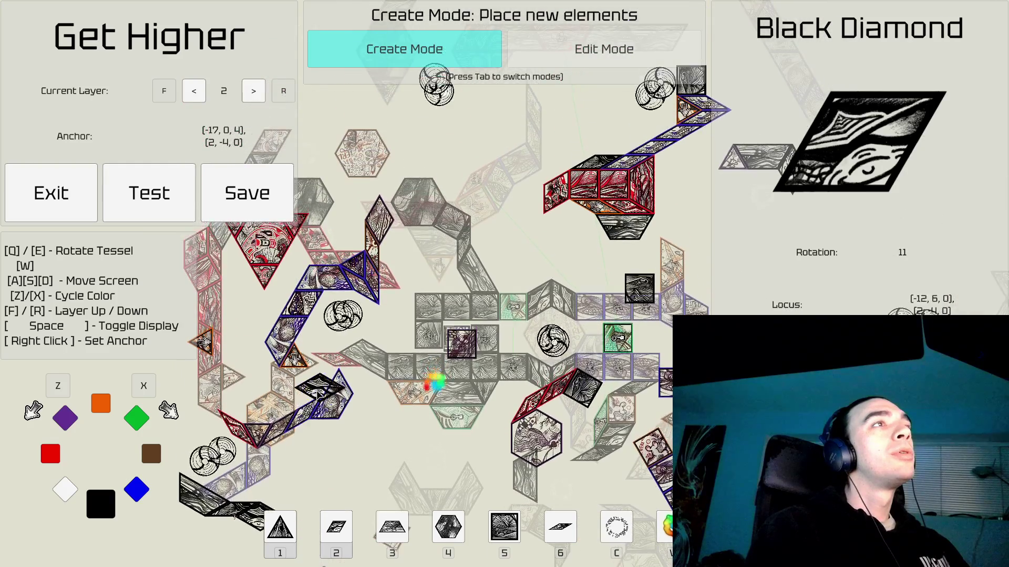
key(s)
key(a)
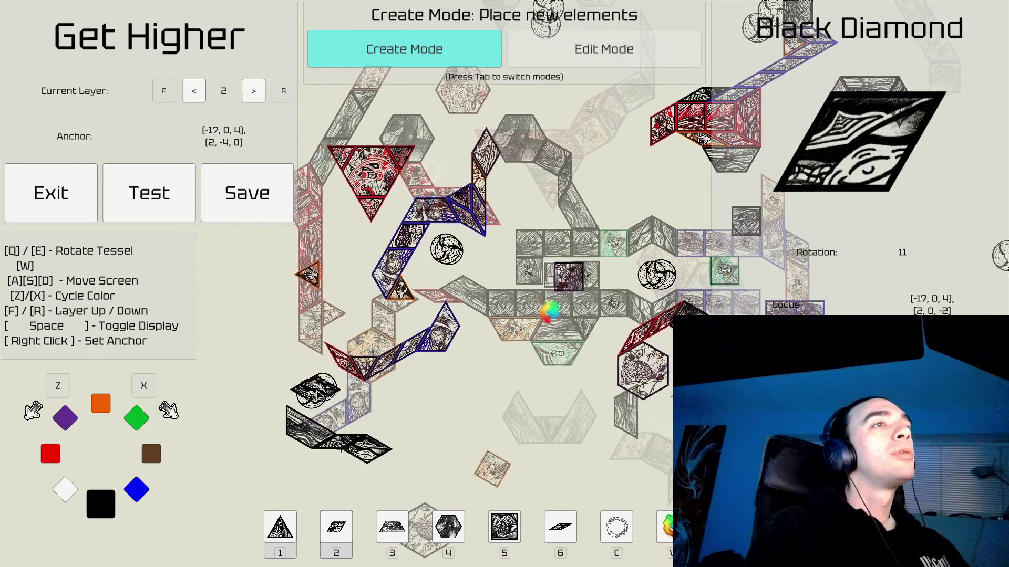
key(s)
key(a)
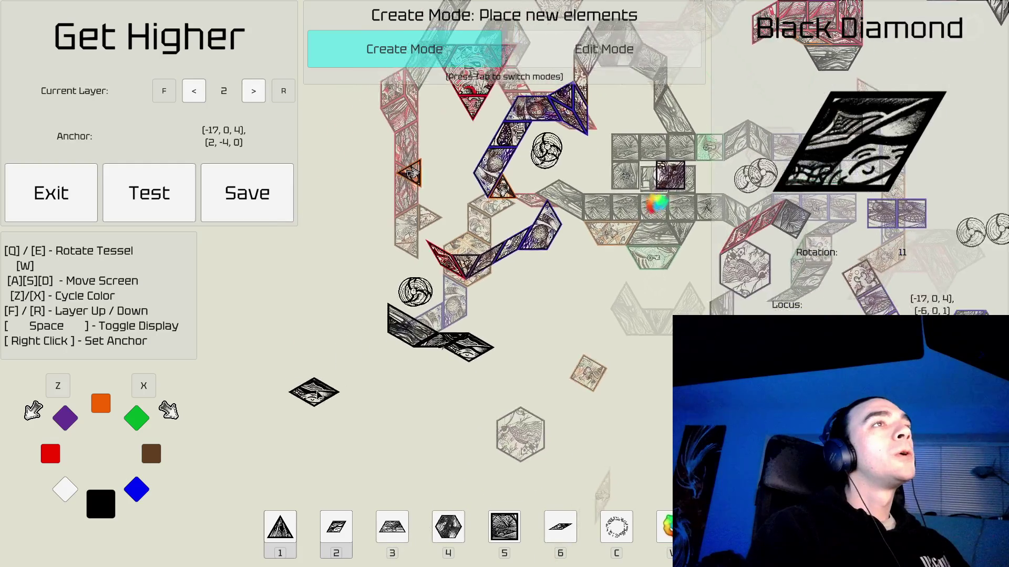
key(s)
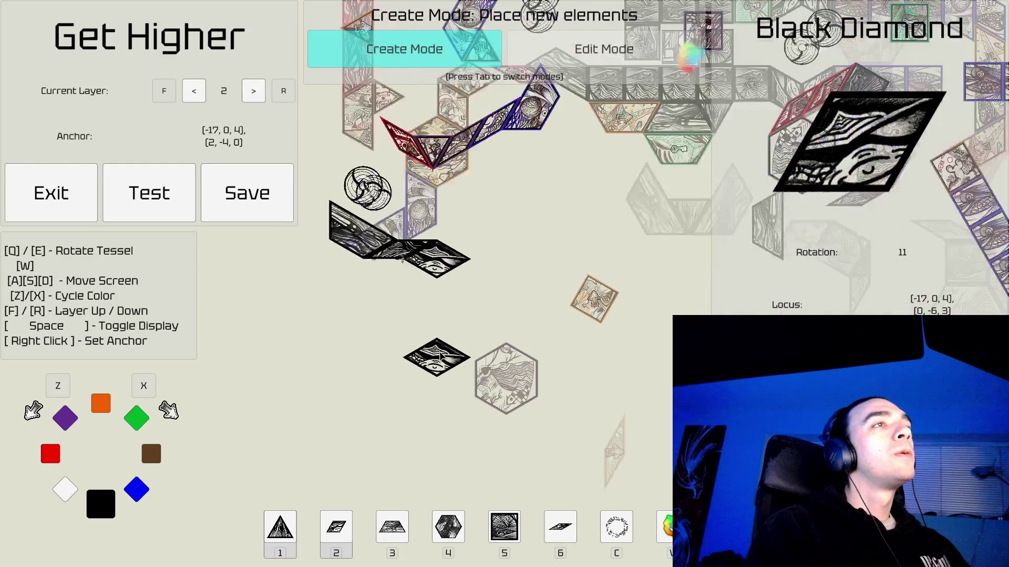
key(s)
key(d)
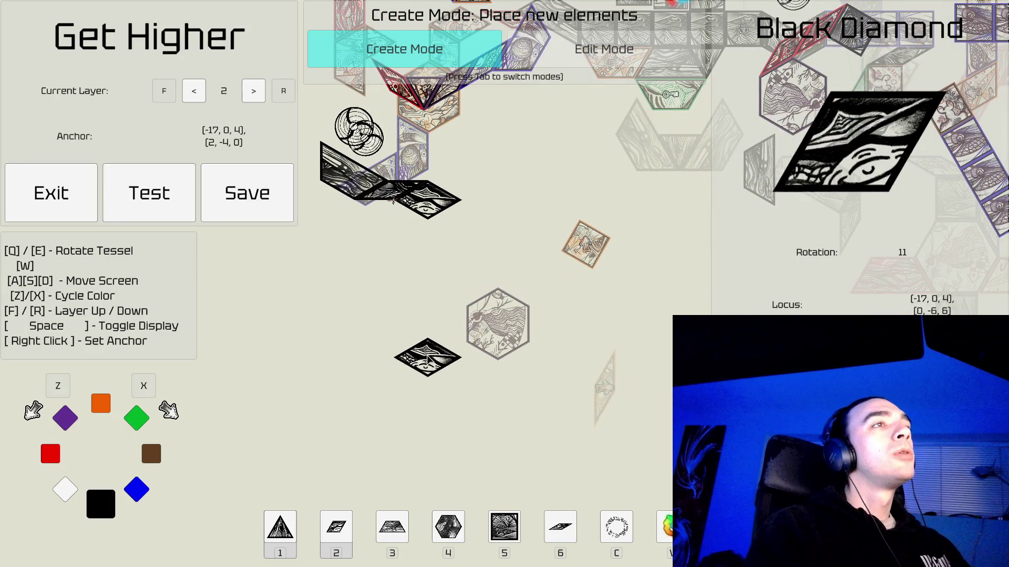
Stack three black hexagons in a column below the black tile chain.
key(3)
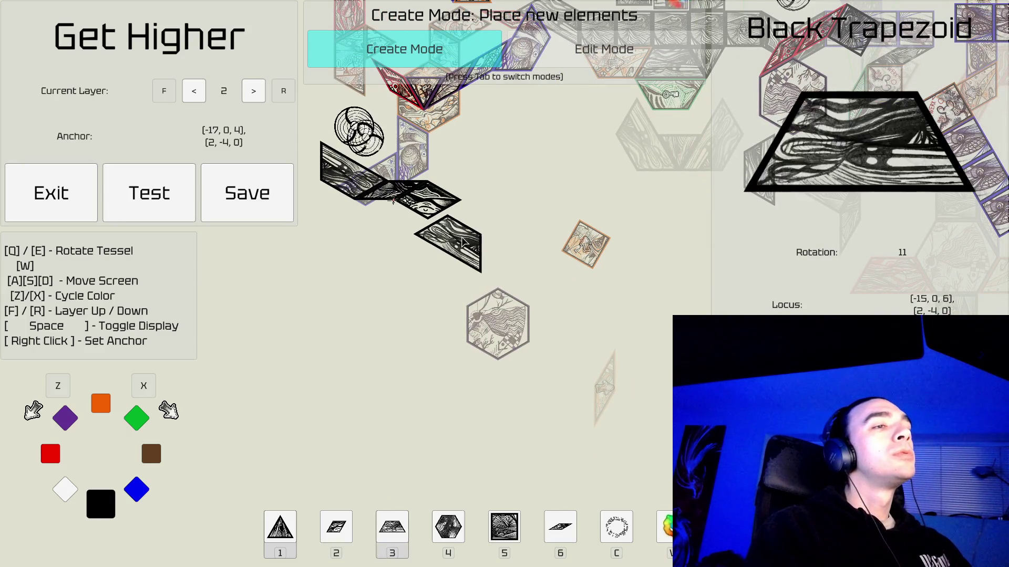
key(4)
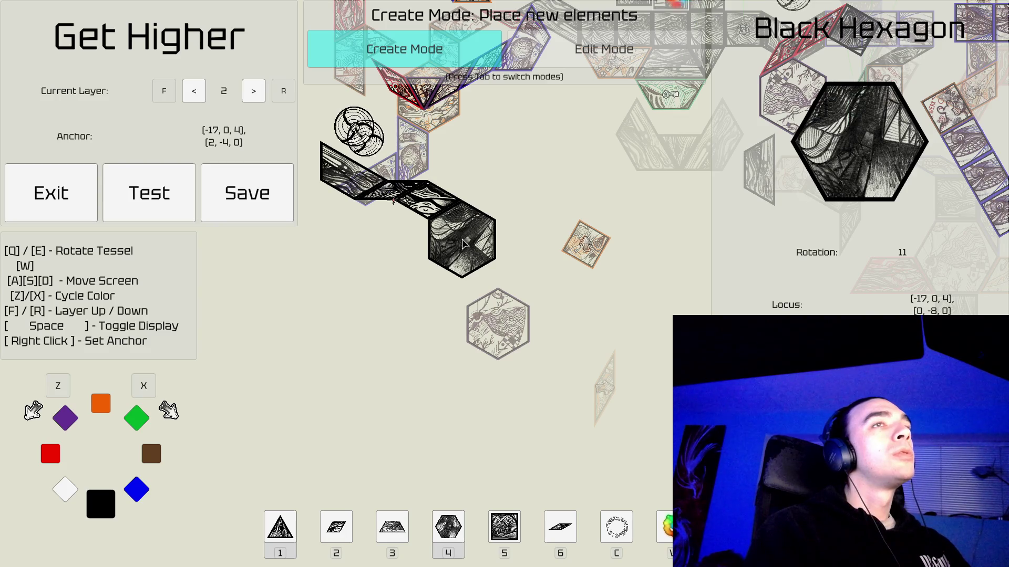
click(463, 243)
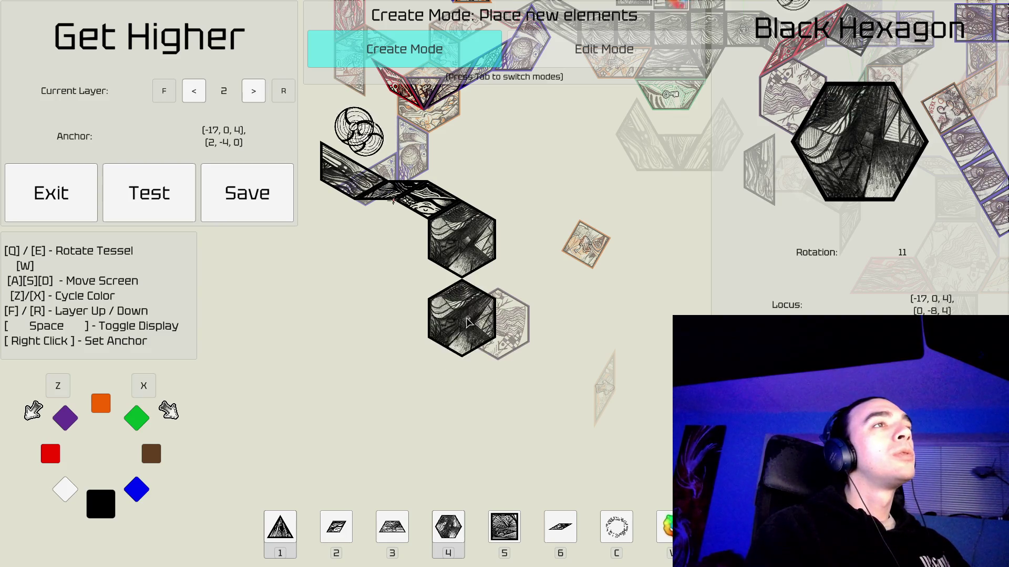
click(467, 323)
key(s)
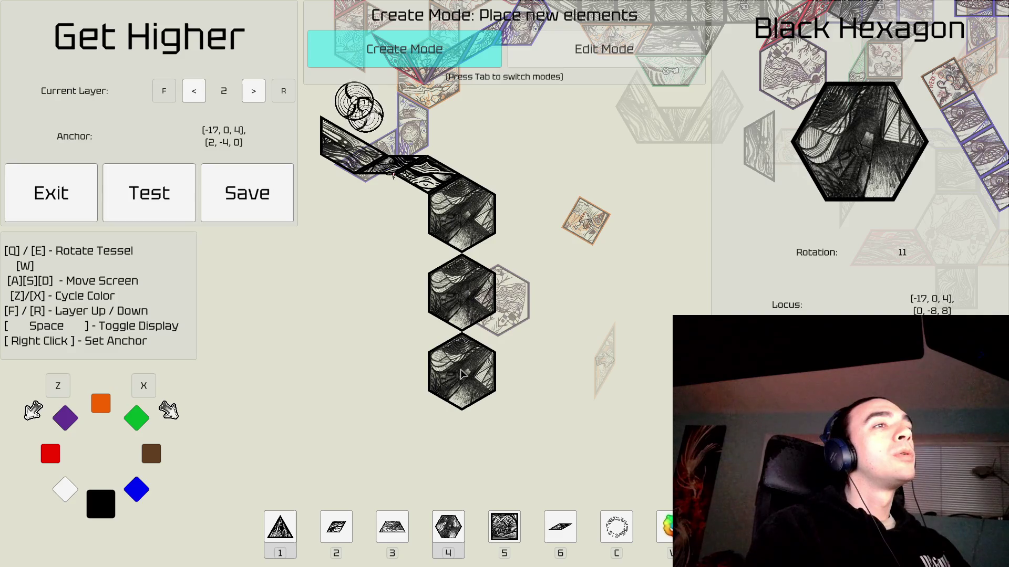
click(461, 374)
Place a rotated black triangle beside the lowest black hexagon.
key(d)
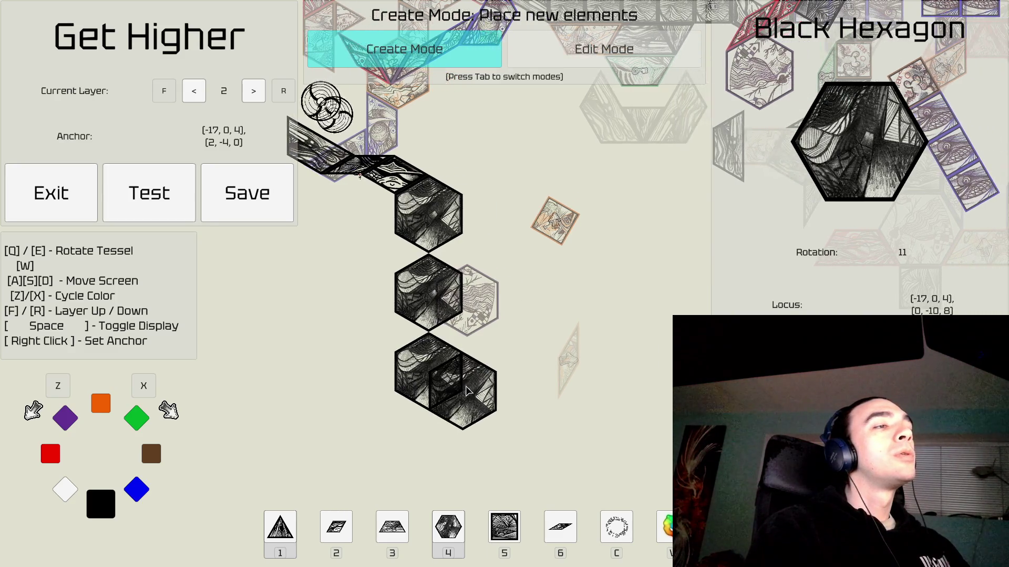
key(1)
key(q)
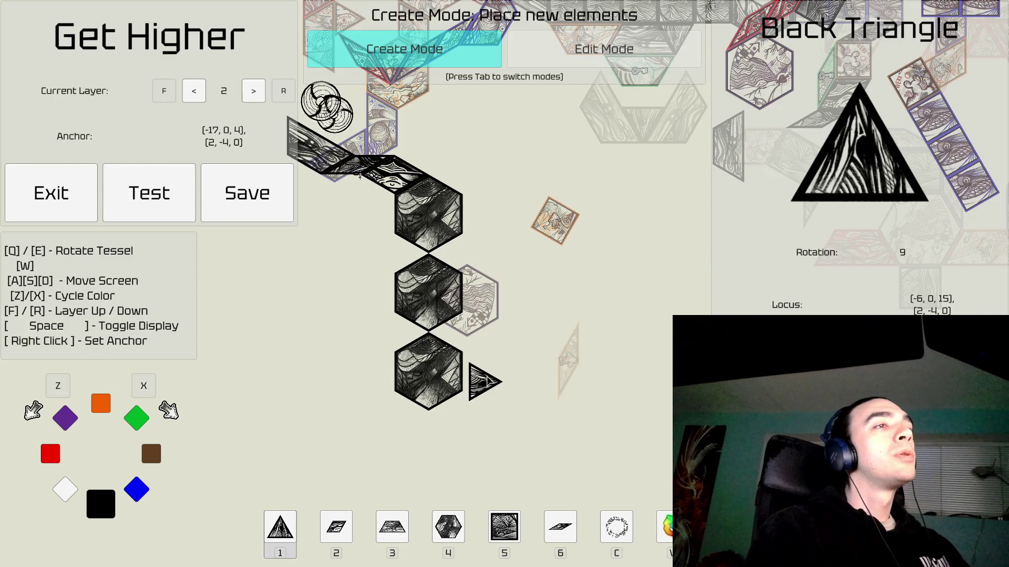
click(482, 373)
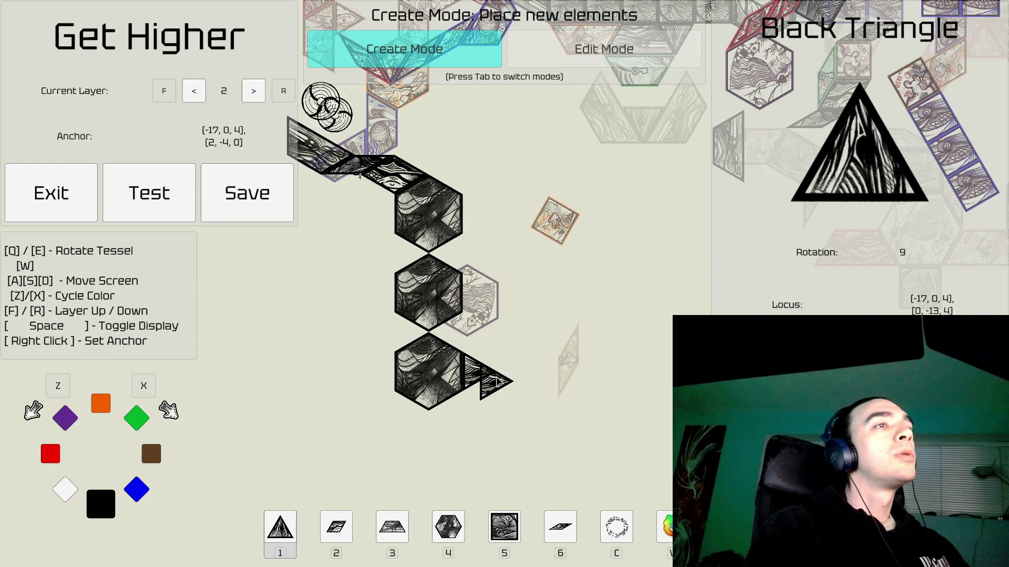
Add an orange triangle tip-to-tip with the black one at rotation 3, then select it in Edit Mode.
right_click(497, 373)
key(e)
key(e)
key(e)
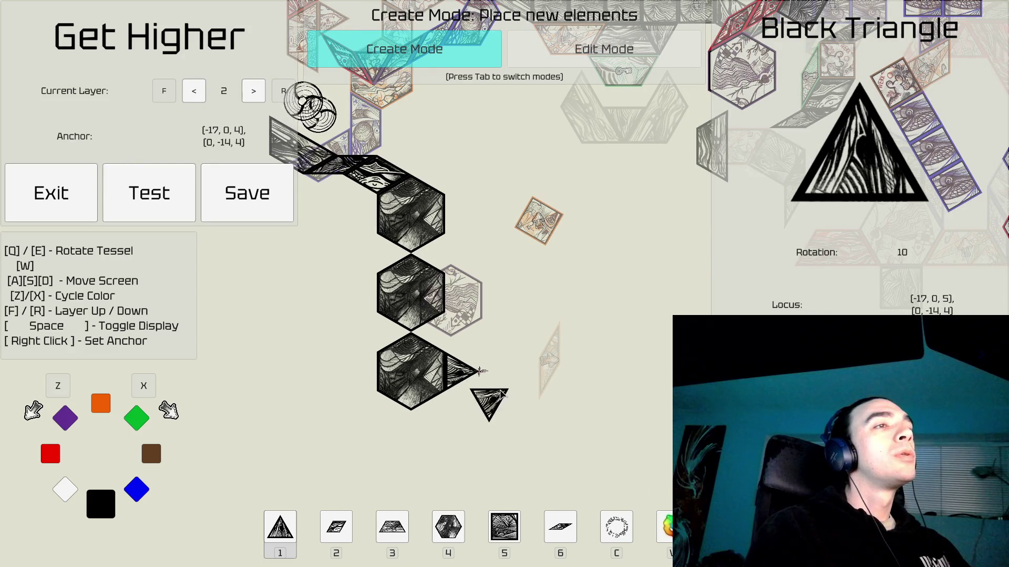
key(q)
key(q)
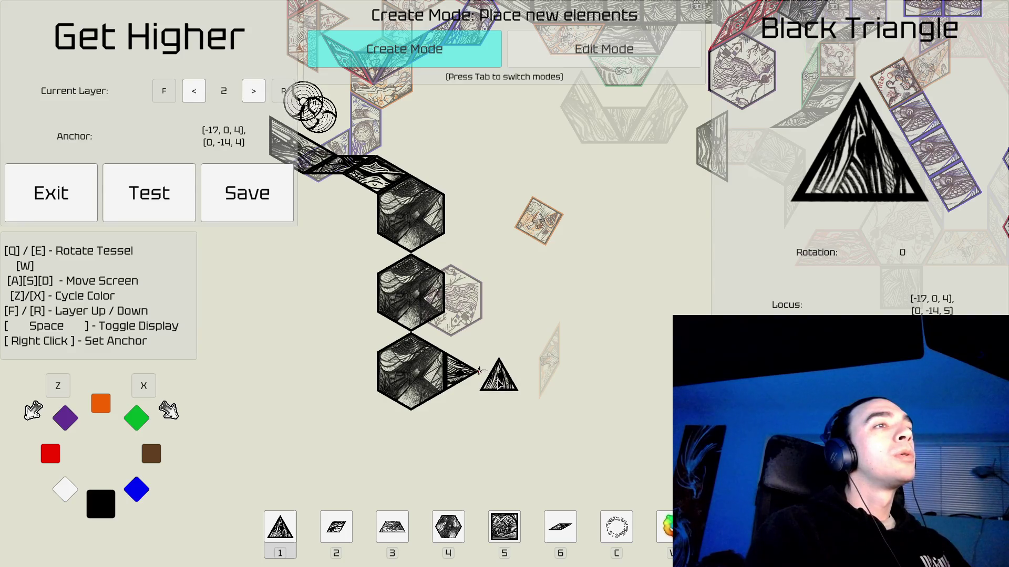
key(x)
key(x)
key(x)
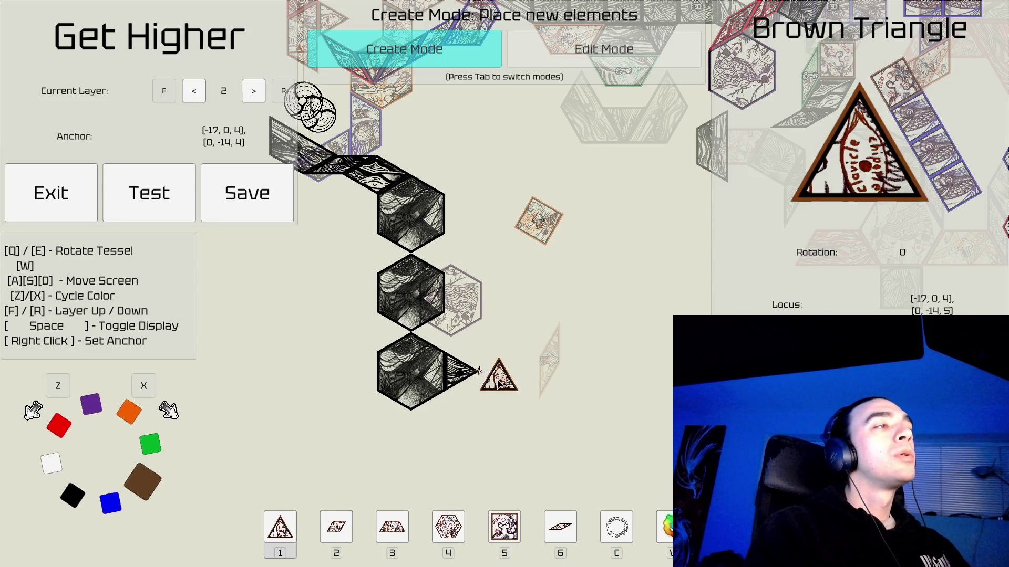
key(e)
key(e)
key(e)
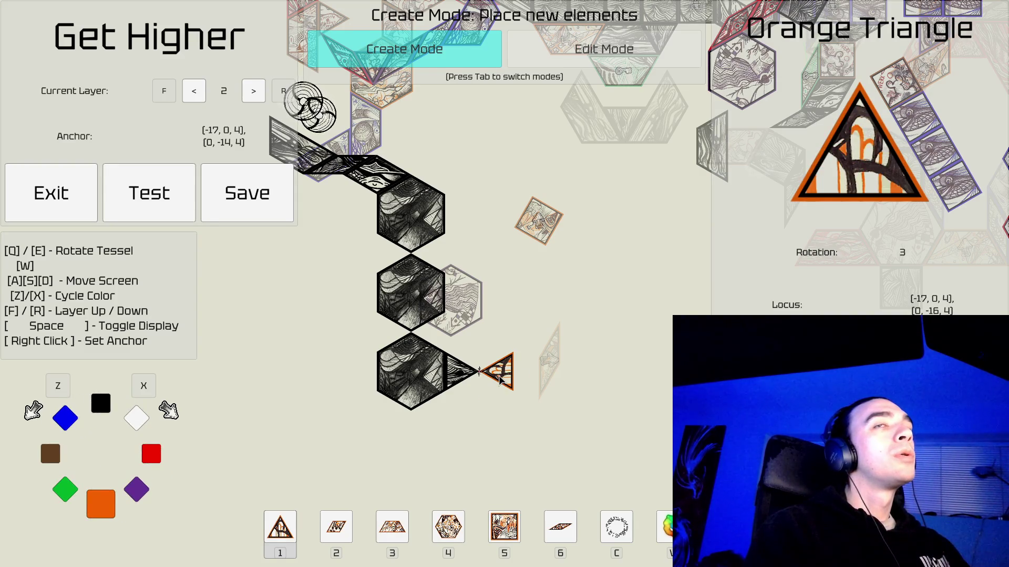
click(499, 377)
key(Tab)
click(532, 360)
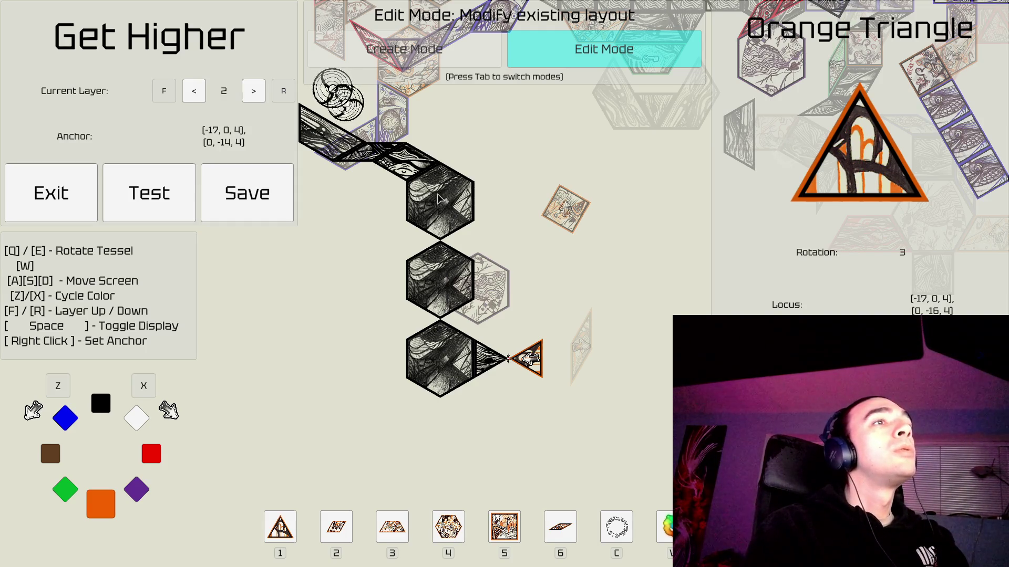
Delete the upper, middle and lowest black hexagons plus the black triangle.
click(438, 199)
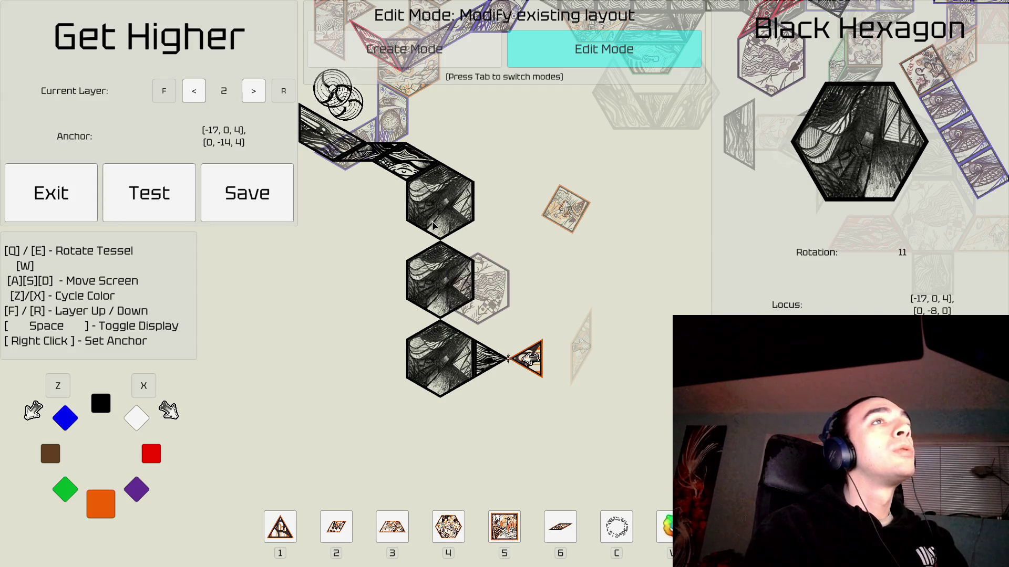
key(Delete)
click(434, 278)
key(Delete)
click(436, 372)
key(Delete)
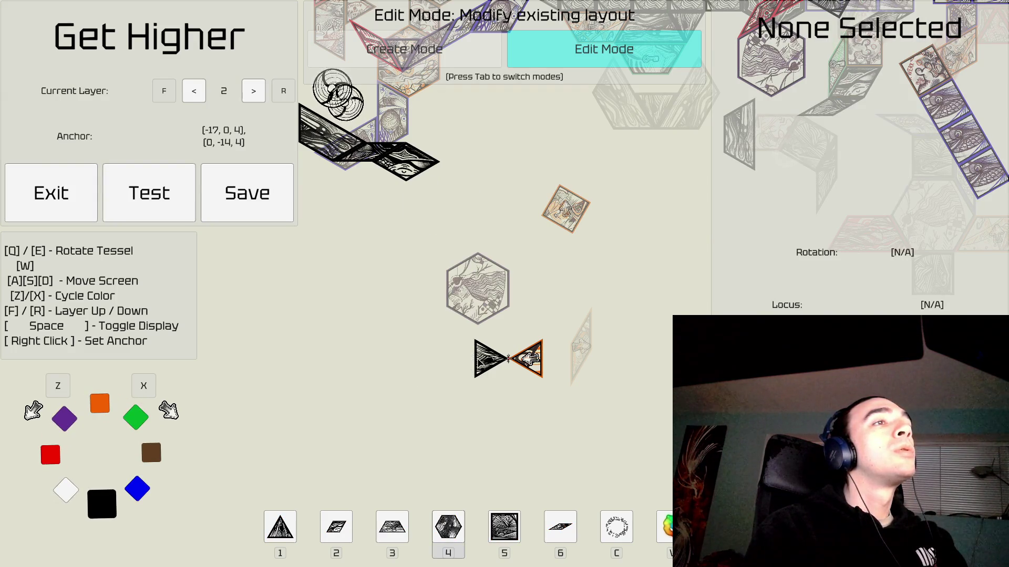
click(436, 367)
key(Delete)
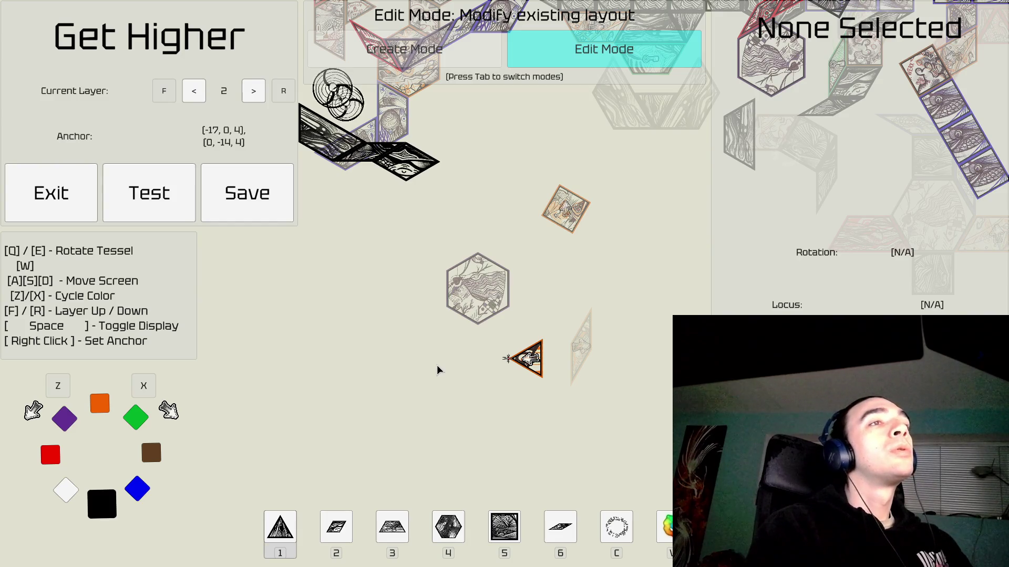
key(a)
key(a)
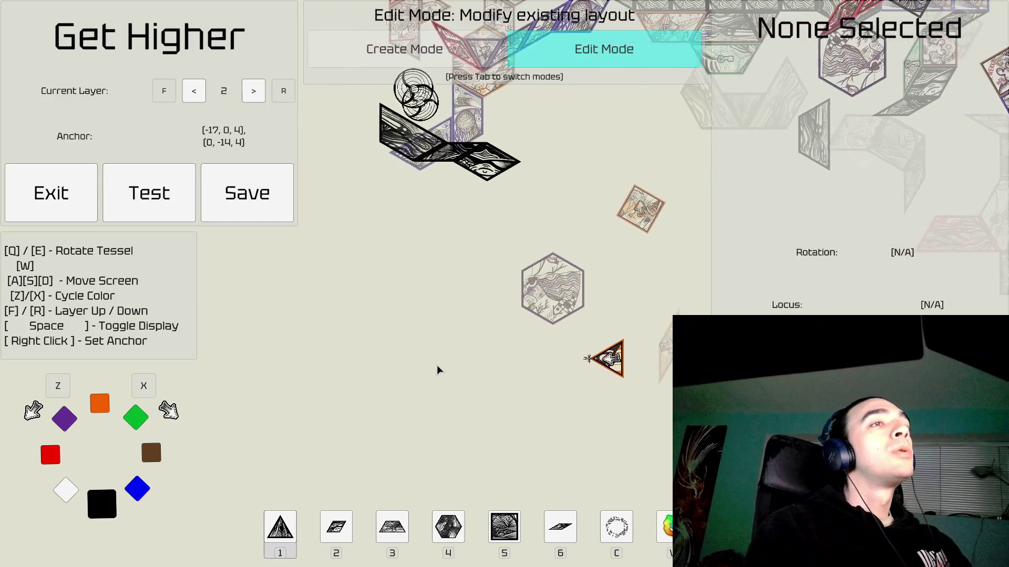
key(d)
key(d)
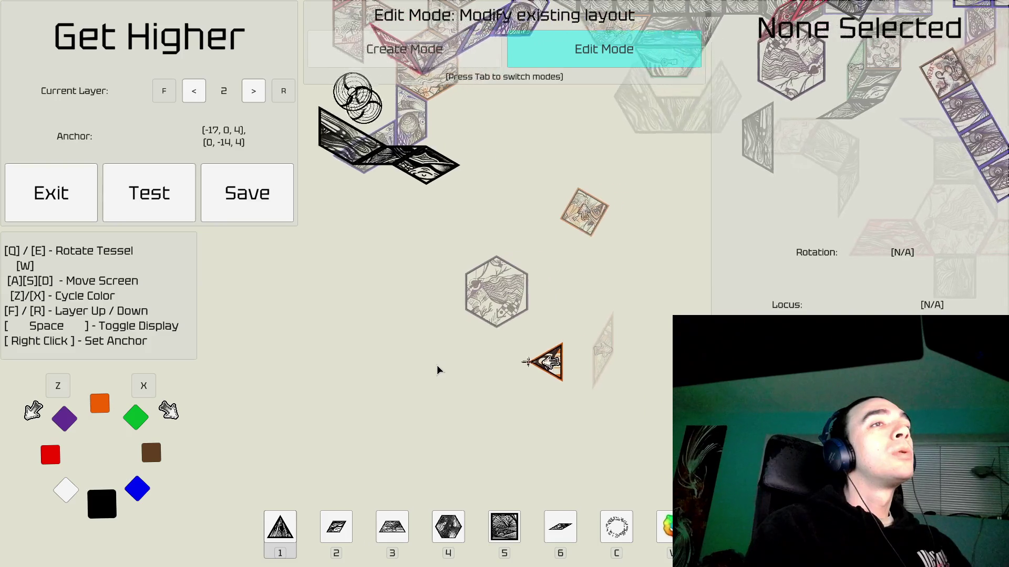
key(w)
key(w)
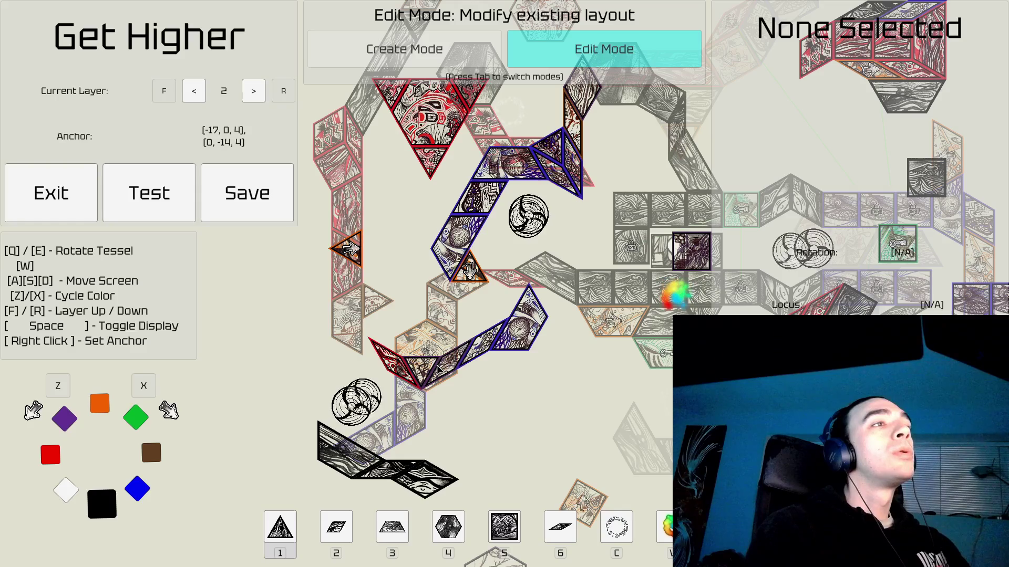
Pan around the level and switch the view to layer 3.
key(d)
key(w)
key(d)
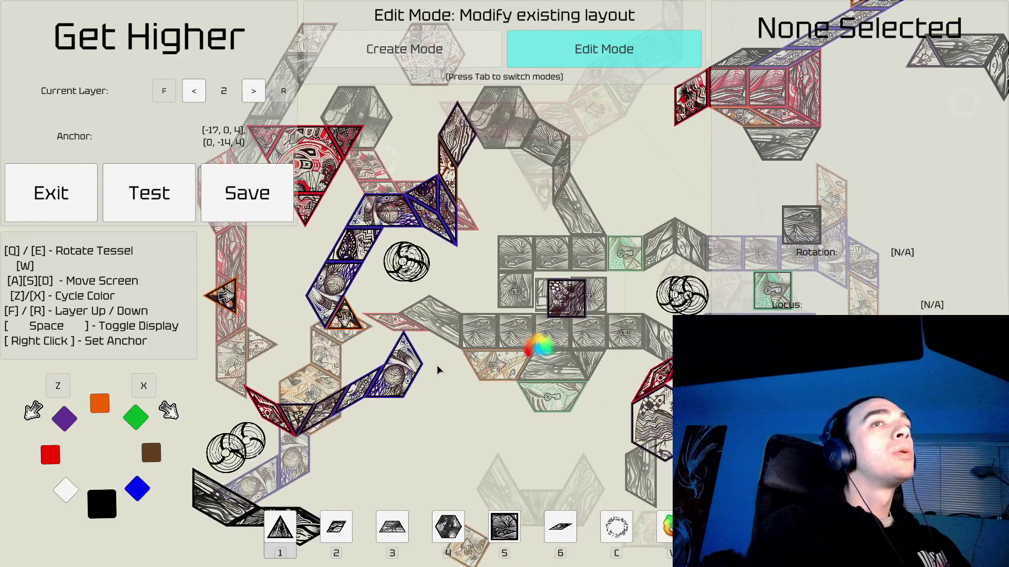
key(s)
key(s)
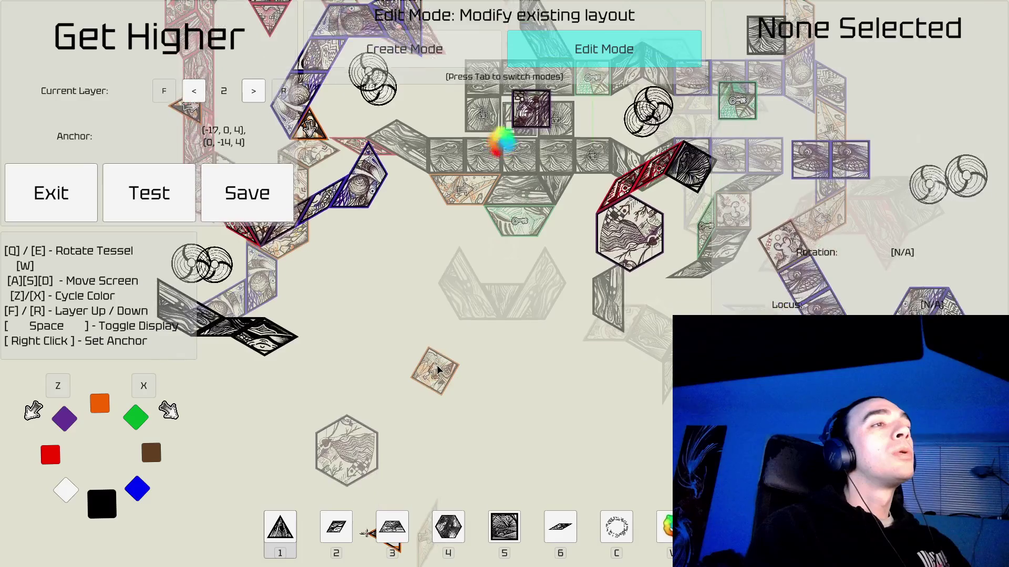
key(a)
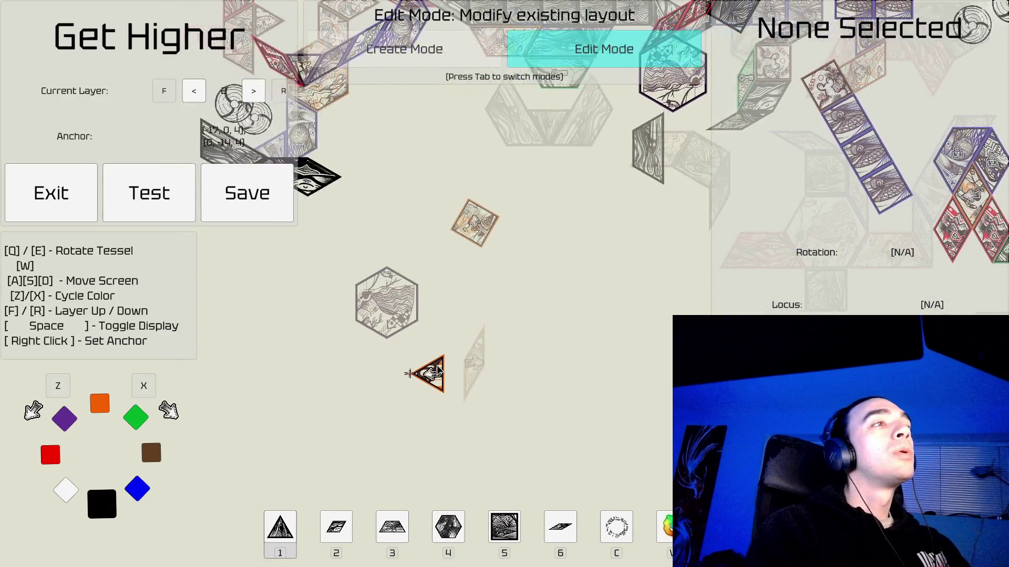
key(w)
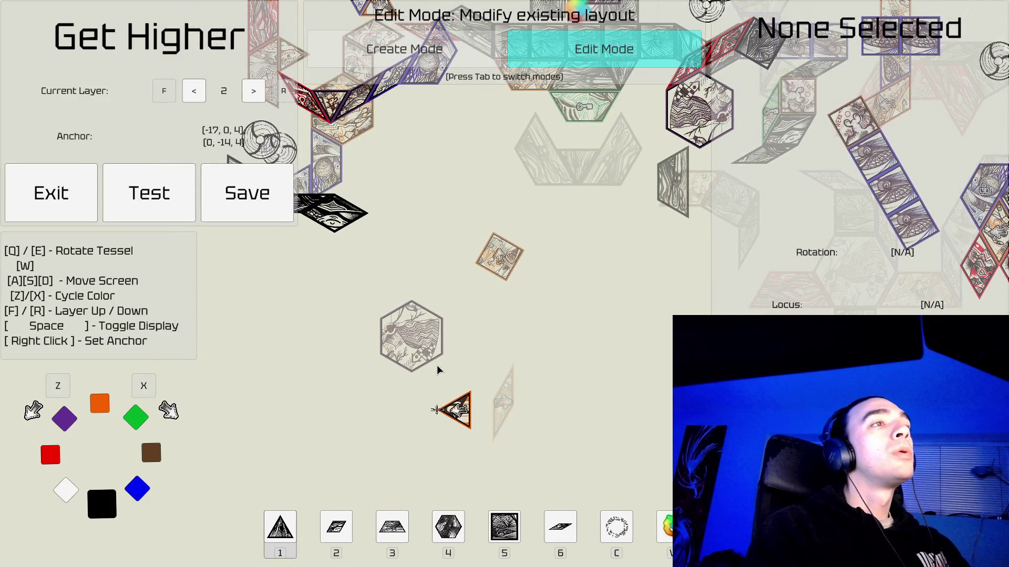
key(a)
key(r)
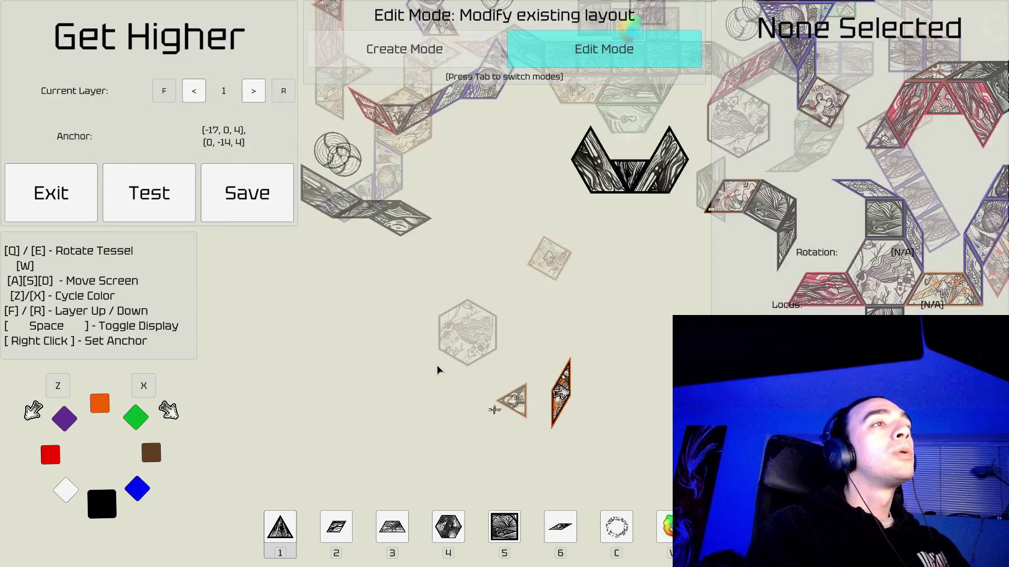
key(f)
key(f)
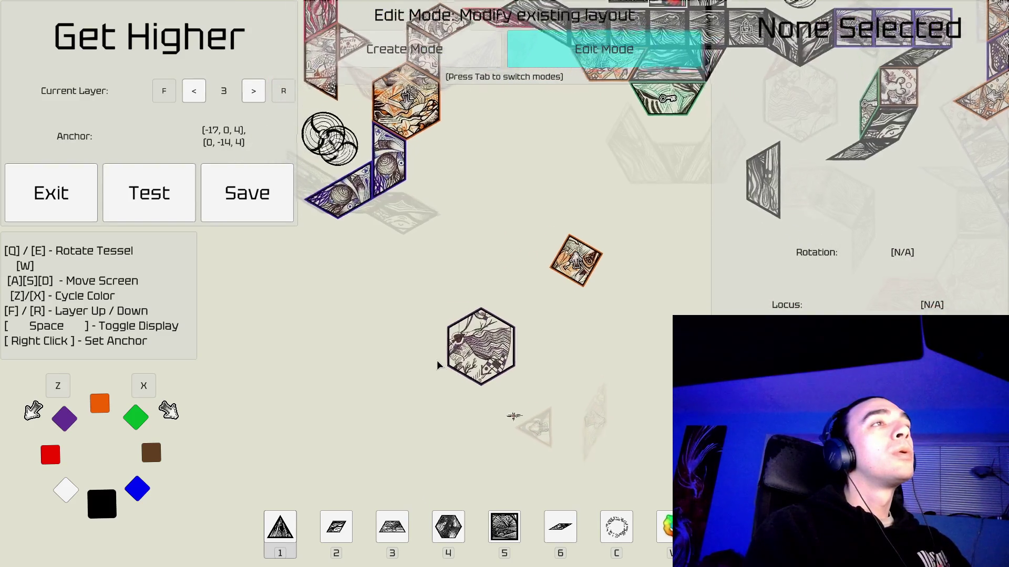
Pan over the layer 3 tile paths and zoom out to see the upper layout.
key(s)
key(d)
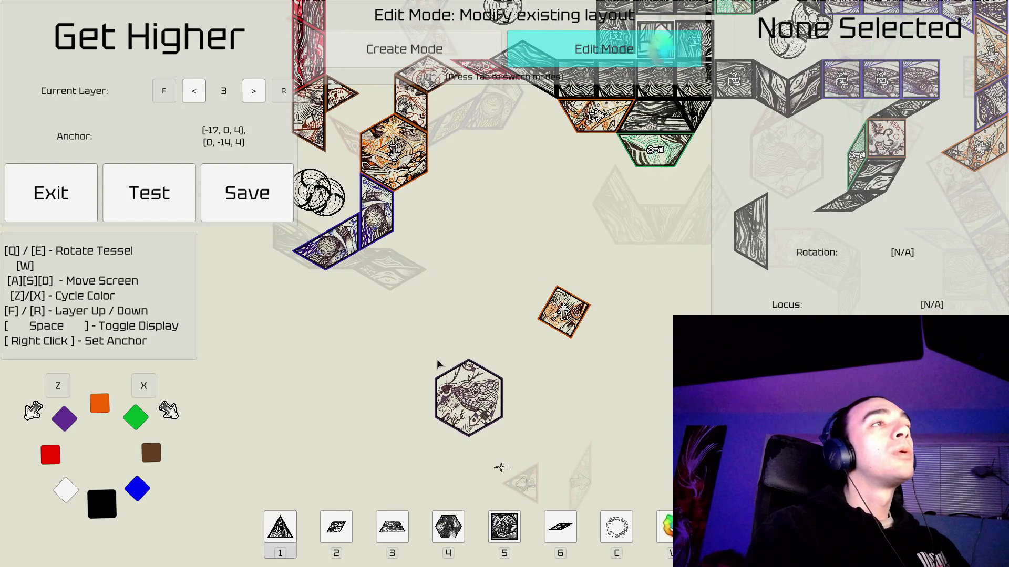
key(d)
key(w)
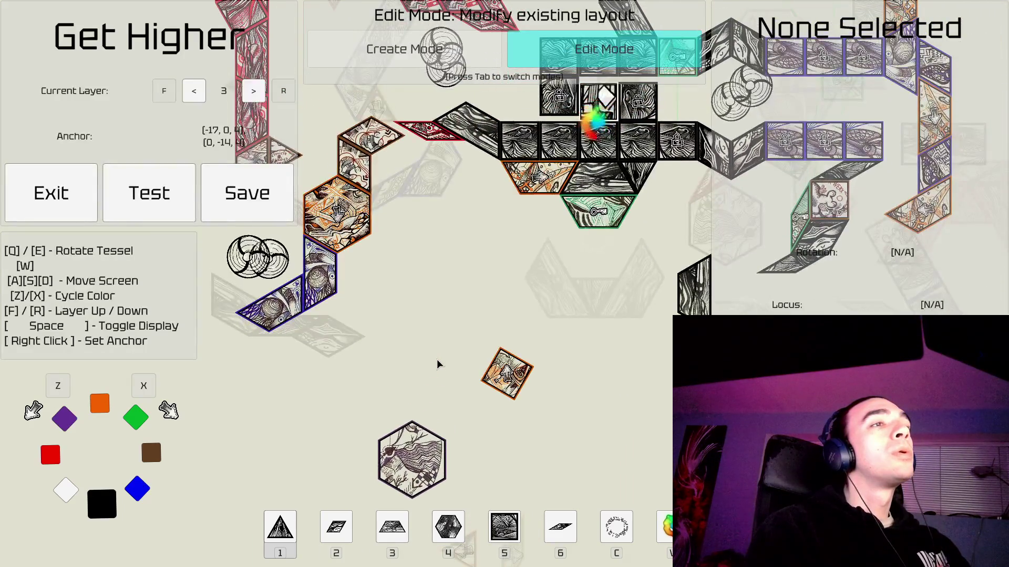
key(s)
key(d)
key(d)
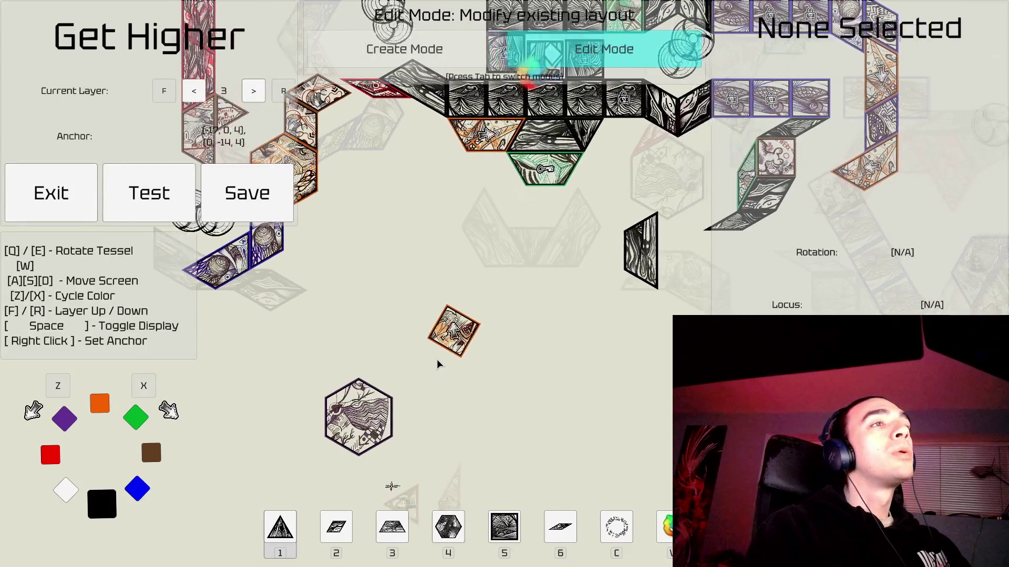
key(s)
key(d)
key(a)
key(w)
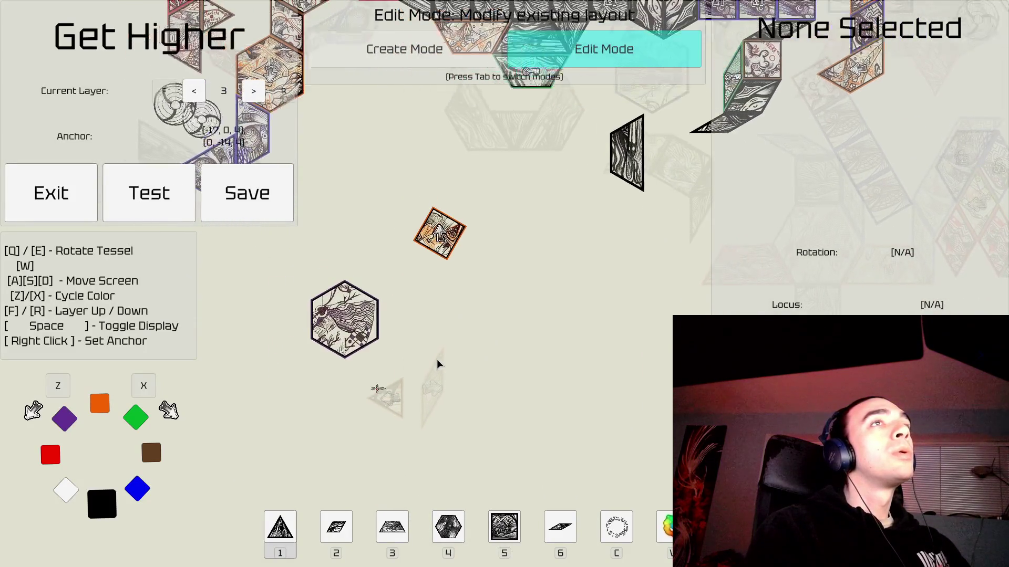
key(w)
key(a)
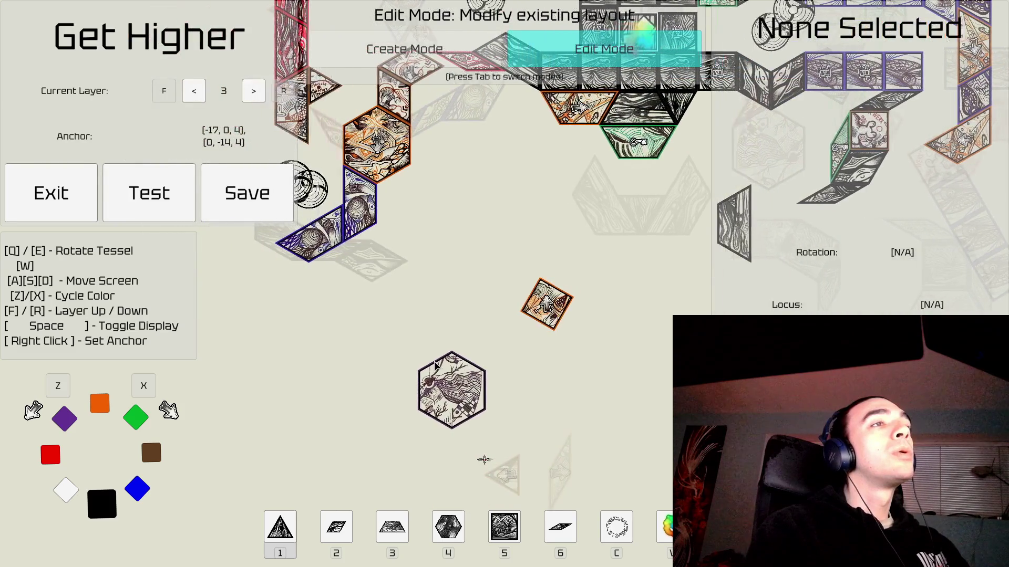
key(a)
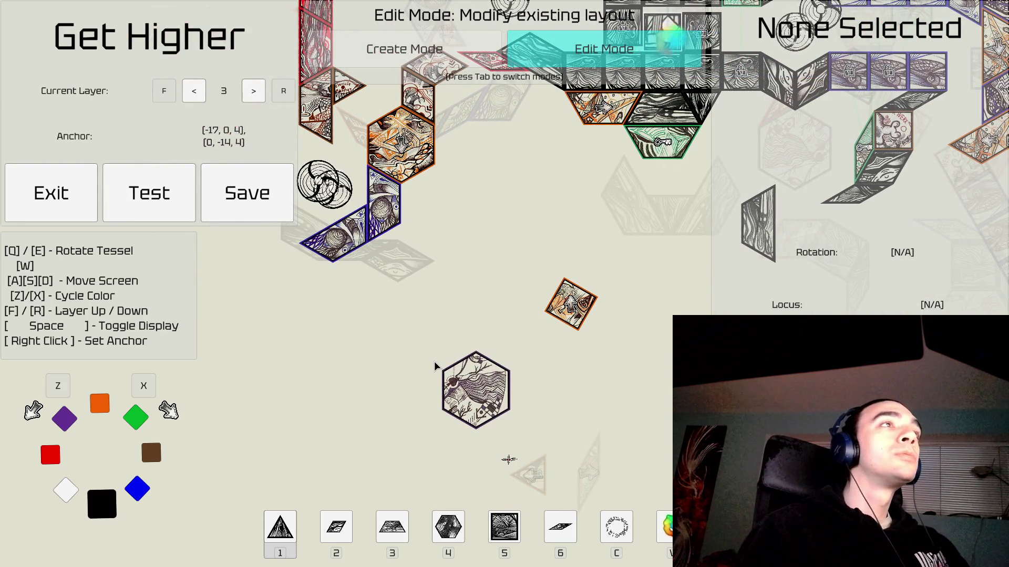
key(w)
key(d)
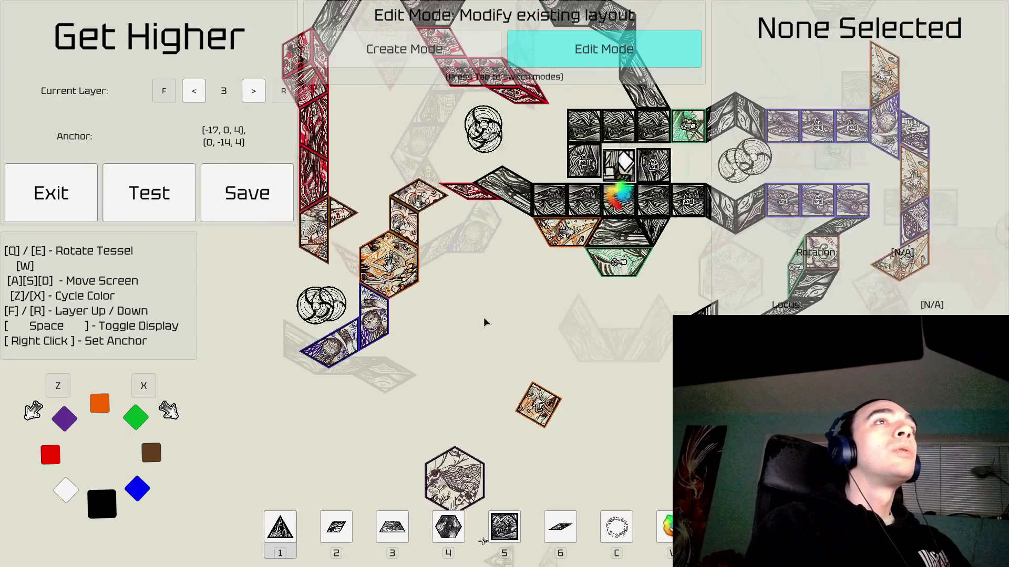
scroll(483, 318, down, 3)
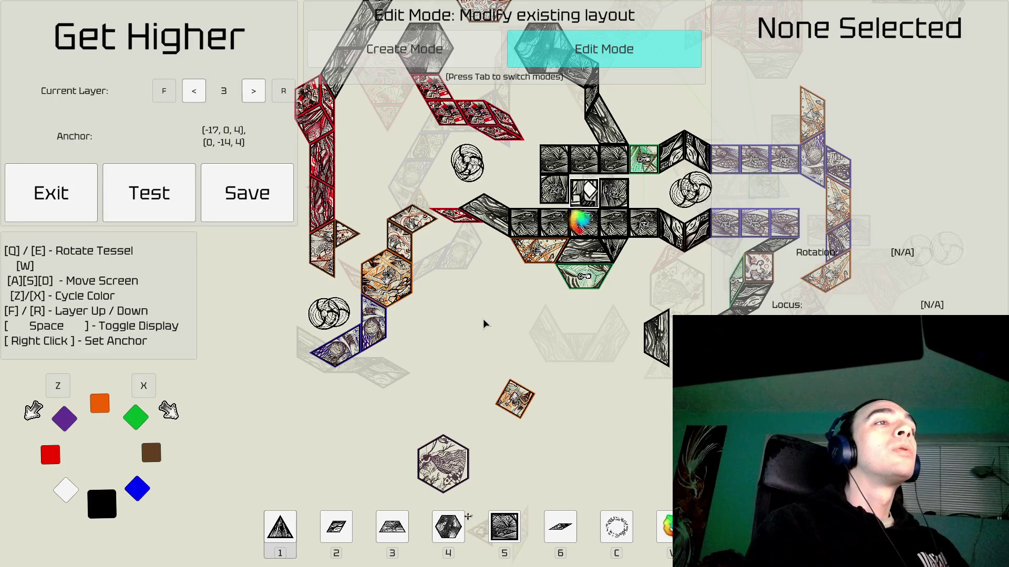
Finish surveying layer 3 and move up to the empty layer 4.
key(d)
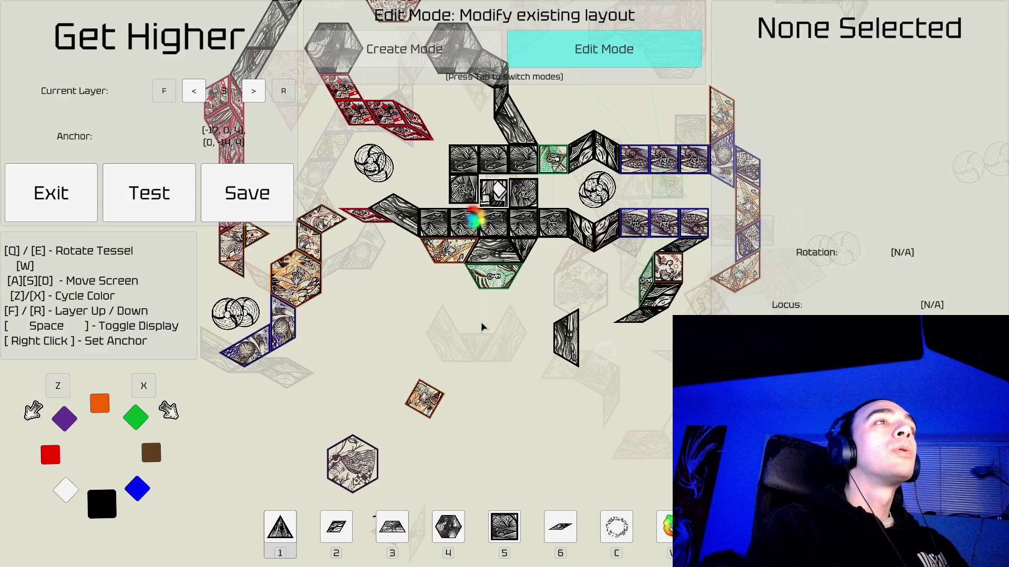
key(w)
key(a)
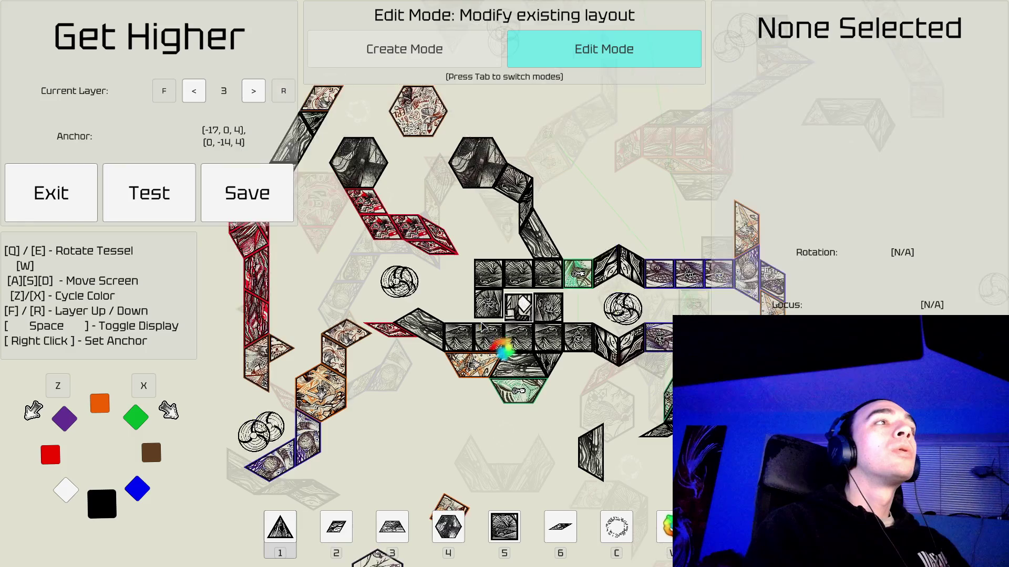
key(a)
key(a)
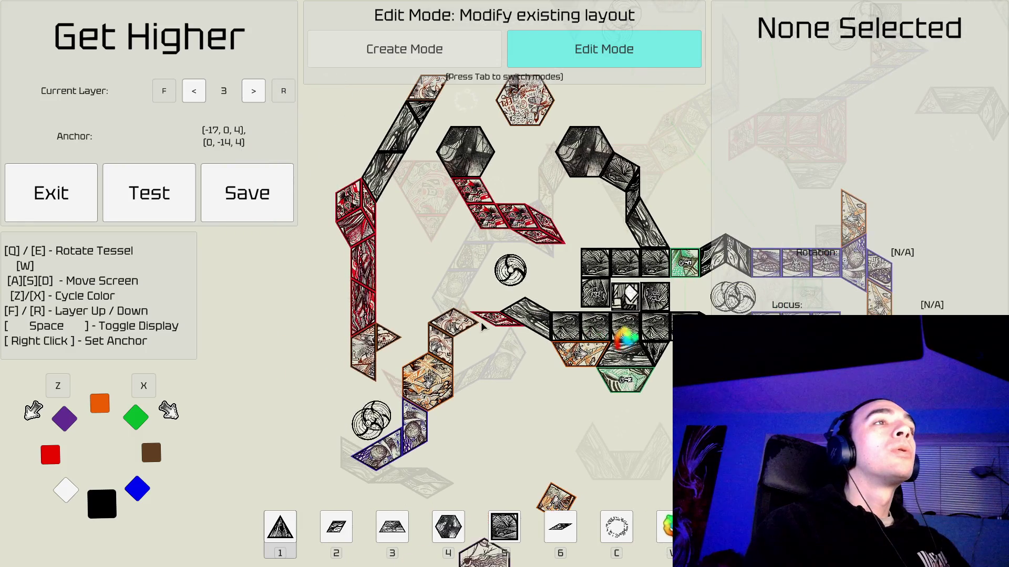
key(a)
key(s)
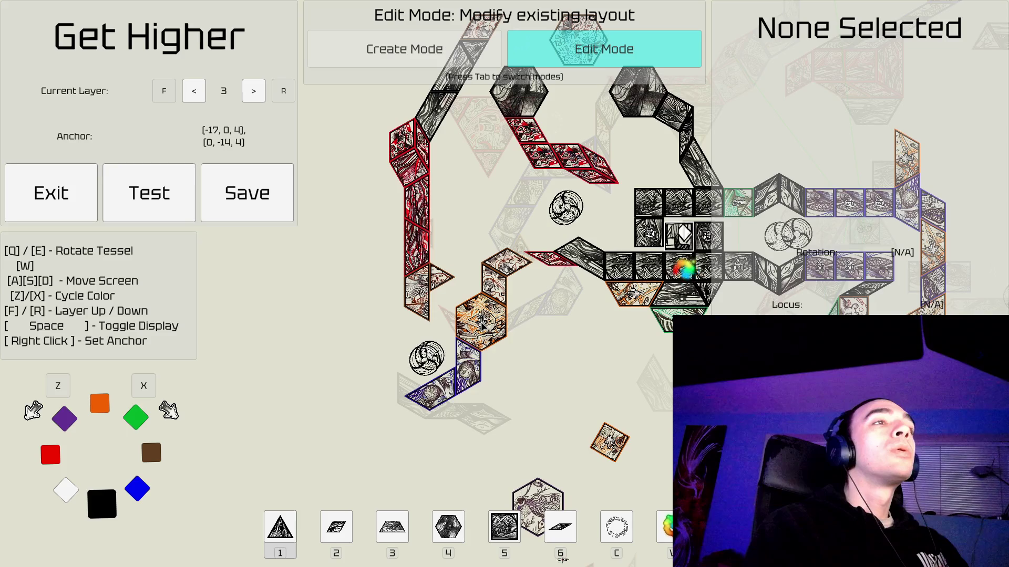
key(w)
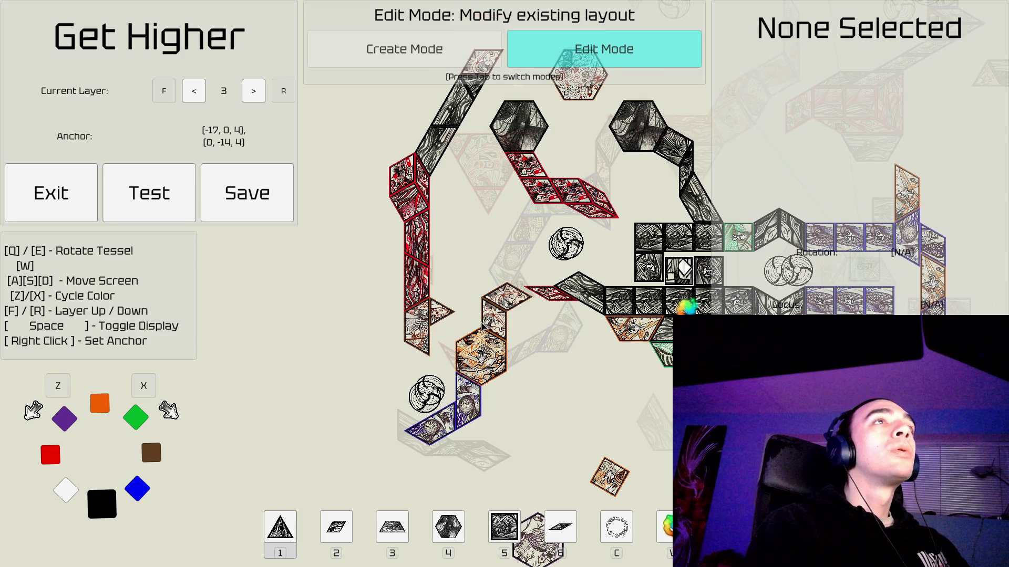
key(w)
key(d)
key(f)
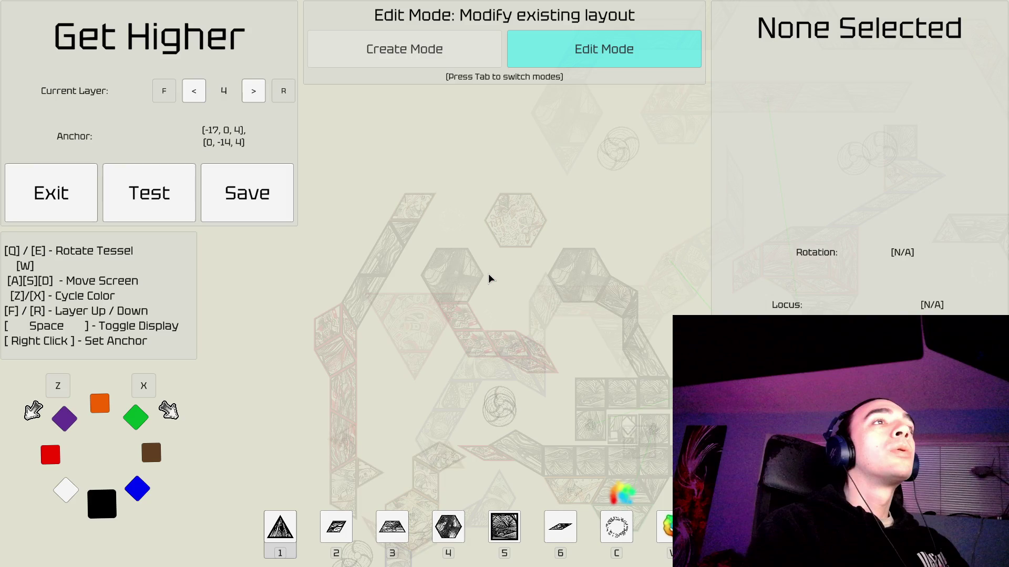
Step down from layer 4 through layer 2 to layer 1, nudging the view left.
key(r)
key(r)
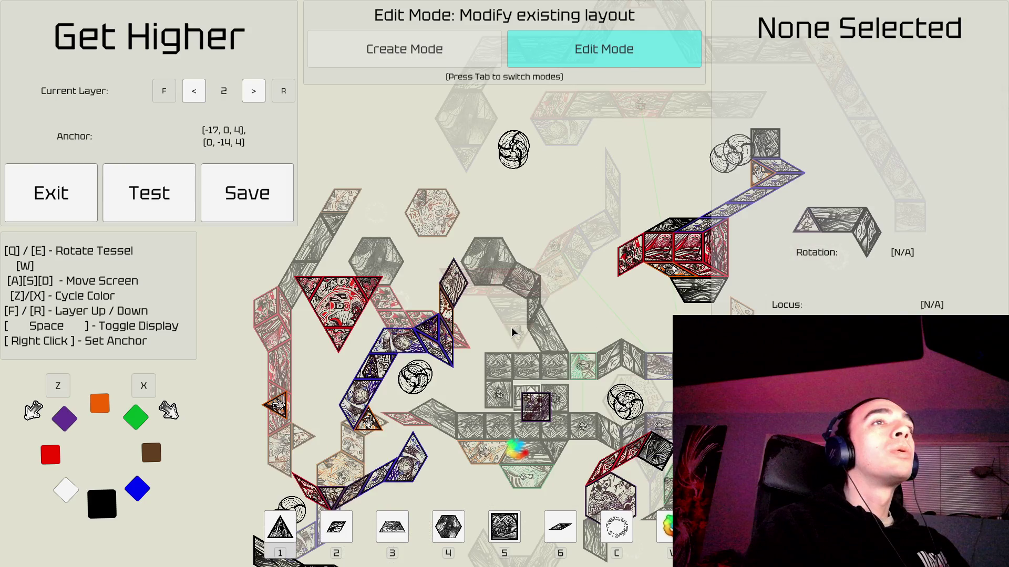
key(r)
key(a)
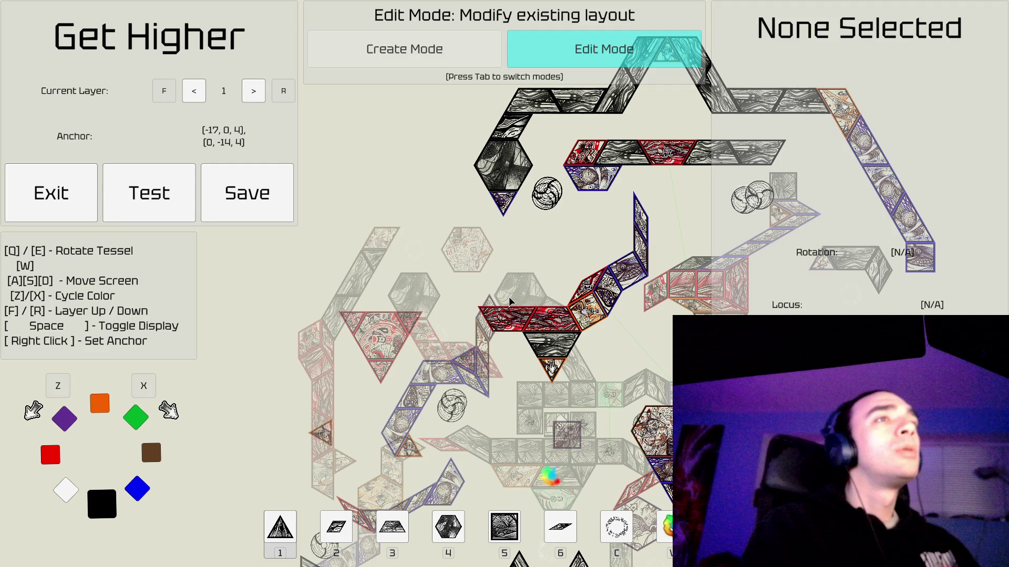
Pan up, right and then well down-right across layer 1, then move up to layer 2.
key(d)
key(w)
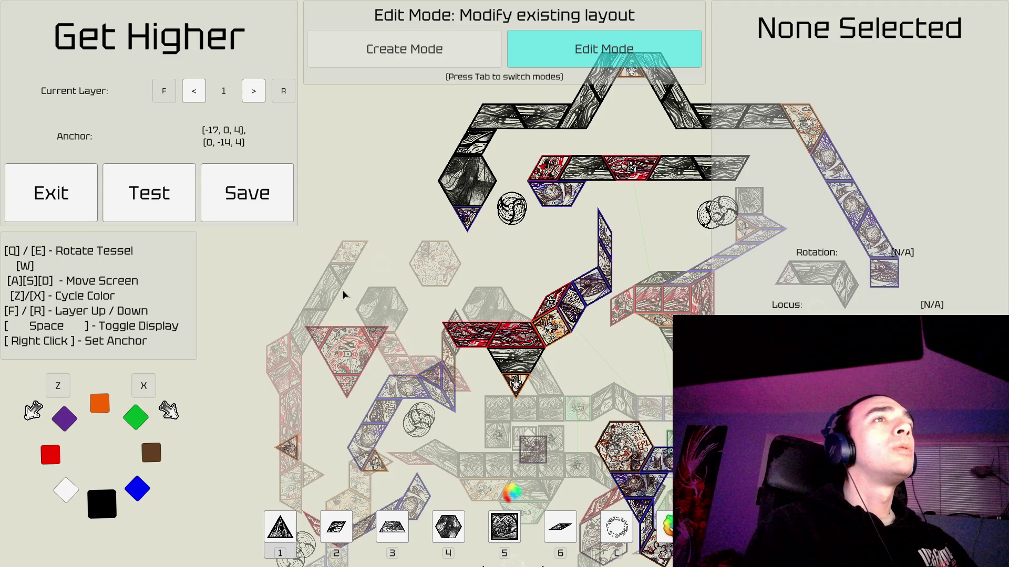
key(d)
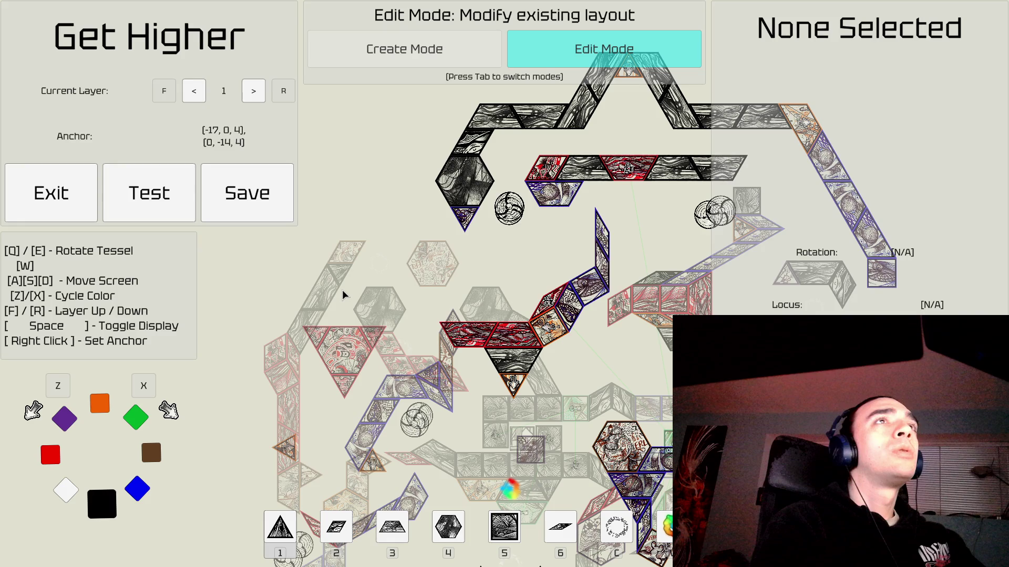
key(s)
key(d)
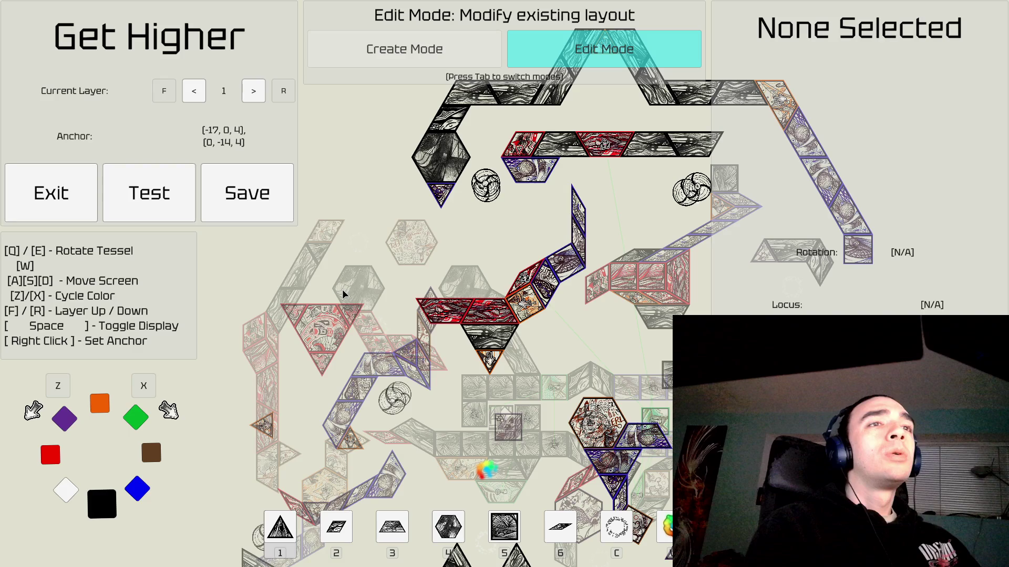
key(s)
key(d)
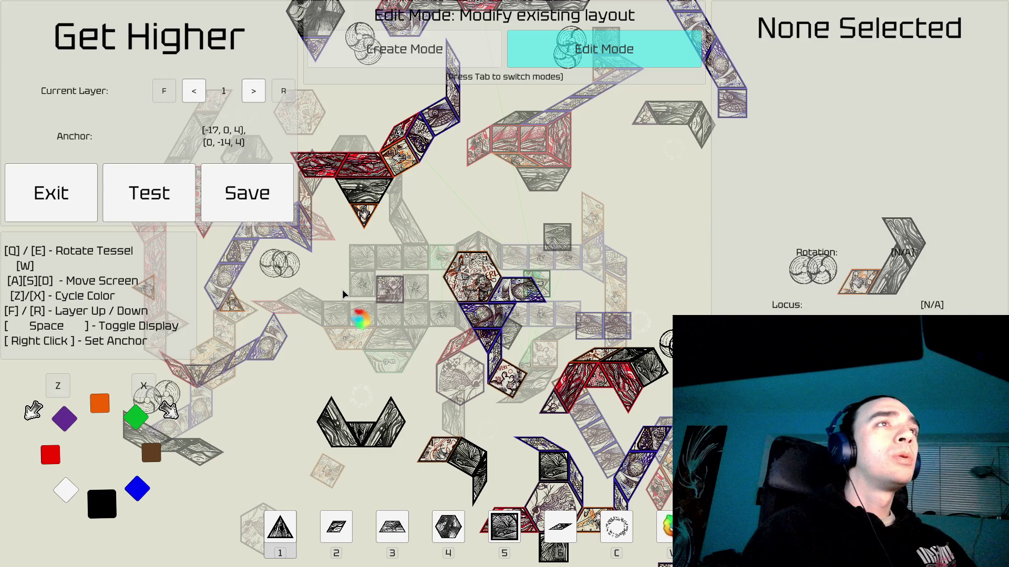
key(f)
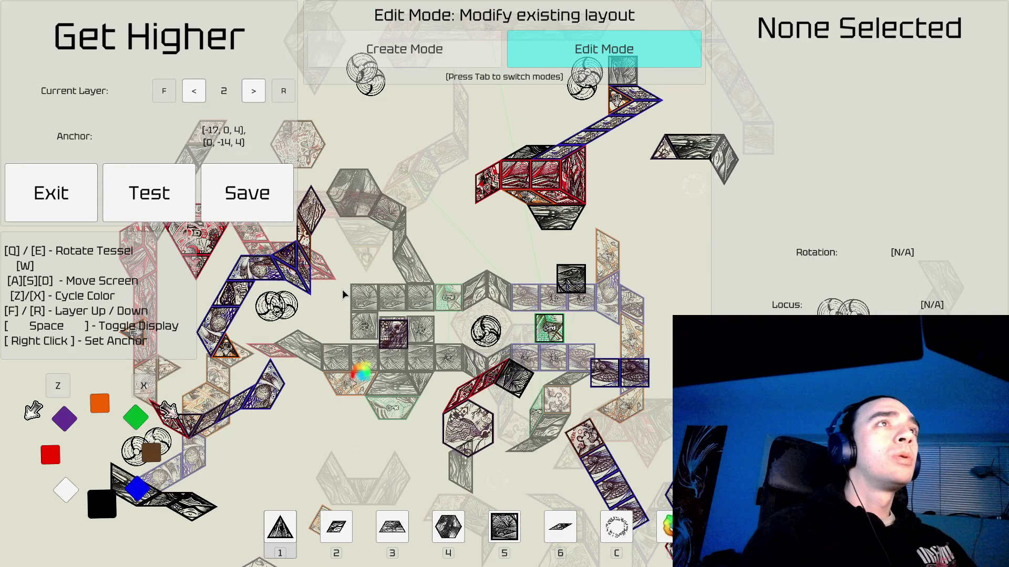
Pan up and left across layer 2's tile paths.
key(w)
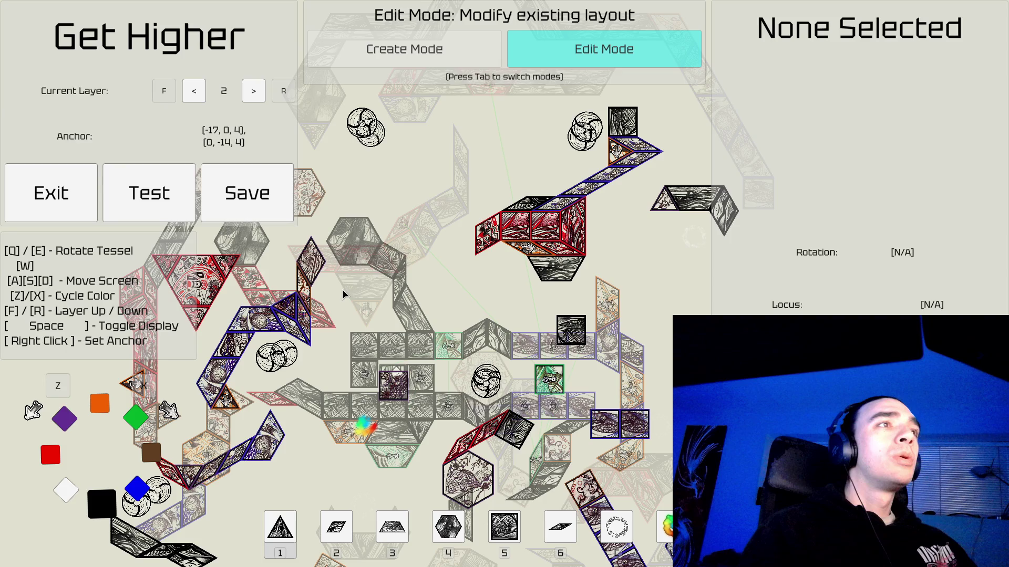
key(w)
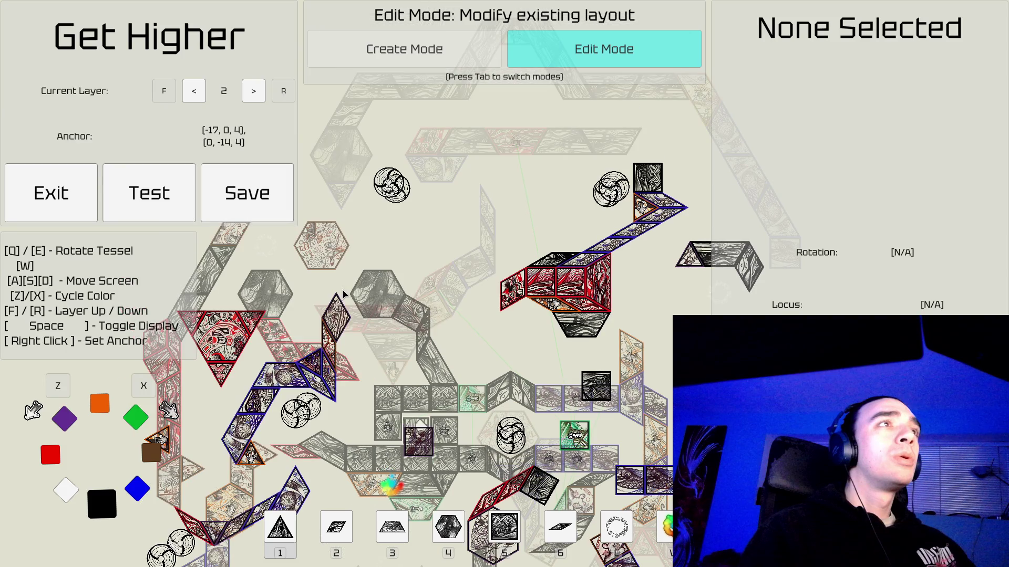
key(a)
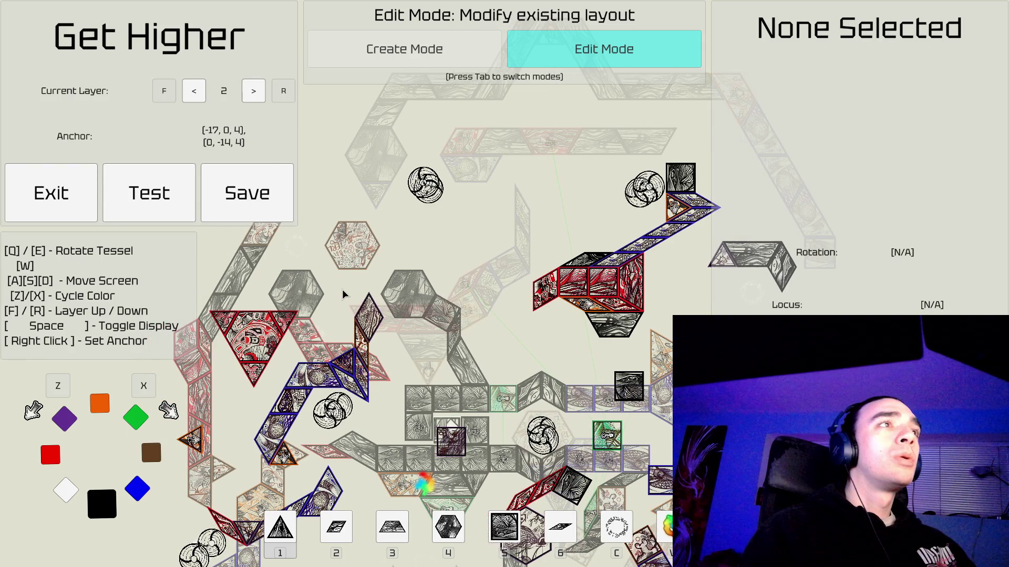
key(a)
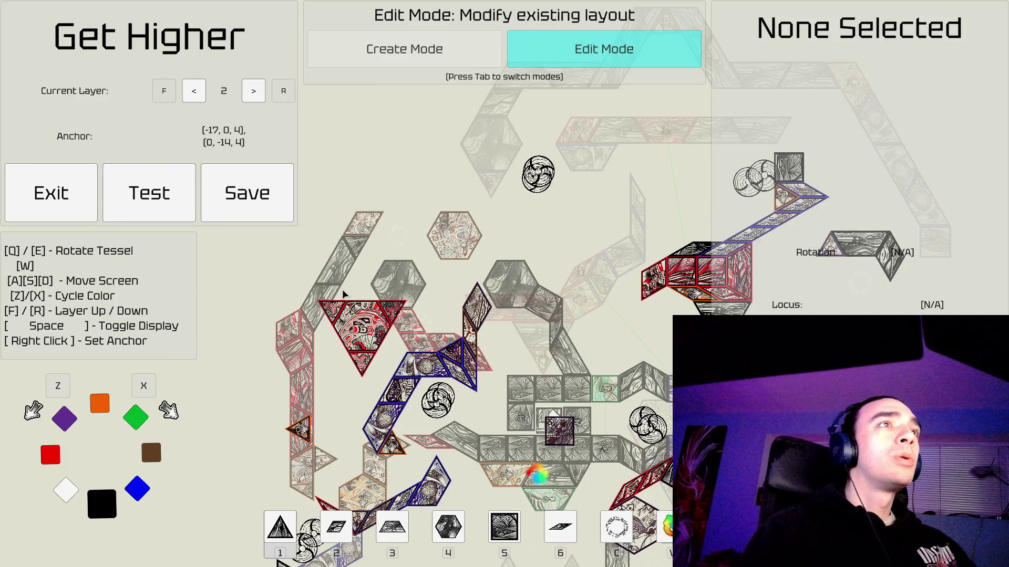
Toggle between layers 1 and 2, pan over layer 2, then settle on layer 1.
key(r)
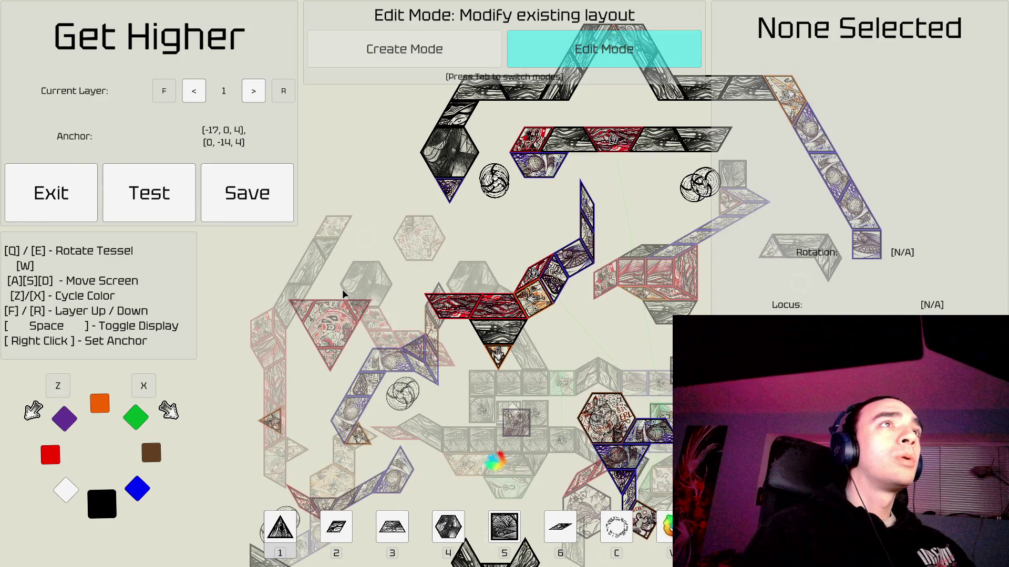
key(f)
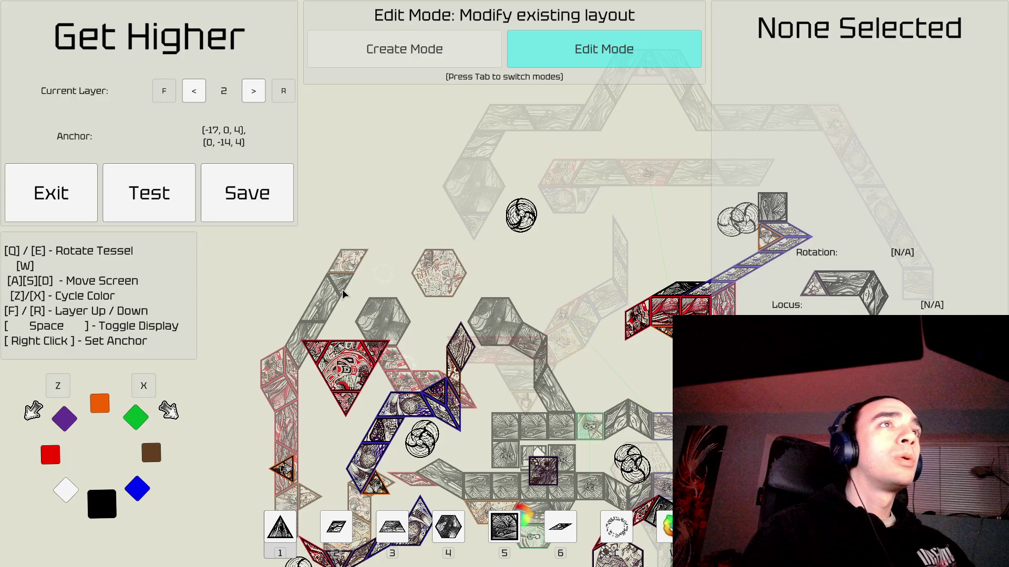
key(d)
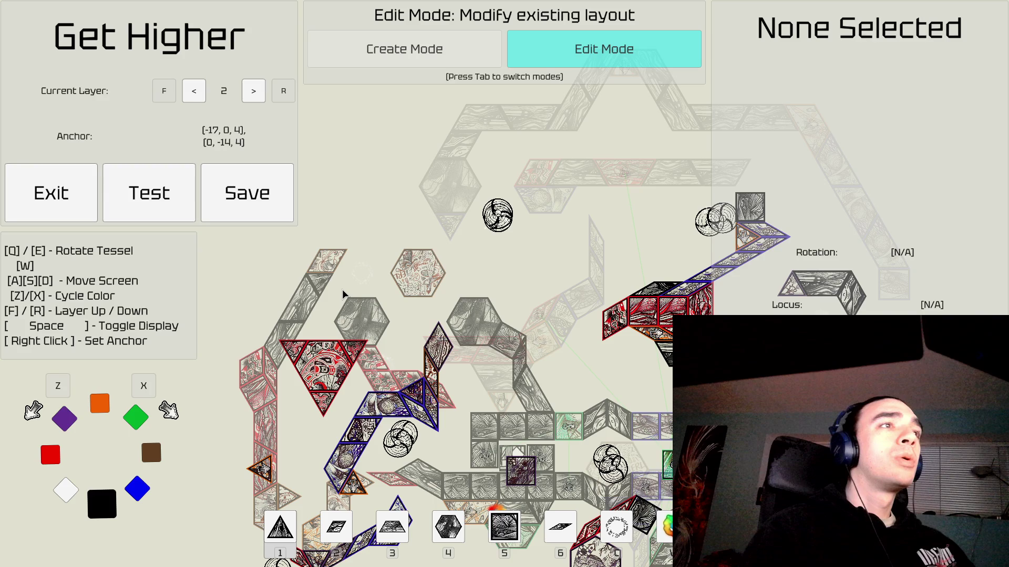
key(d)
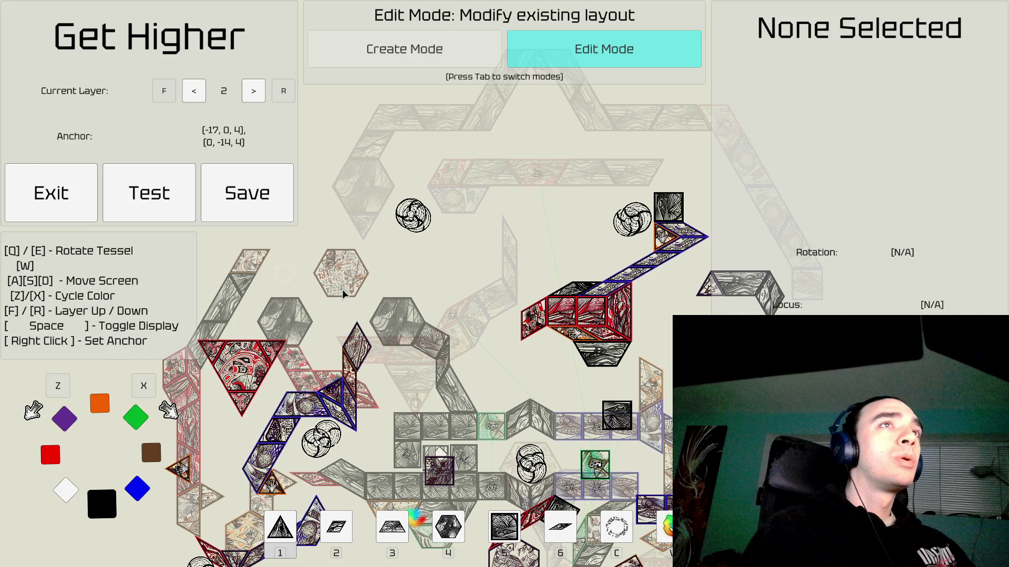
key(a)
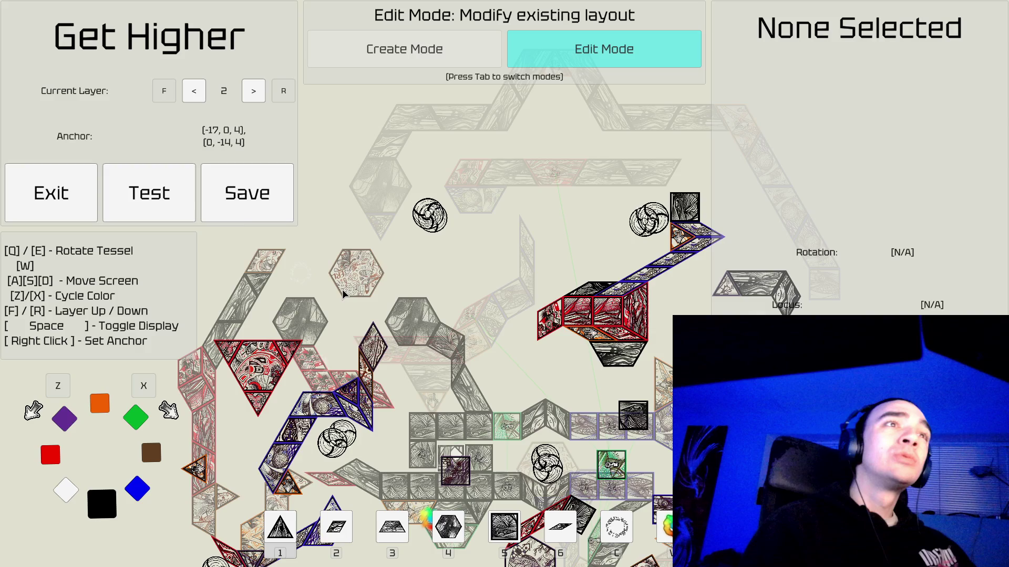
key(s)
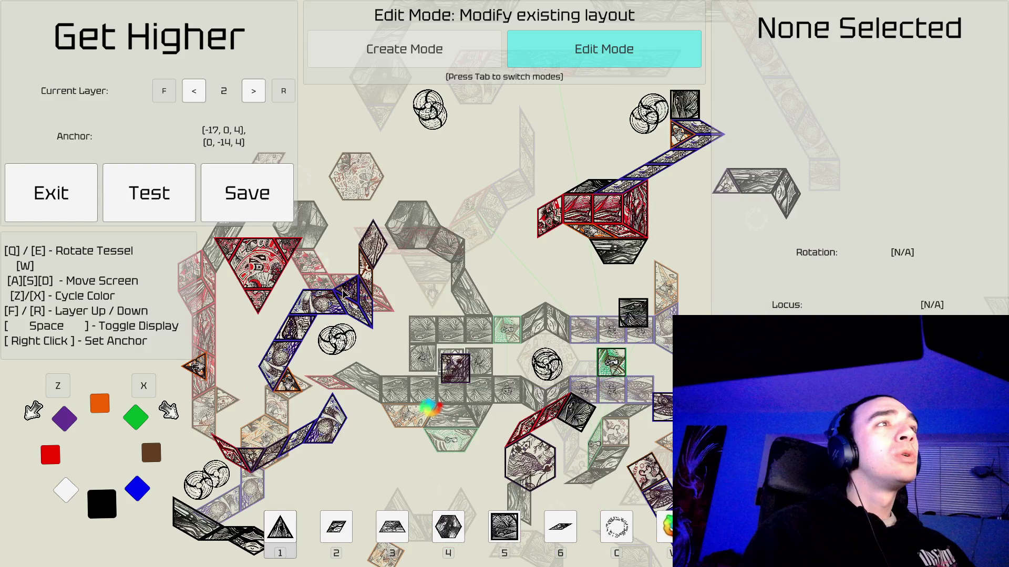
key(f)
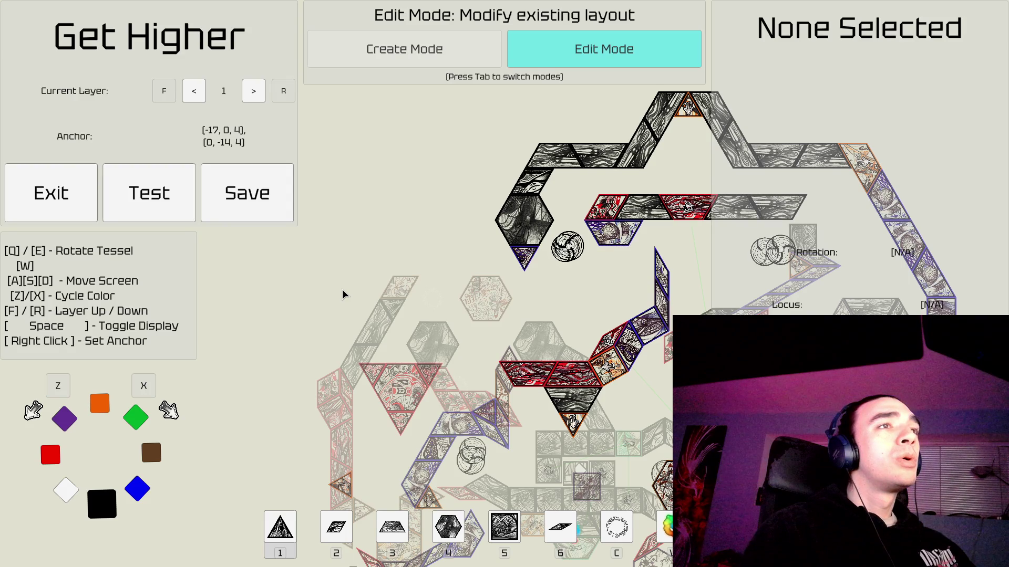
key(s)
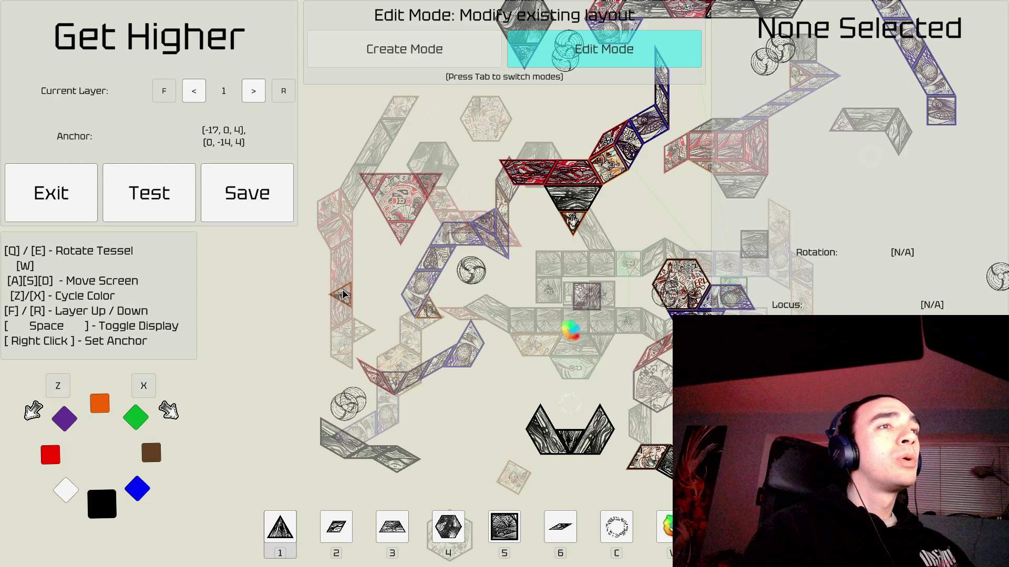
key(w)
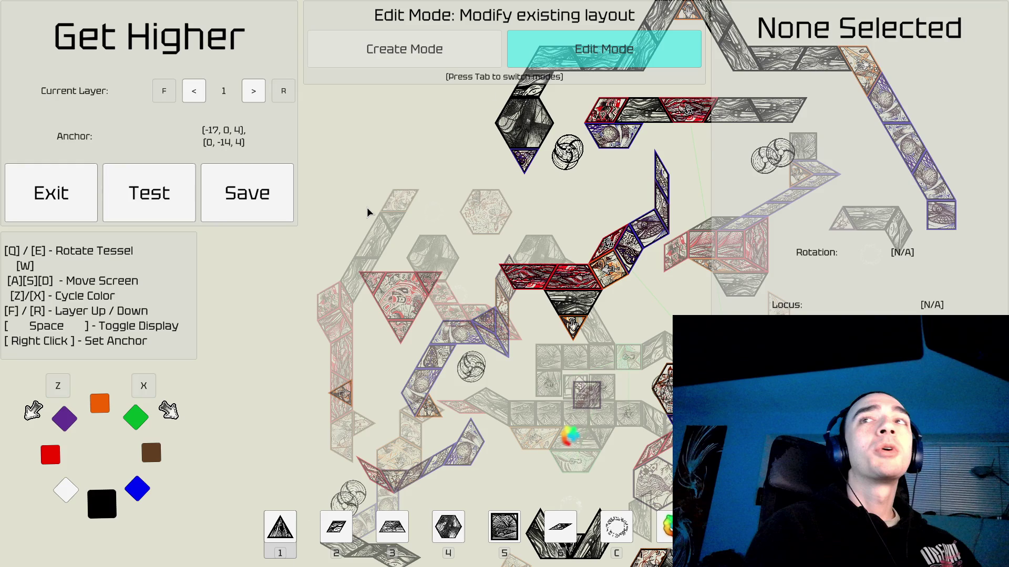
key(w)
key(d)
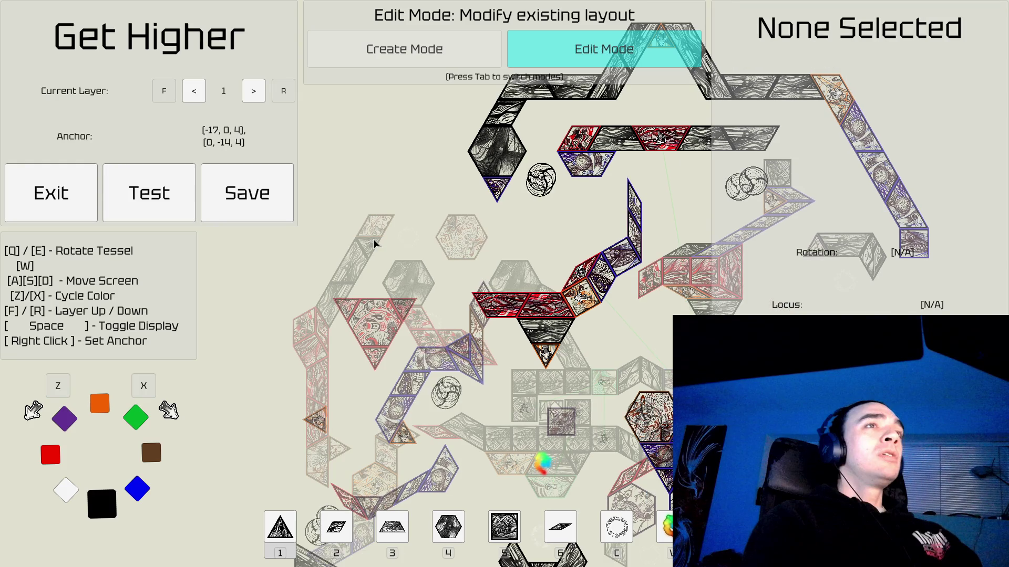
key(s)
key(d)
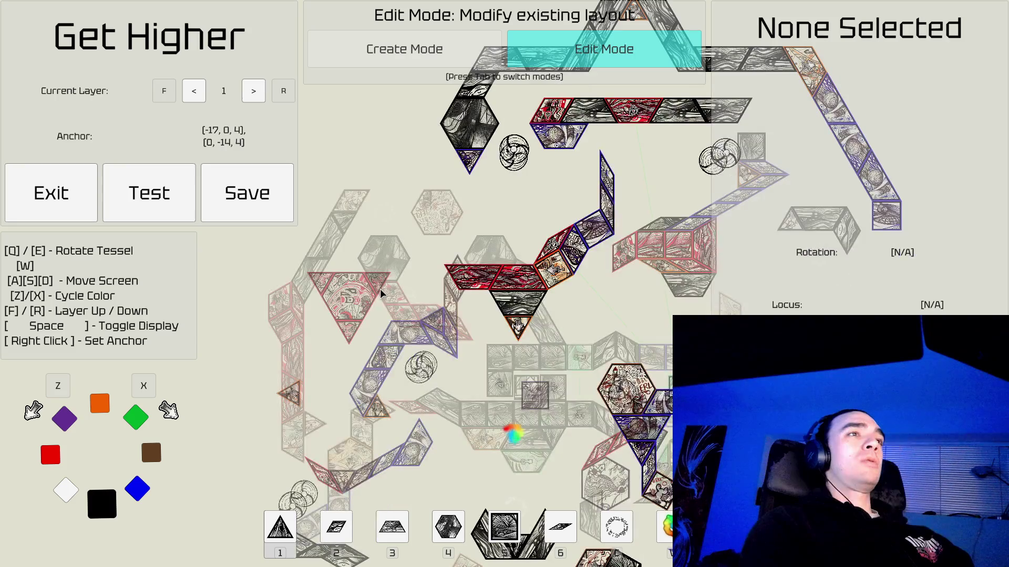
key(a)
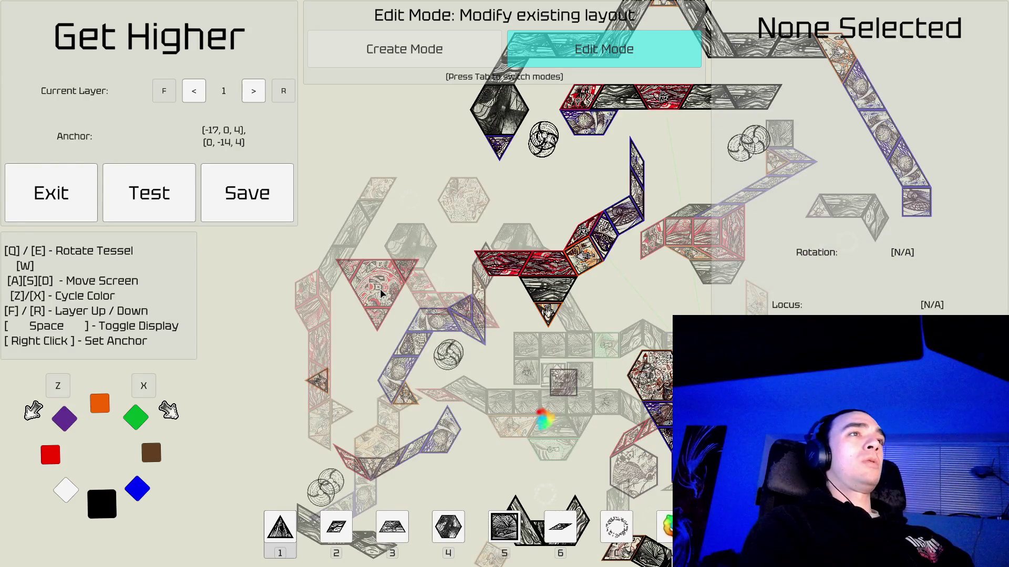
key(d)
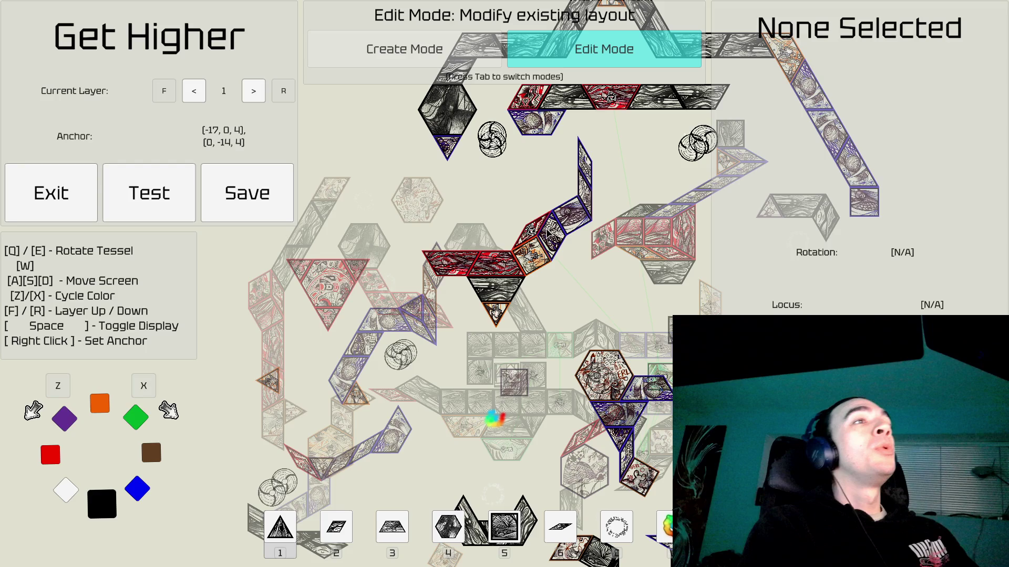
Pan across the layout toward its lower part.
key(a)
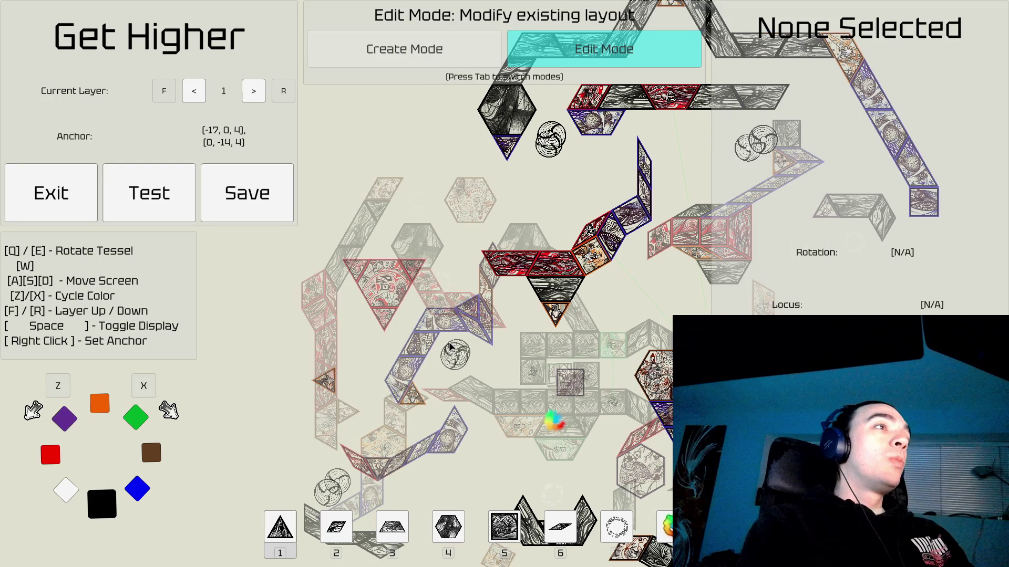
key(s)
key(a)
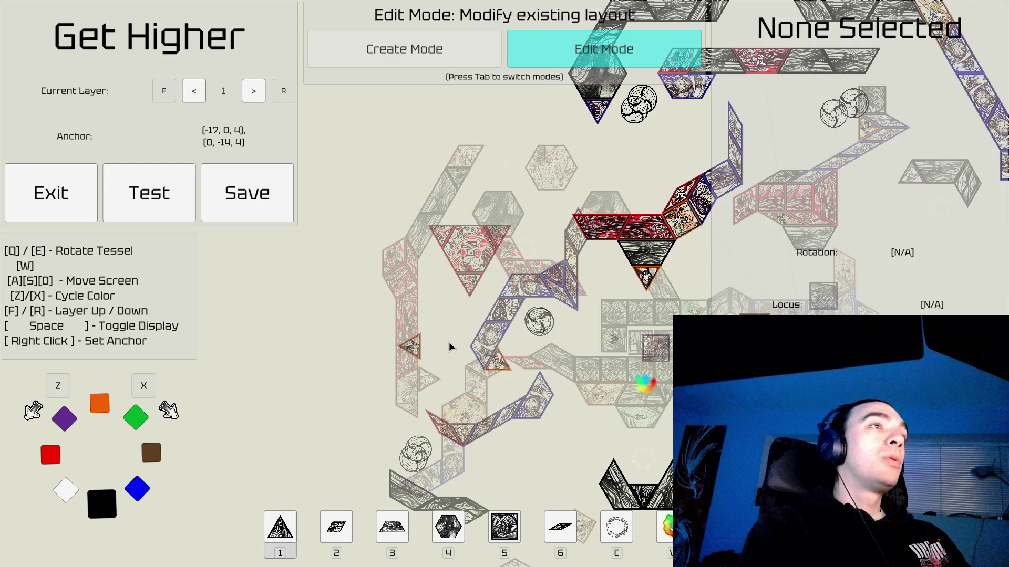
key(s)
key(d)
key(d)
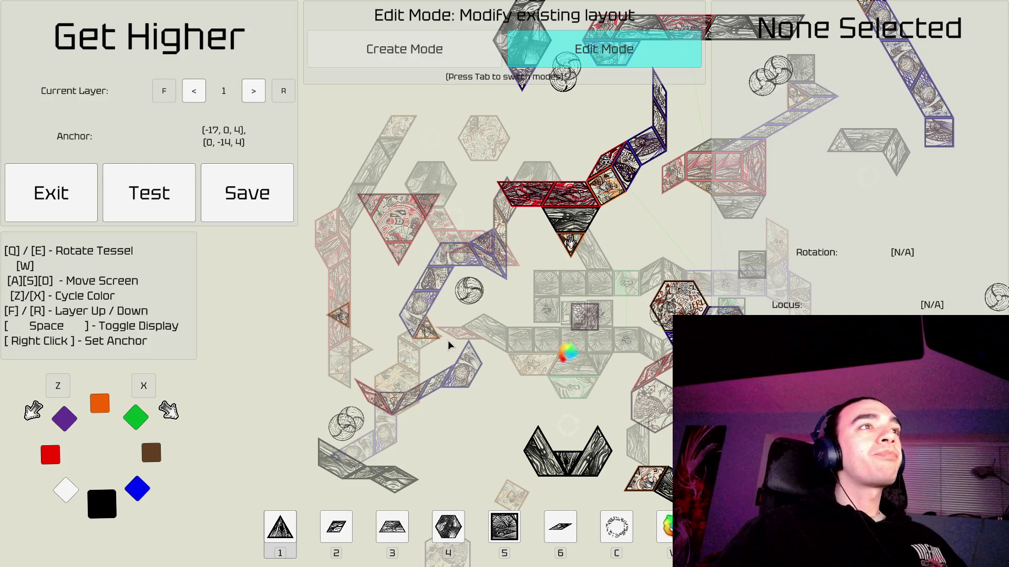
key(d)
key(s)
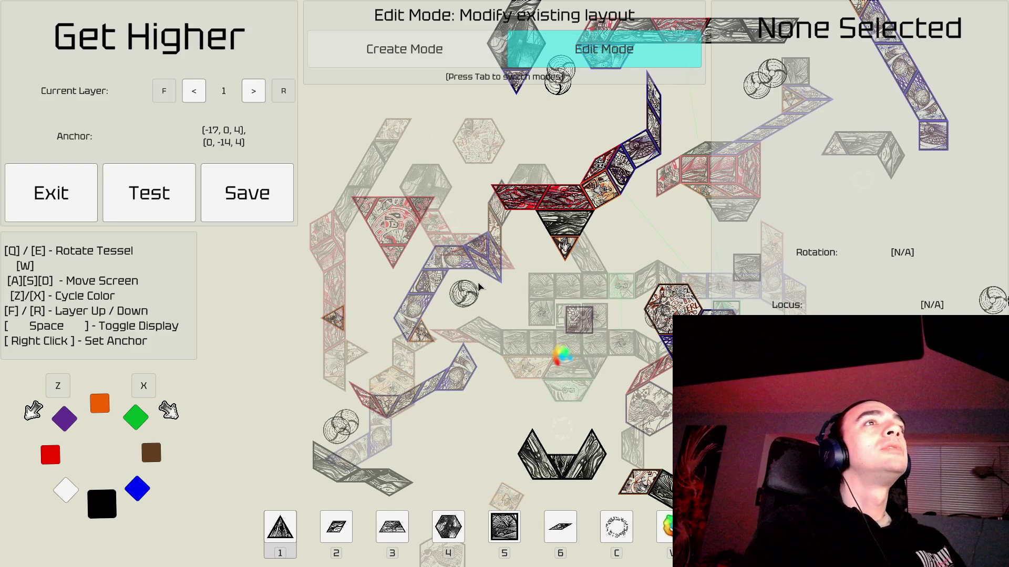
key(s)
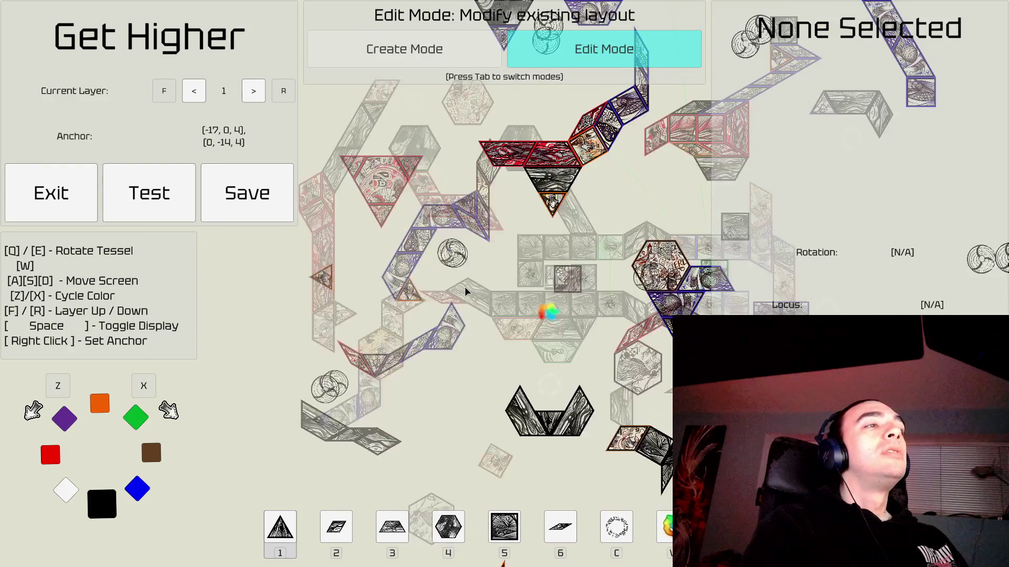
Move up to layer 2 over empty space and enter Create Mode with a black triangle at rotation 9.
key(s)
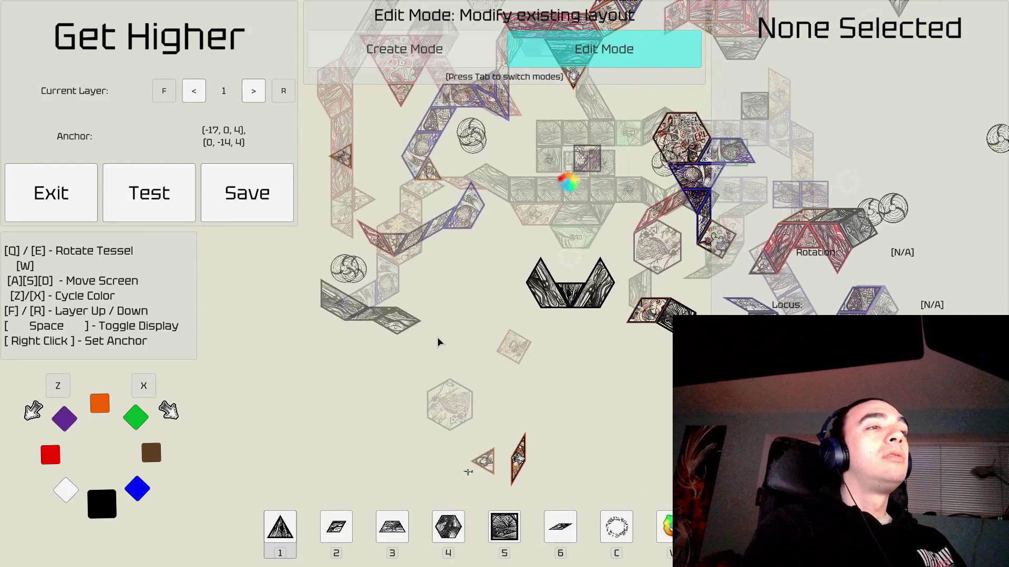
key(f)
key(a)
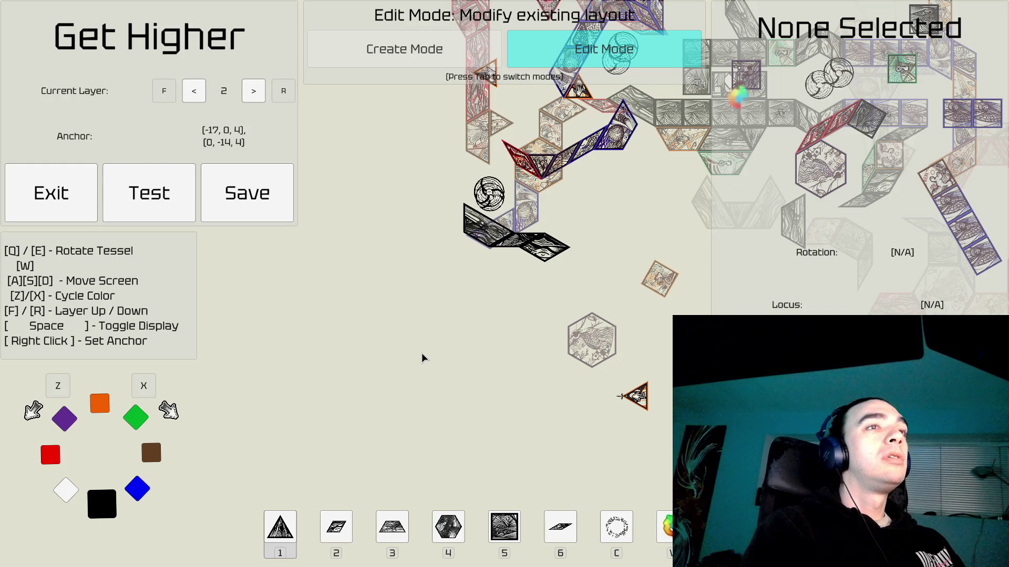
key(a)
key(s)
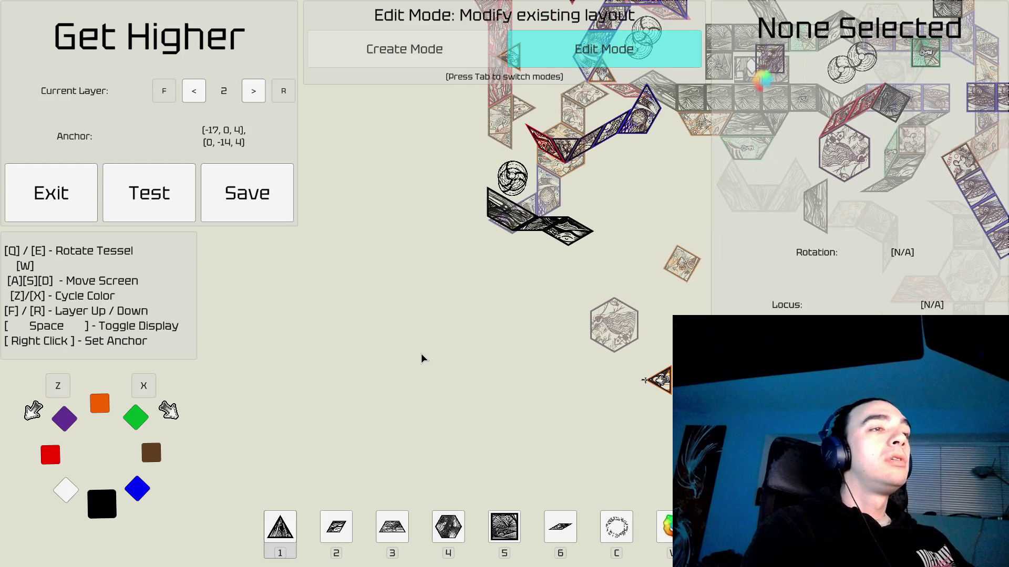
key(Tab)
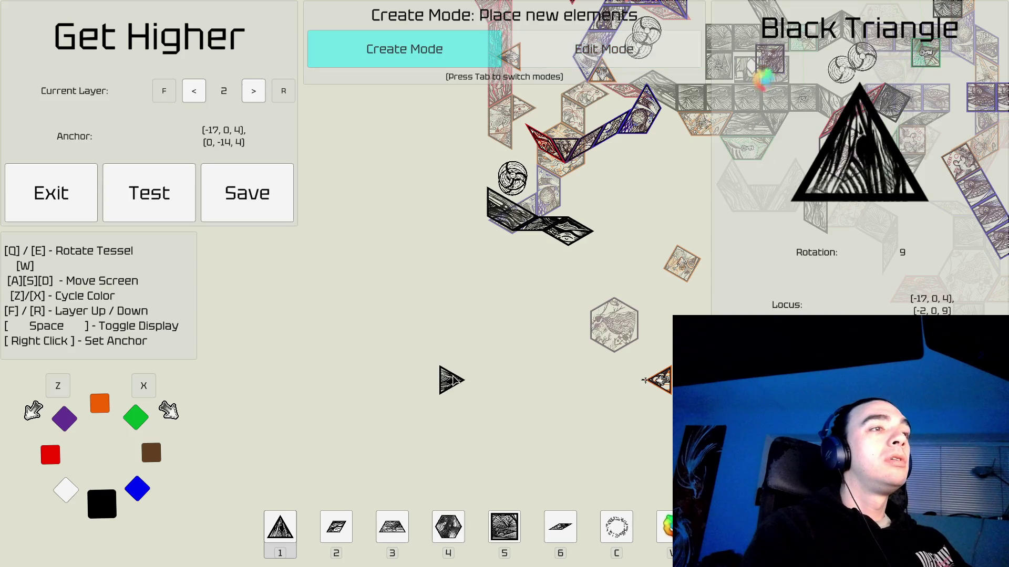
Place four flat-topped black hexagons in a row, anchor at [-31, 0, 6], then return to Edit Mode.
key(4)
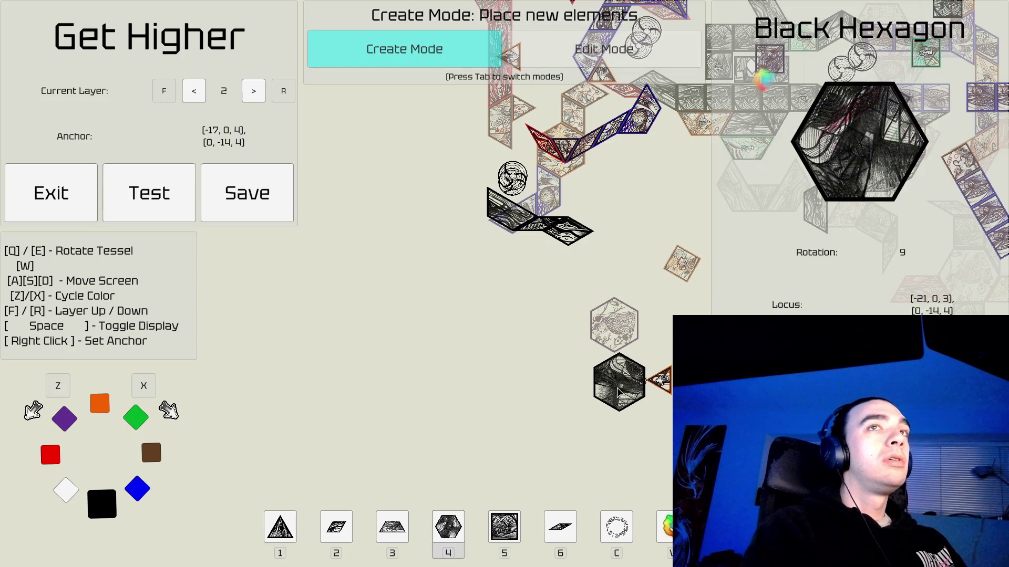
key(e)
key(e)
key(e)
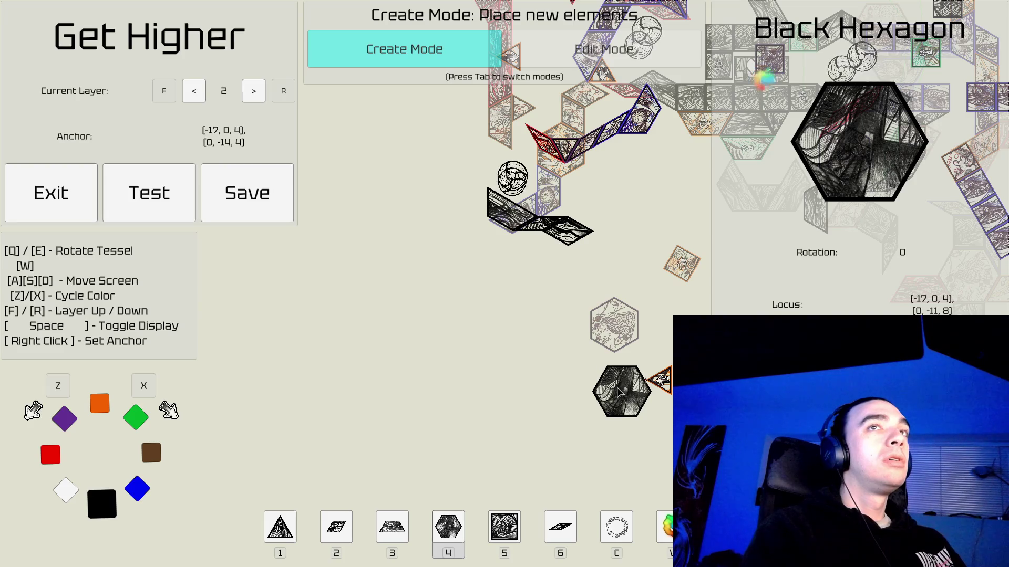
click(617, 383)
click(557, 383)
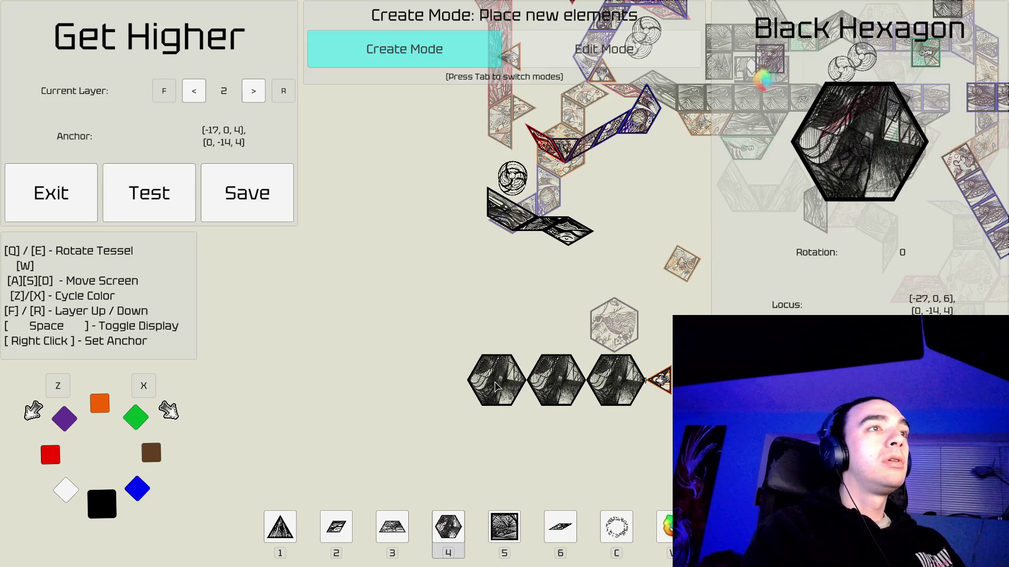
click(495, 387)
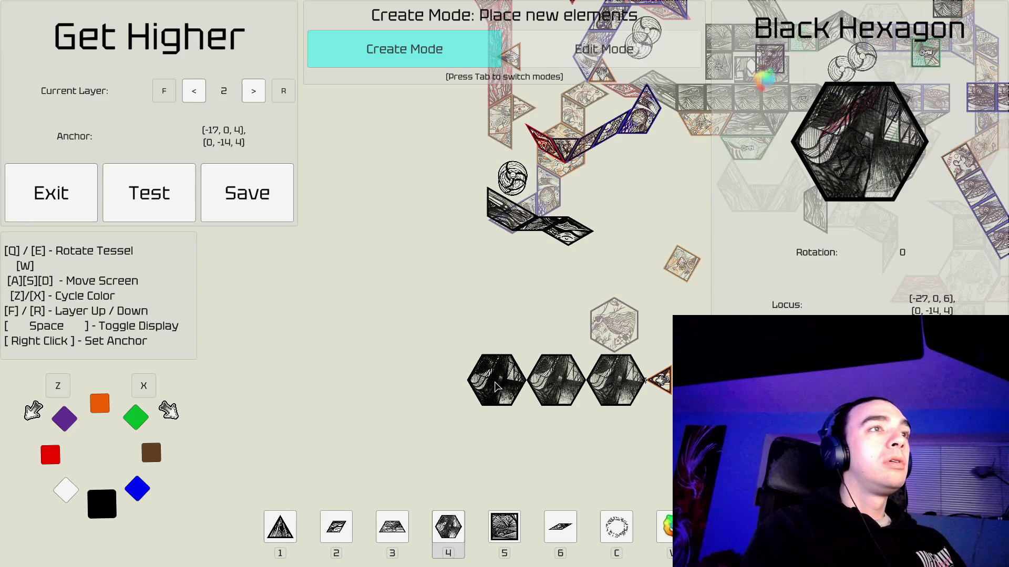
click(434, 385)
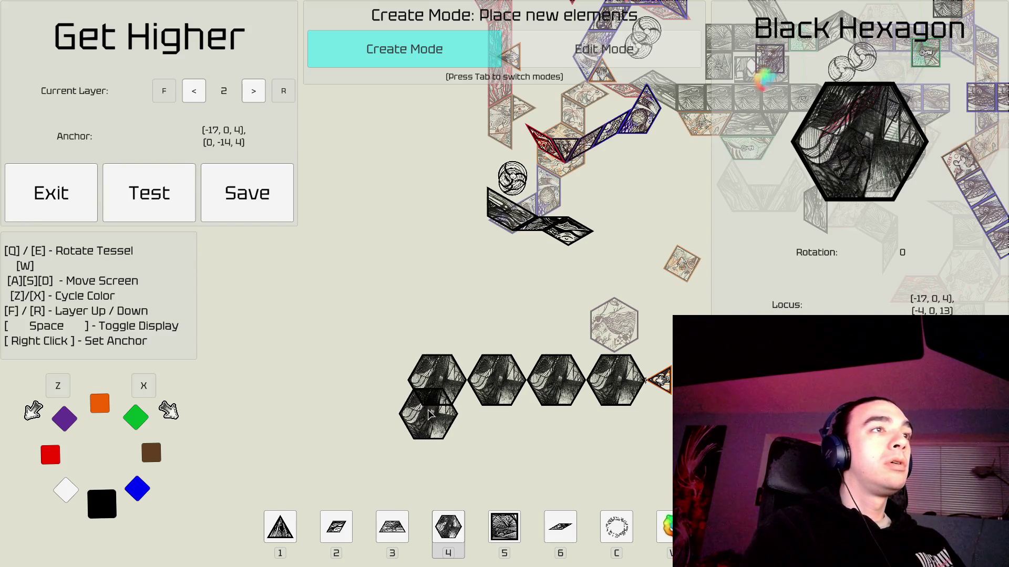
right_click(428, 413)
key(Tab)
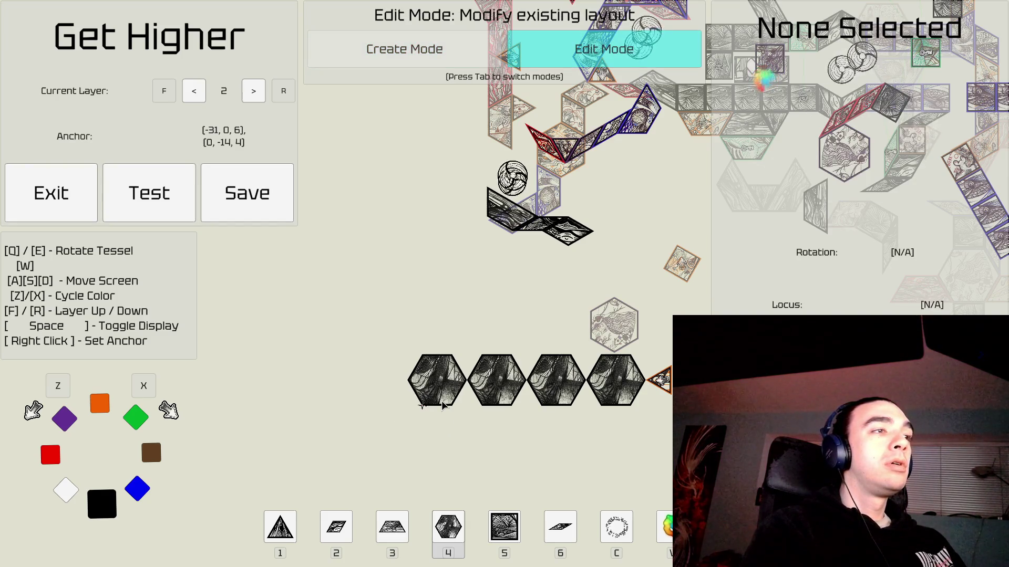
Place an orange triangle at the left end of the black hexagon row.
key(Tab)
key(1)
key(Tab)
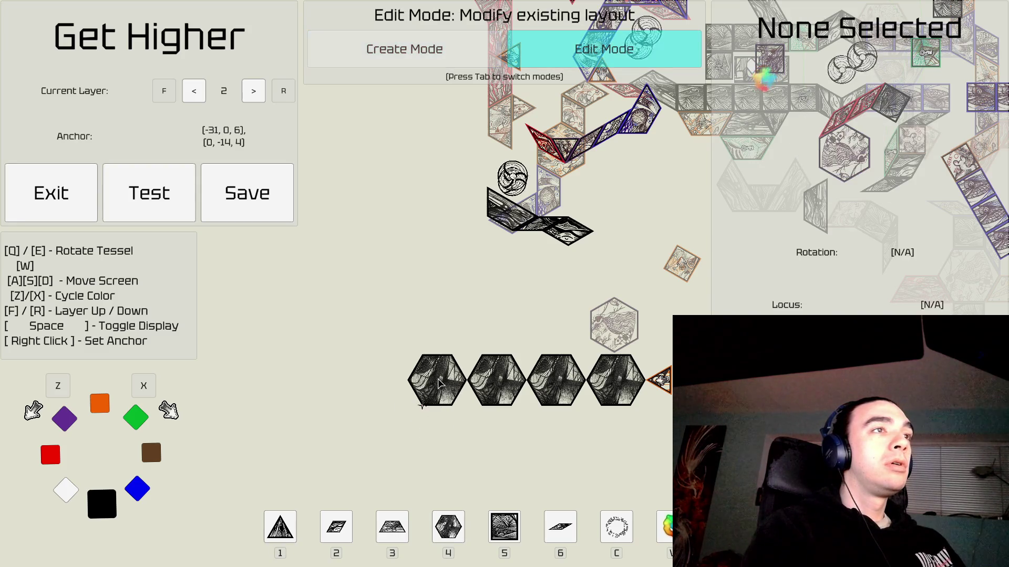
click(440, 384)
key(Tab)
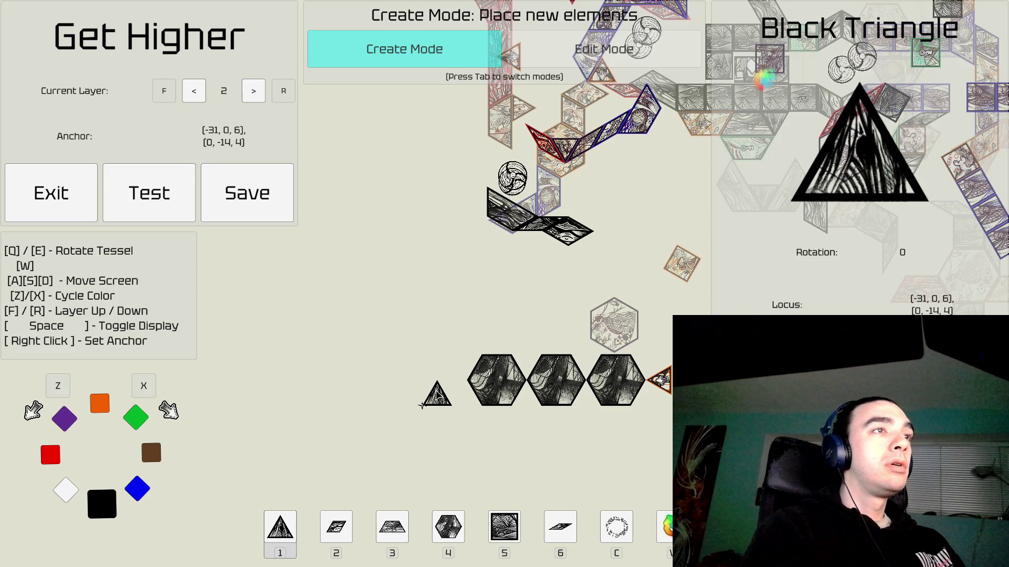
key(3)
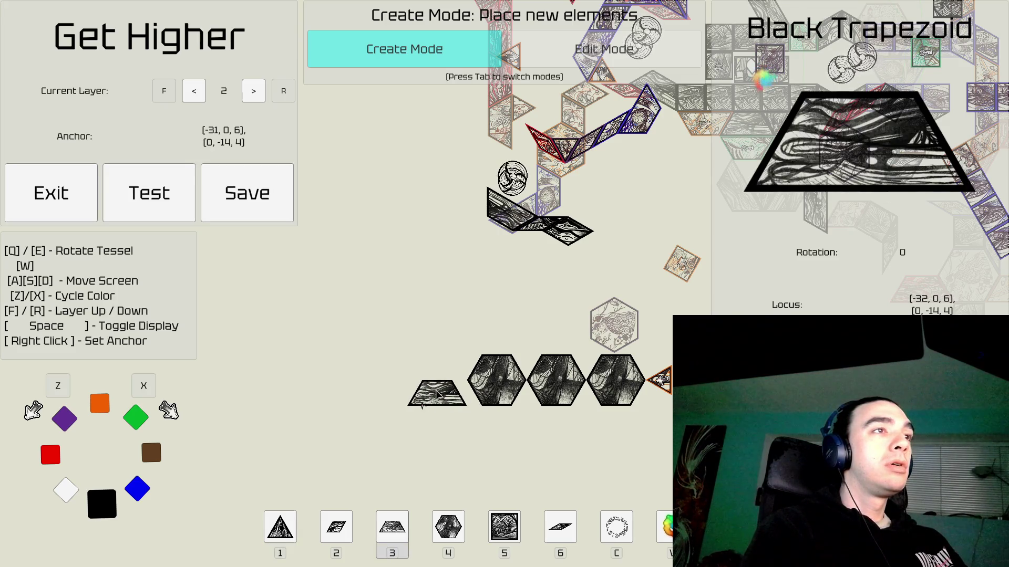
key(1)
key(x)
key(x)
key(x)
key(x)
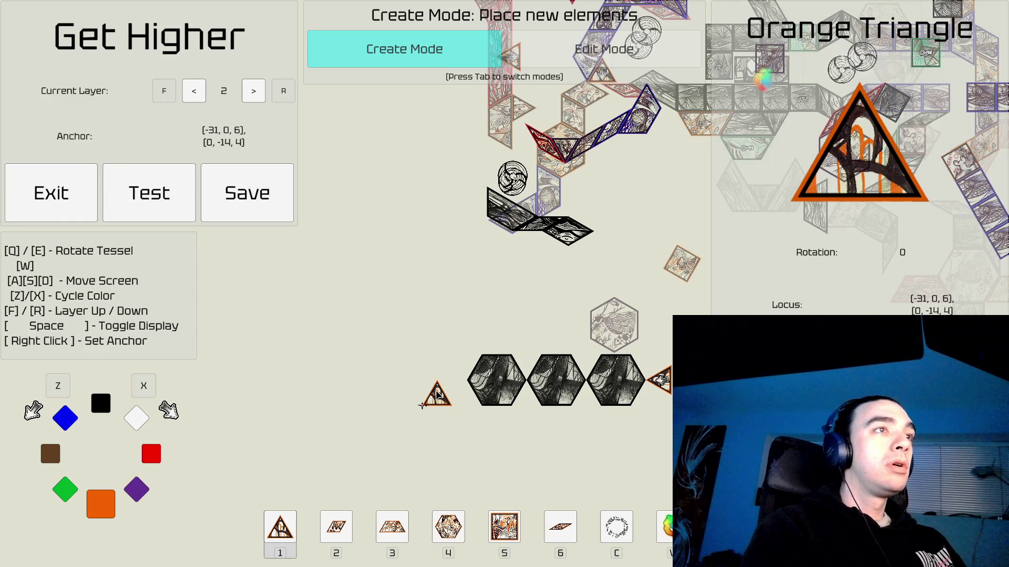
click(458, 430)
Delete the black hexagons from the row and clear the selection.
key(d)
key(s)
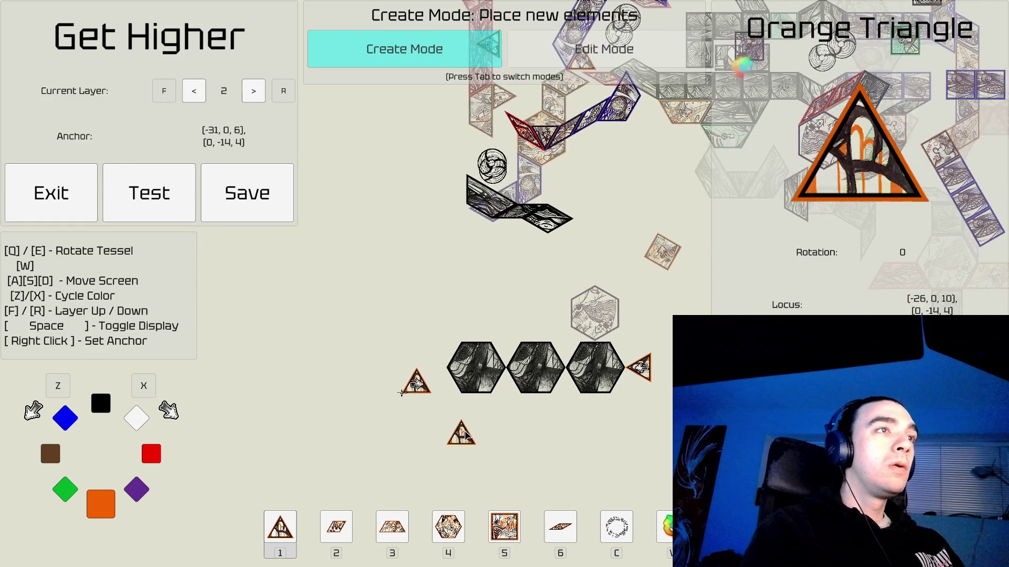
key(Tab)
click(478, 379)
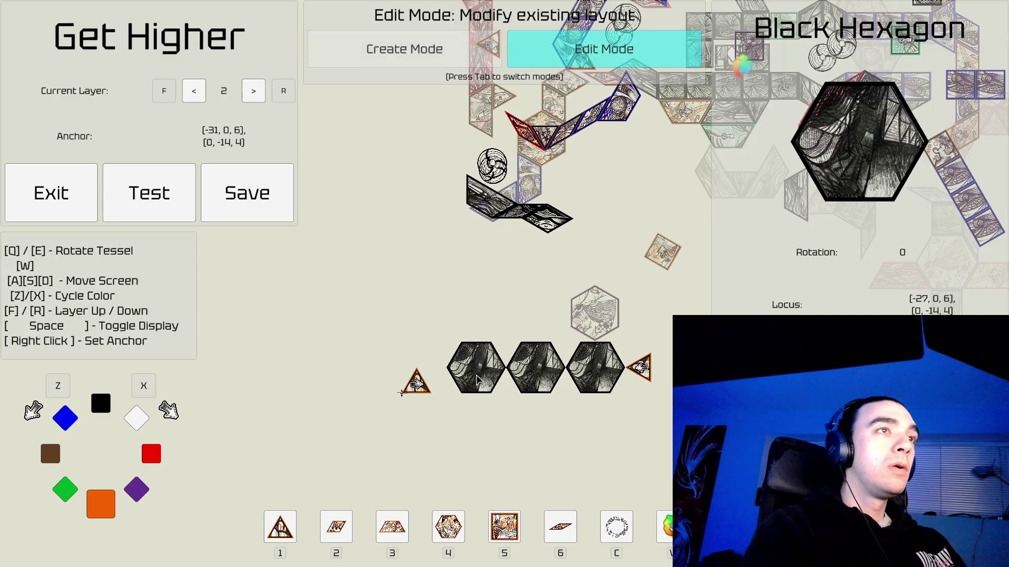
key(Delete)
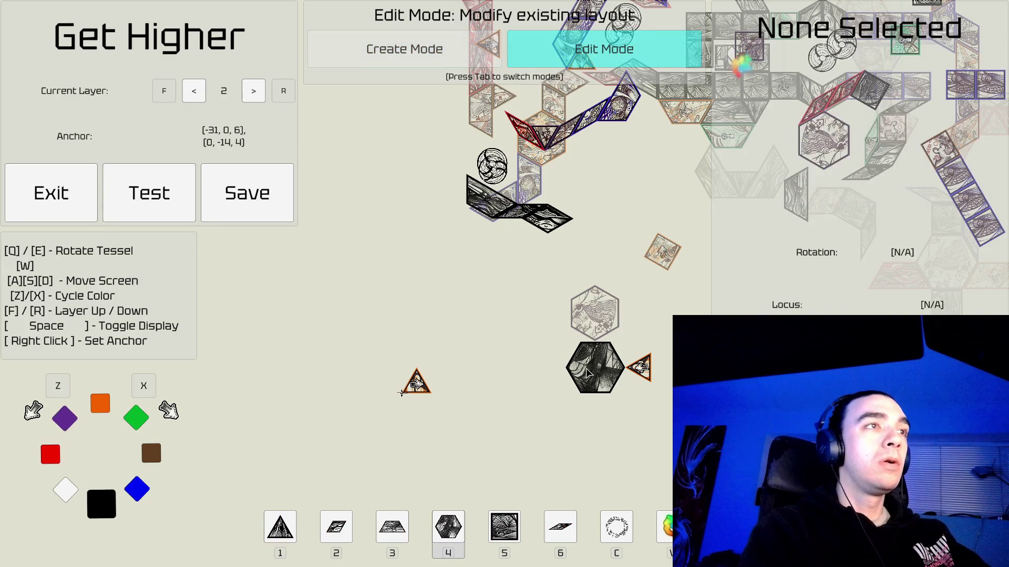
click(416, 385)
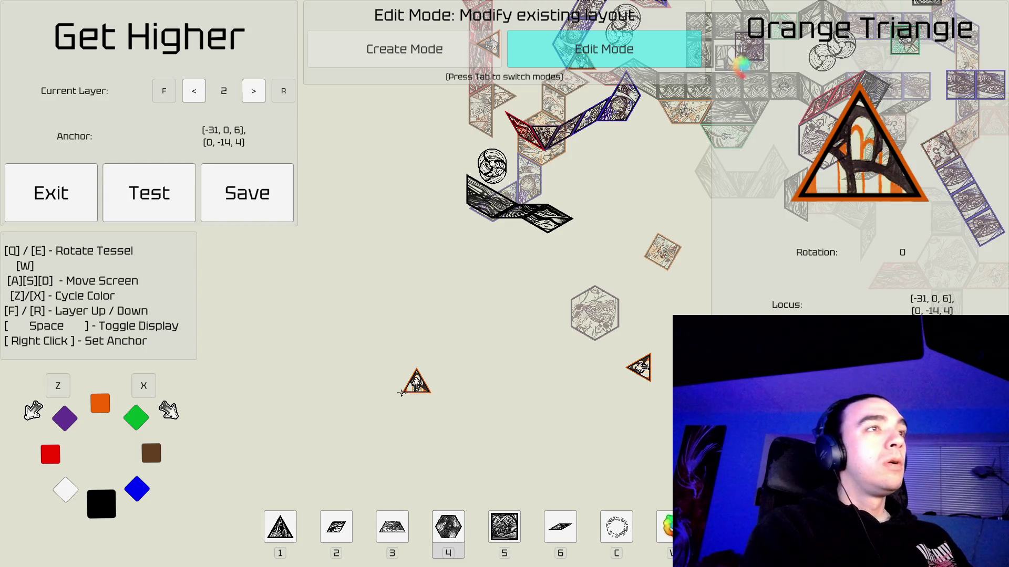
click(456, 332)
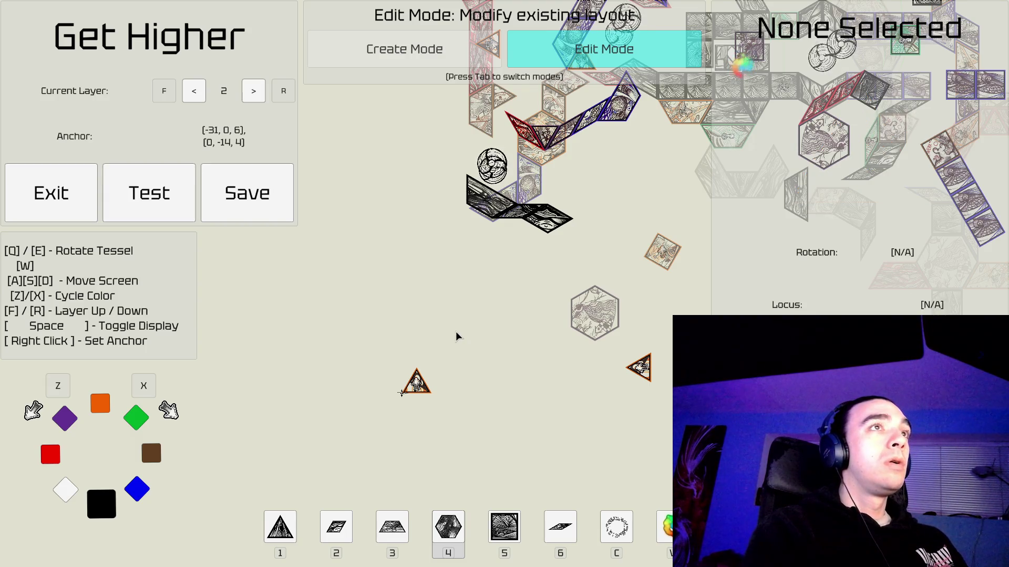
key(d)
key(w)
key(d)
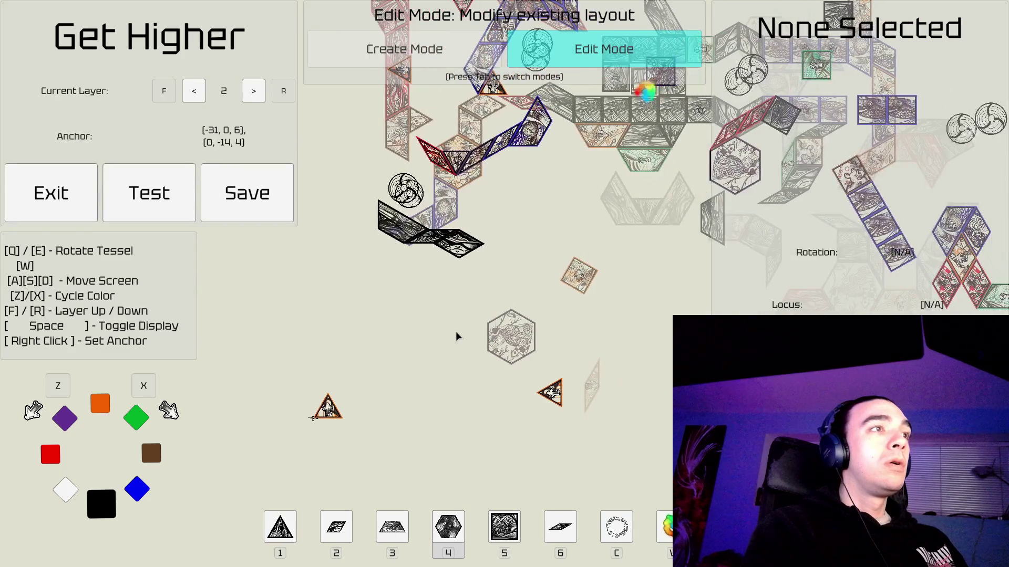
key(w)
key(a)
key(w)
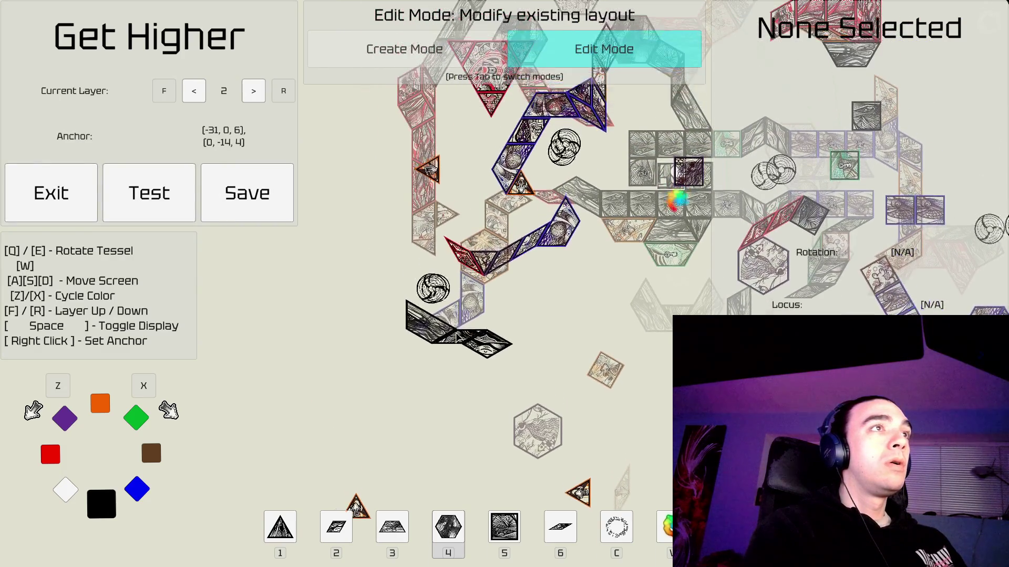
key(a)
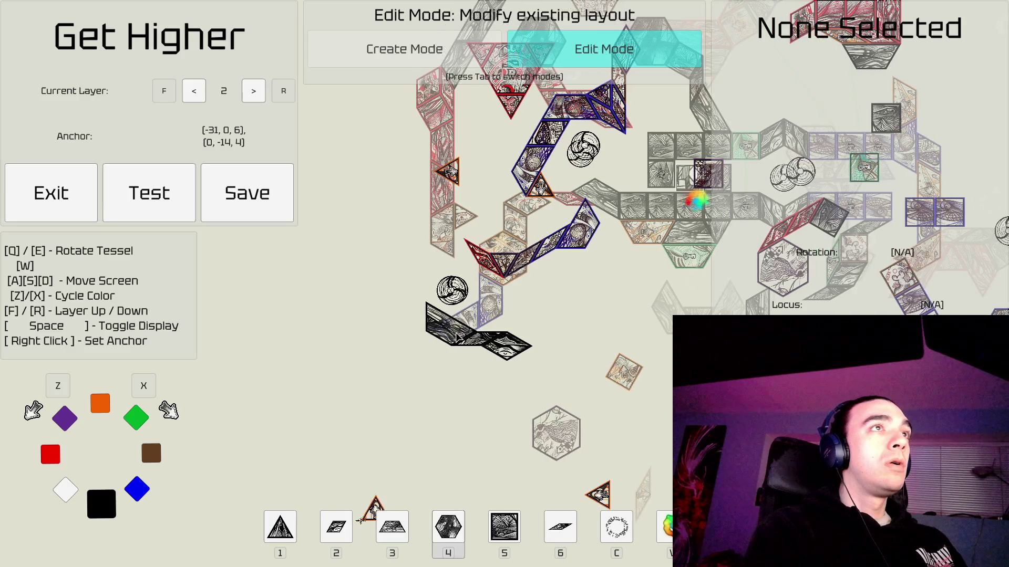
key(a)
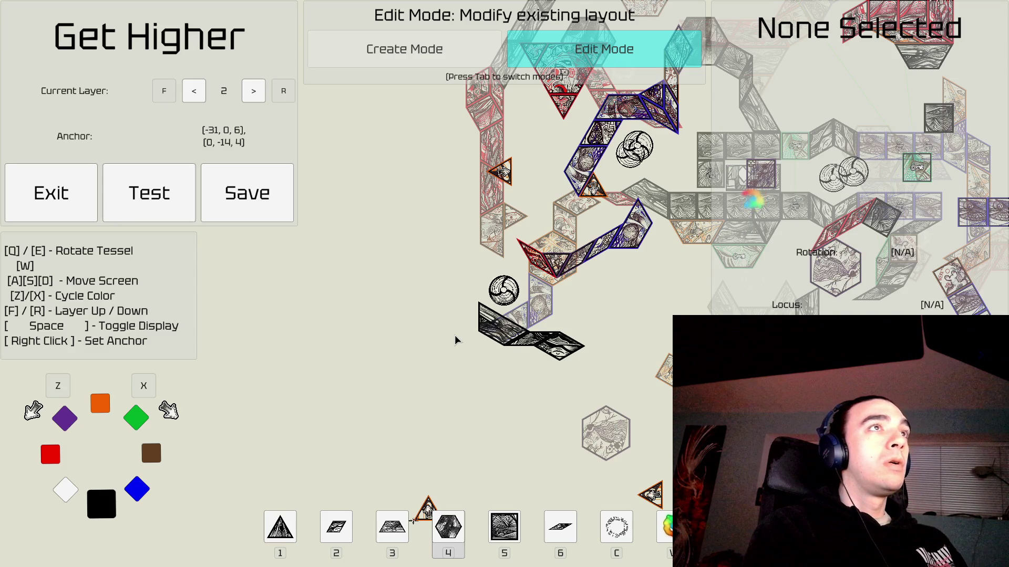
key(w)
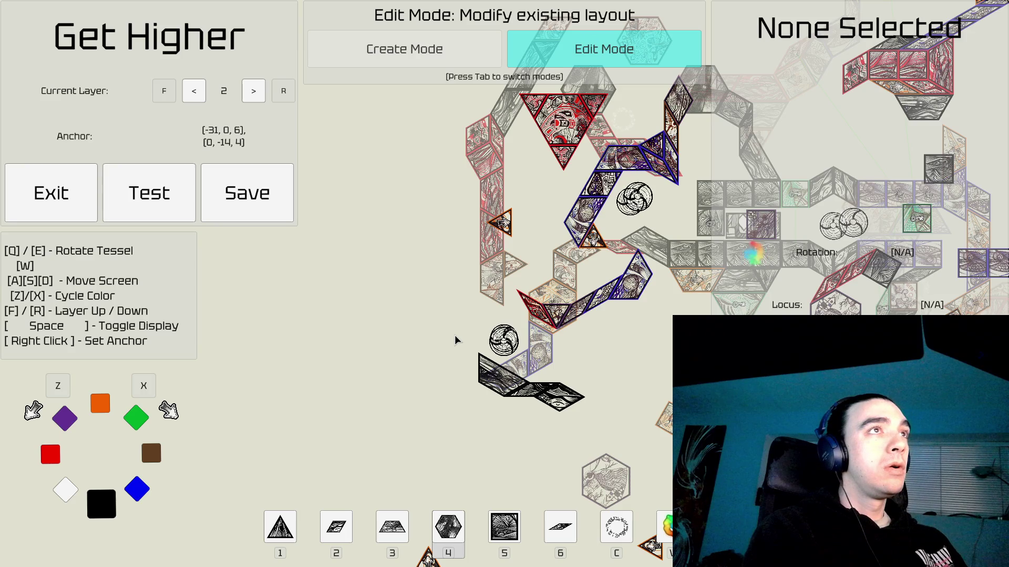
key(w)
key(w)
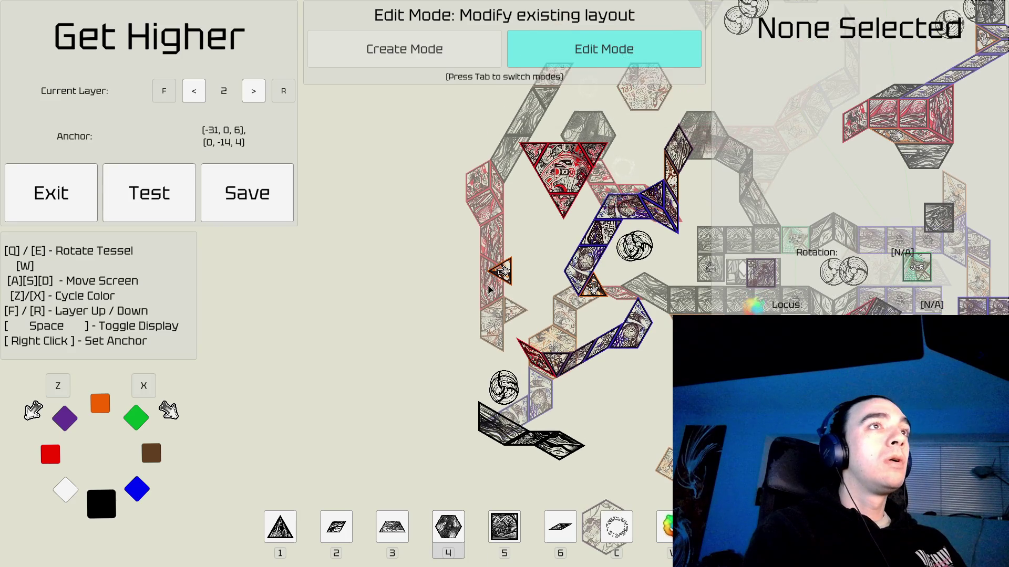
scroll(488, 289, up, 2)
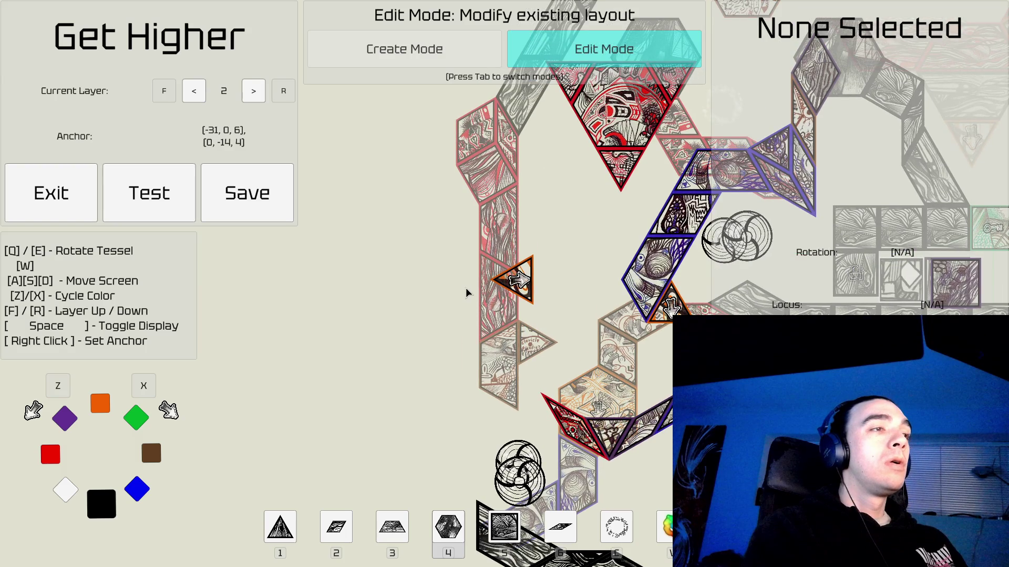
key(Tab)
Pick a red diamond tile, rotate it, and set the placement anchor.
key(2)
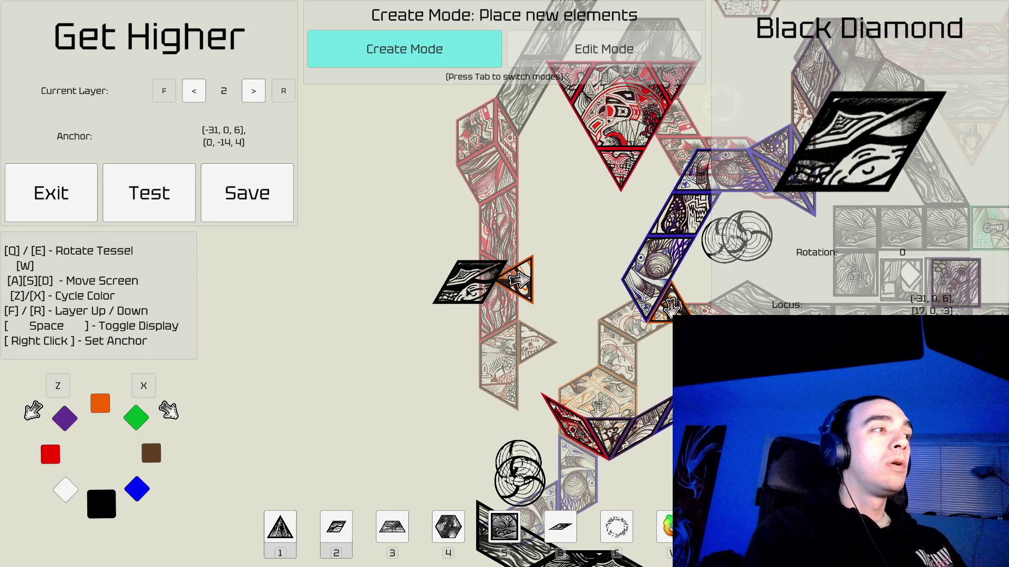
key(z)
key(z)
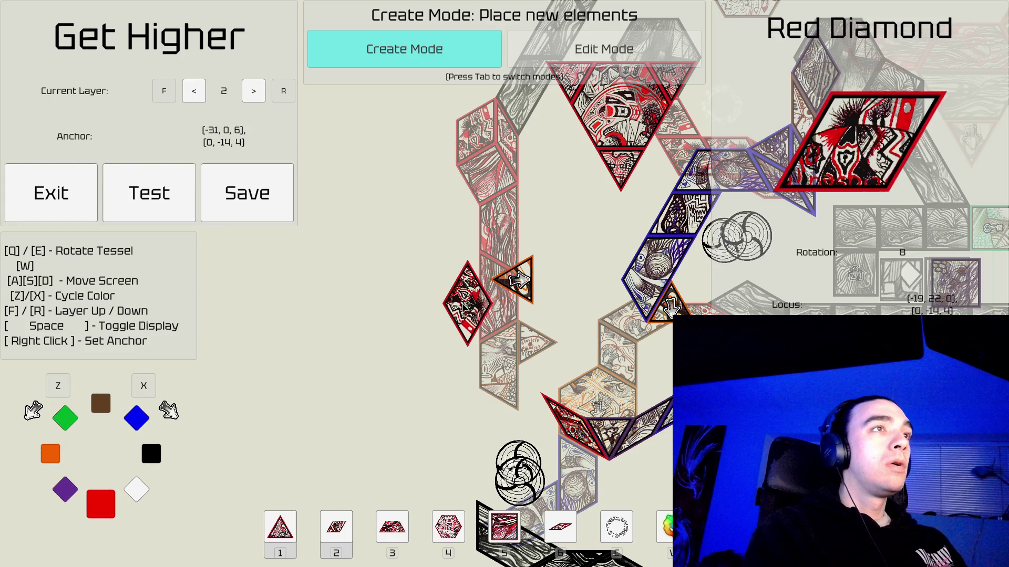
key(q)
key(q)
key(q)
right_click(488, 253)
Switch to a red trapezoid rotated for the hexagon's lower-left slot, then return to Edit Mode.
key(3)
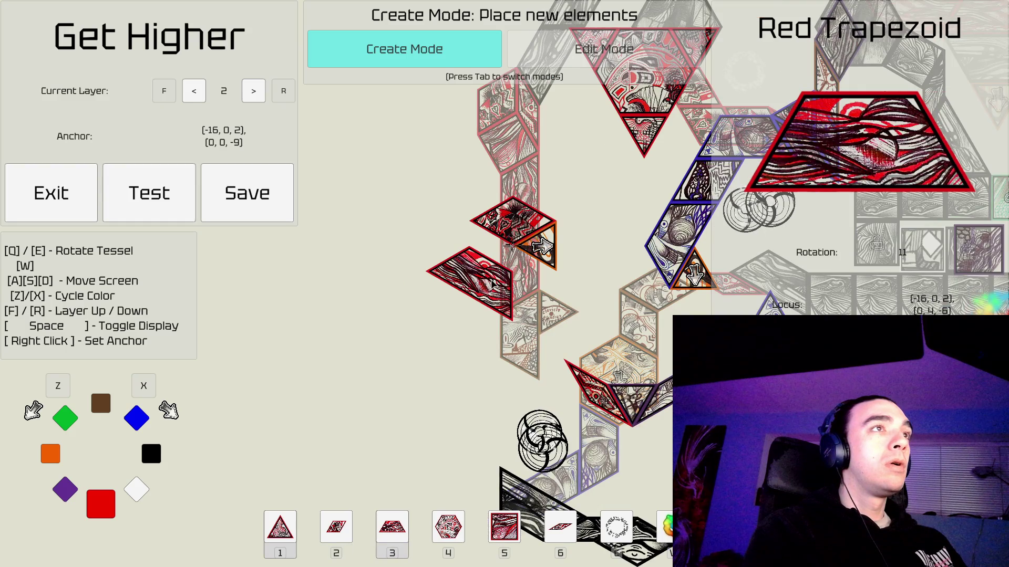
key(q)
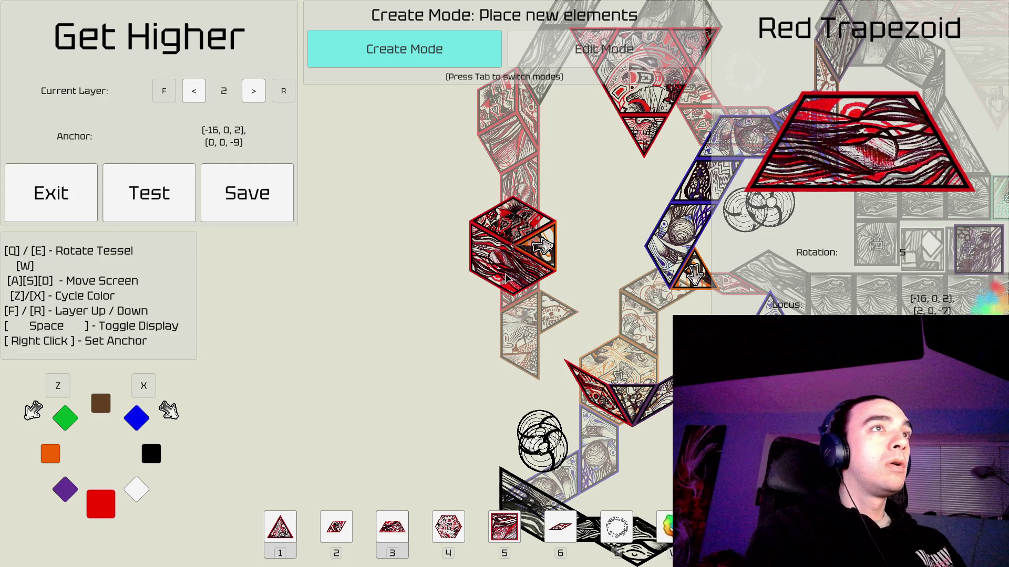
key(a)
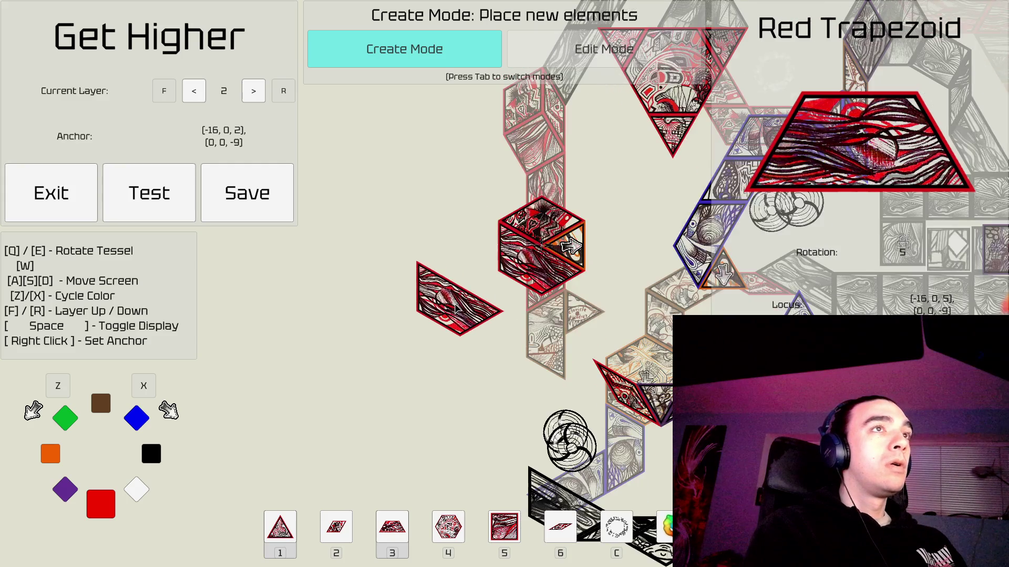
key(s)
key(w)
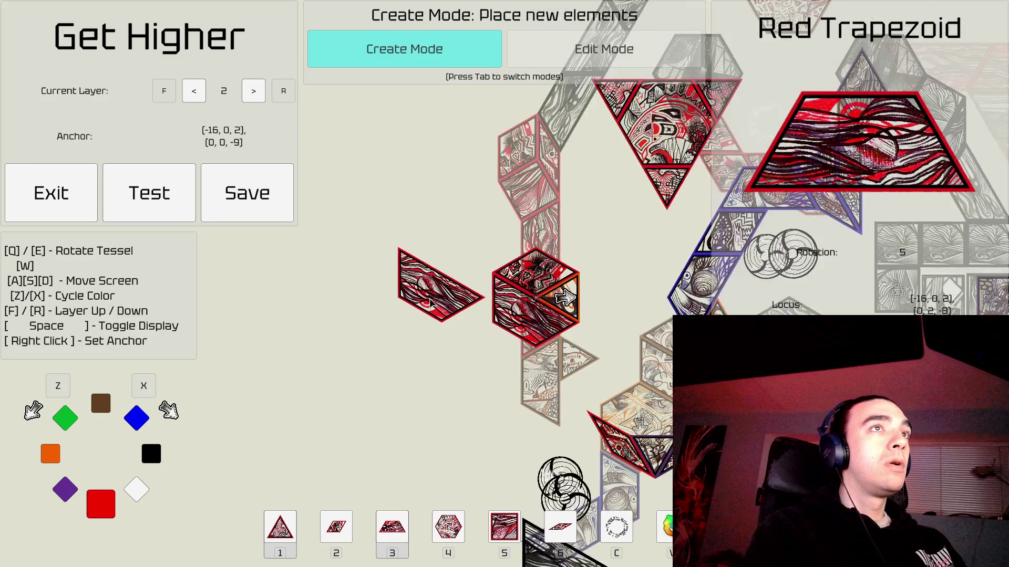
key(s)
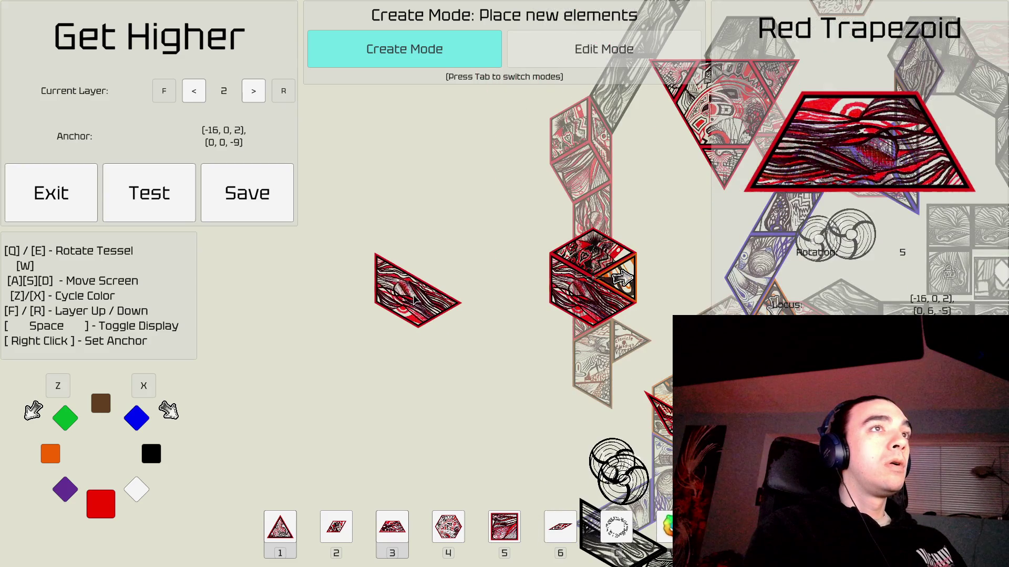
key(s)
key(s)
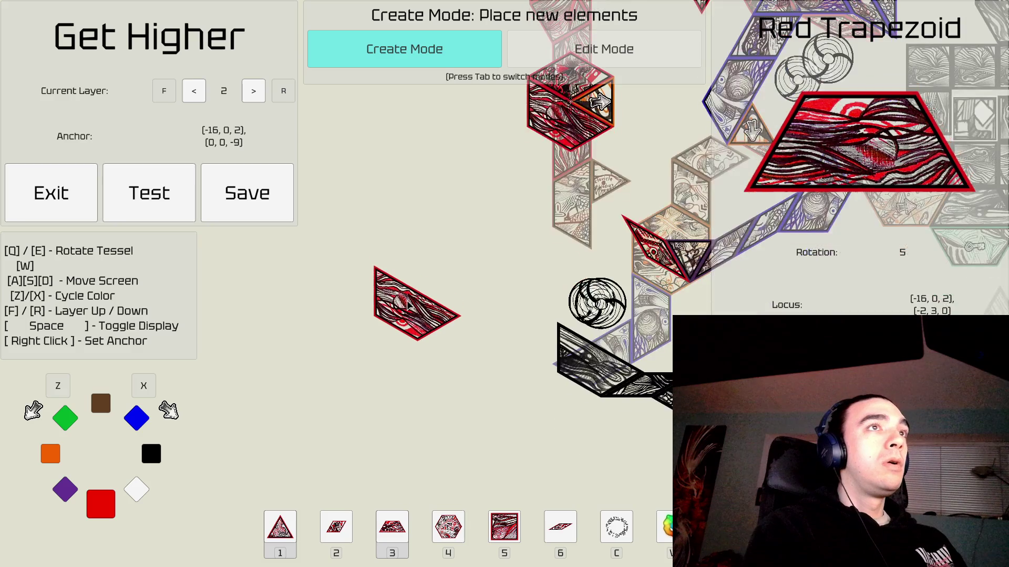
key(w)
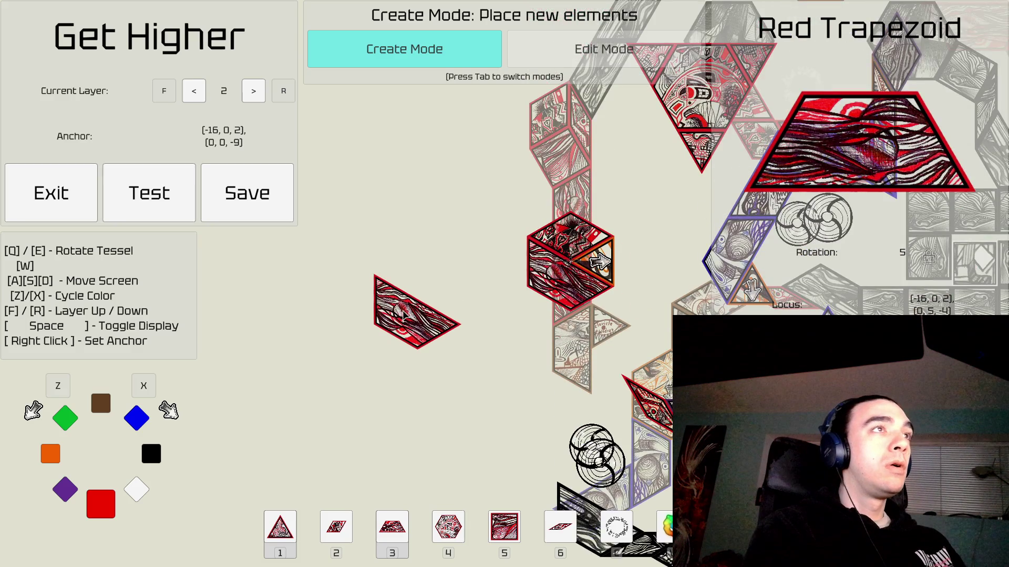
key(s)
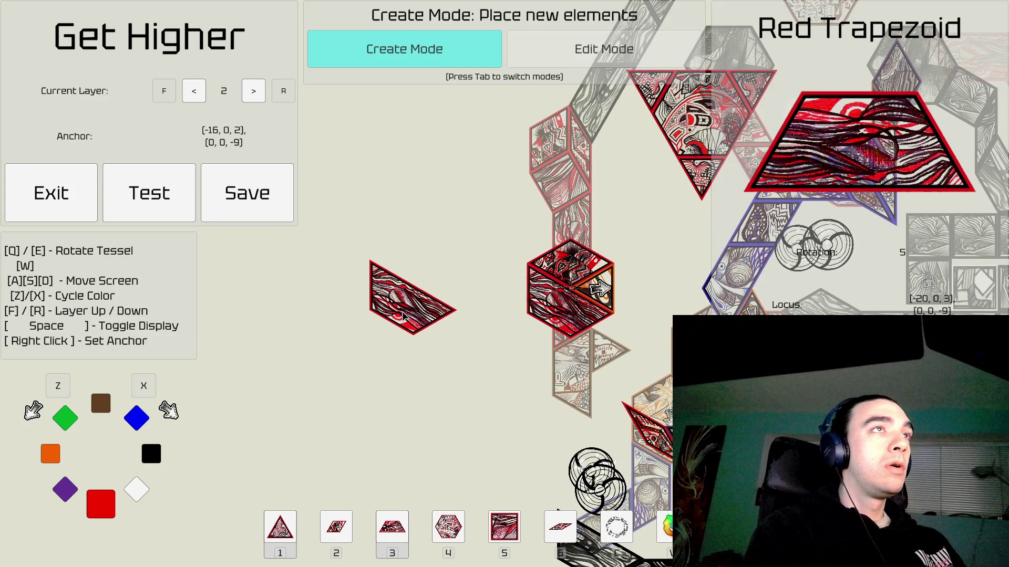
key(d)
key(s)
key(Tab)
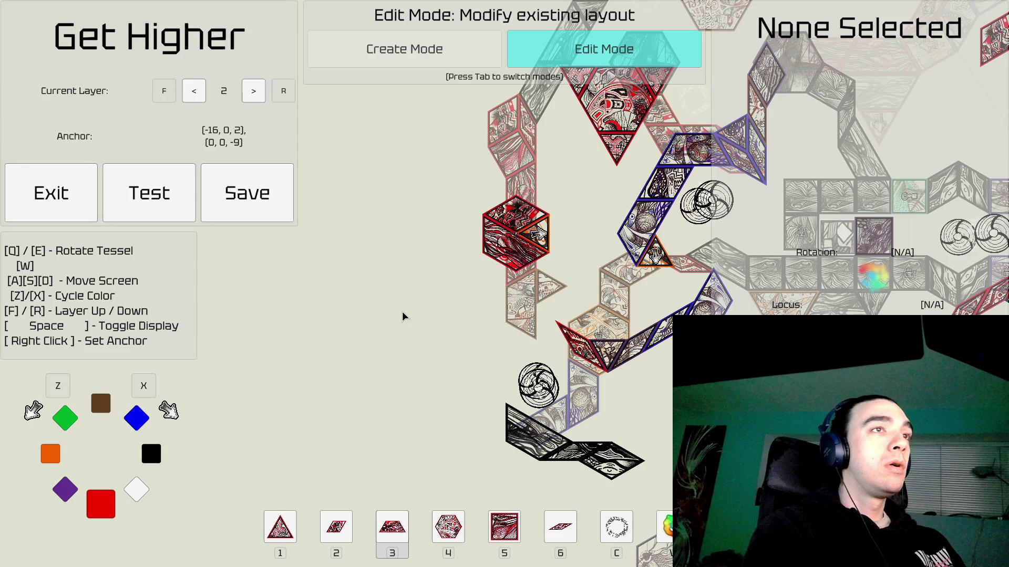
key(s)
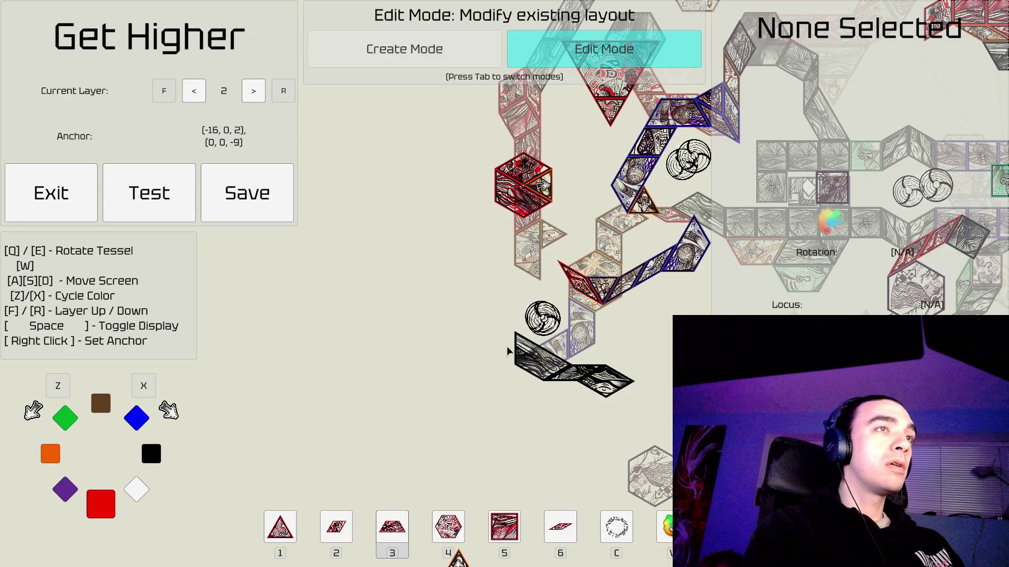
key(d)
key(s)
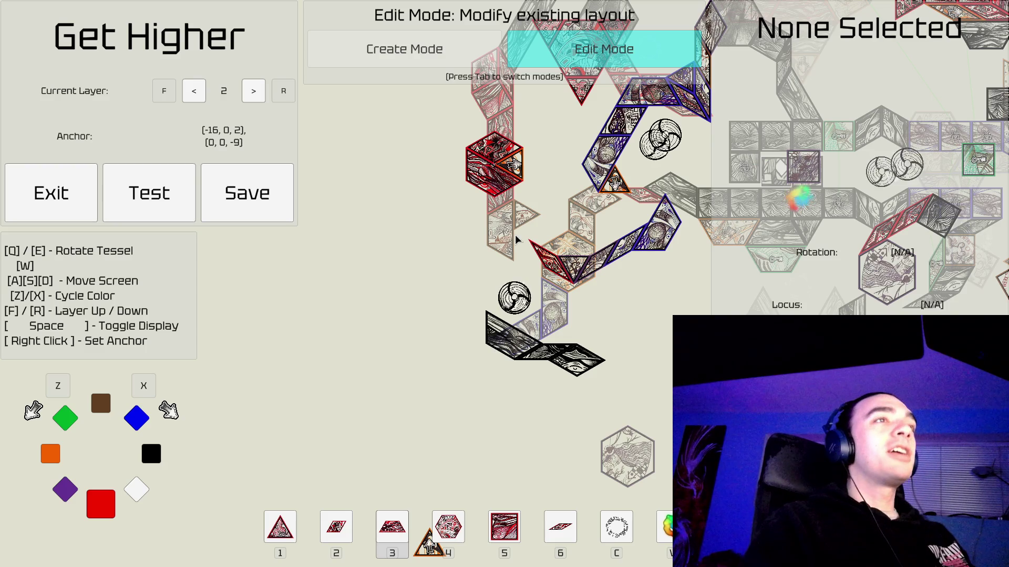
Pan up and right to bring the upper part of the layout into view.
key(s)
key(d)
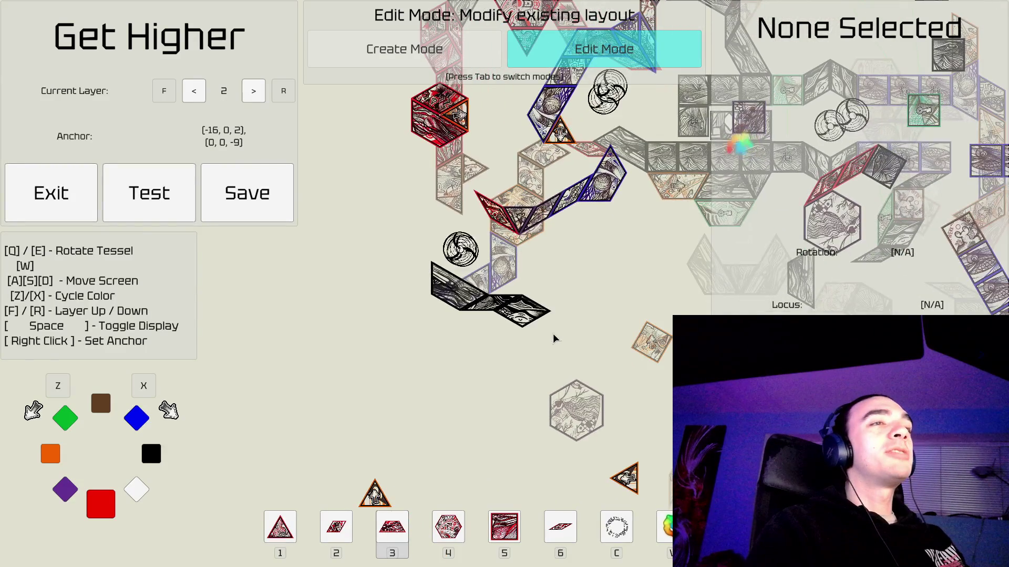
key(w)
key(d)
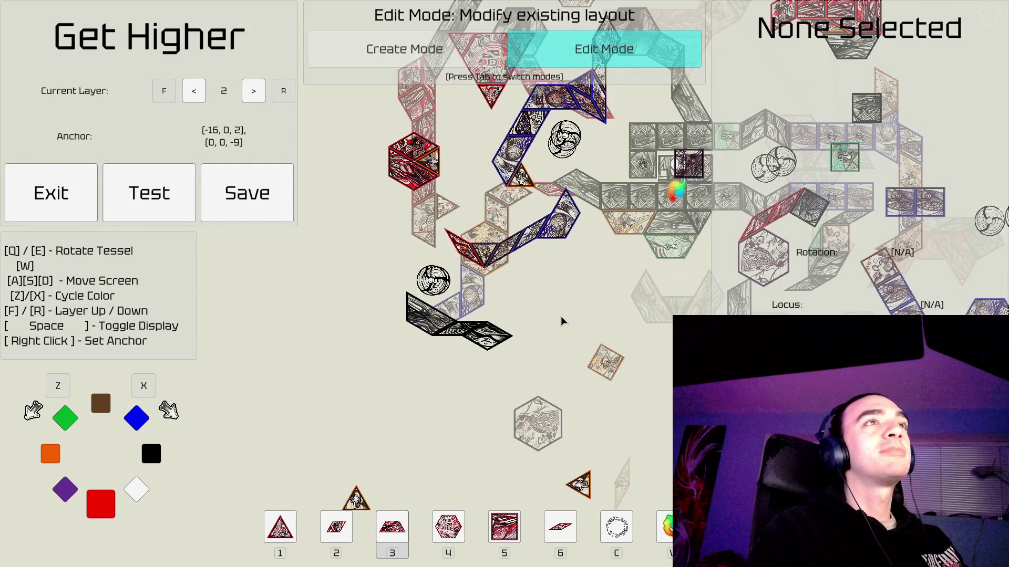
key(w)
key(w)
key(d)
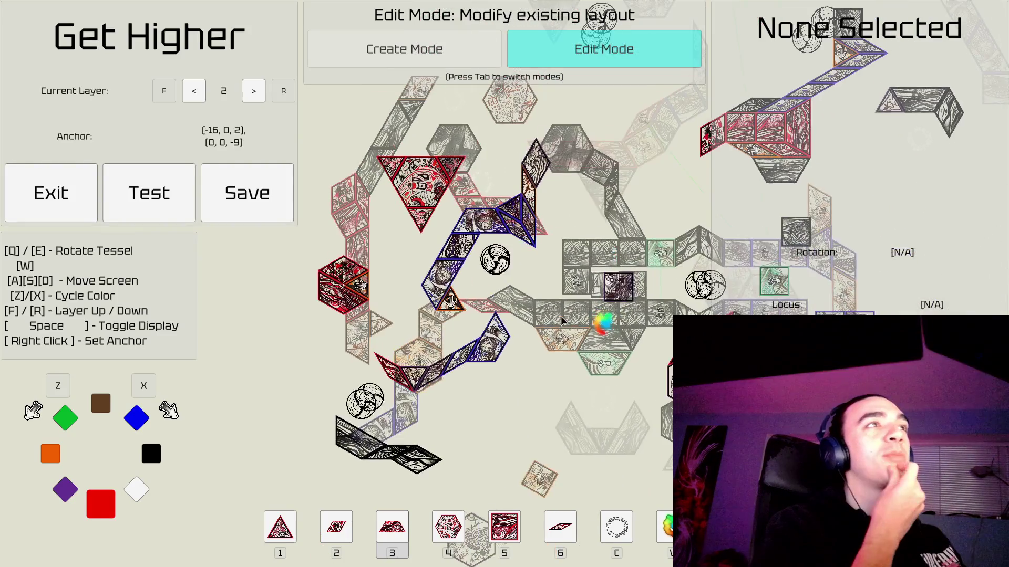
key(w)
key(d)
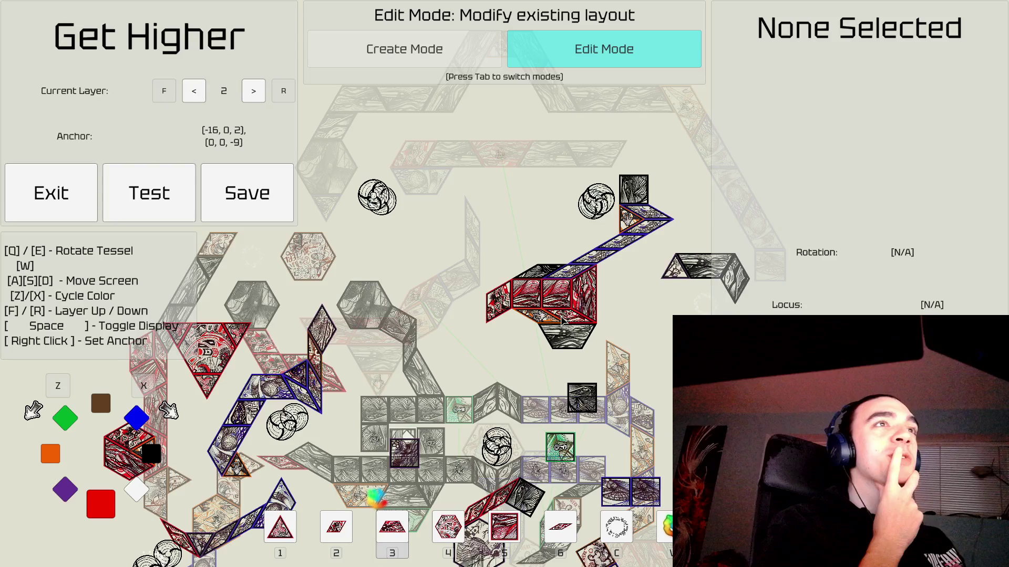
key(a)
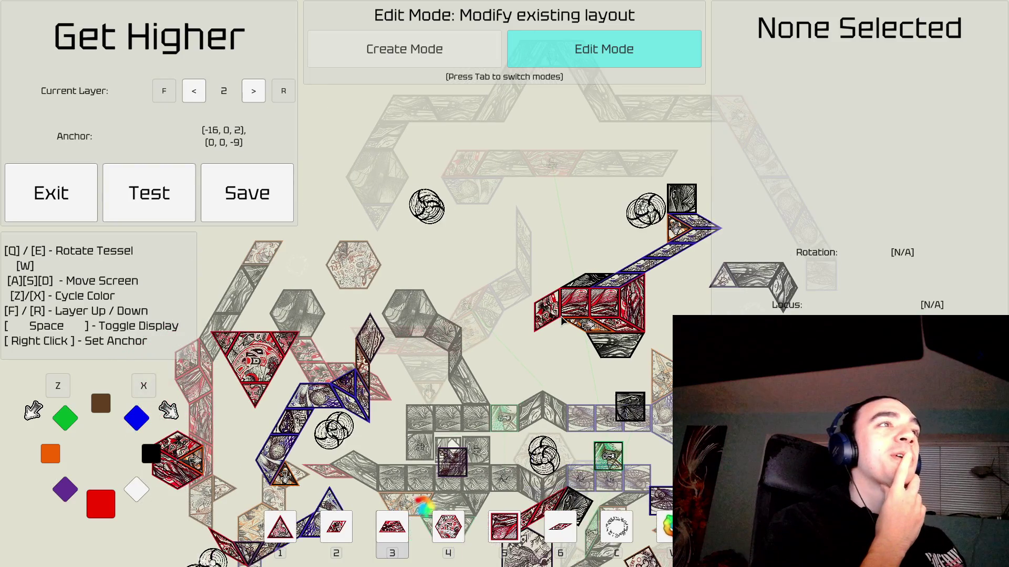
Pan back toward the lower tiles and drop down to layer 1.
key(s)
key(d)
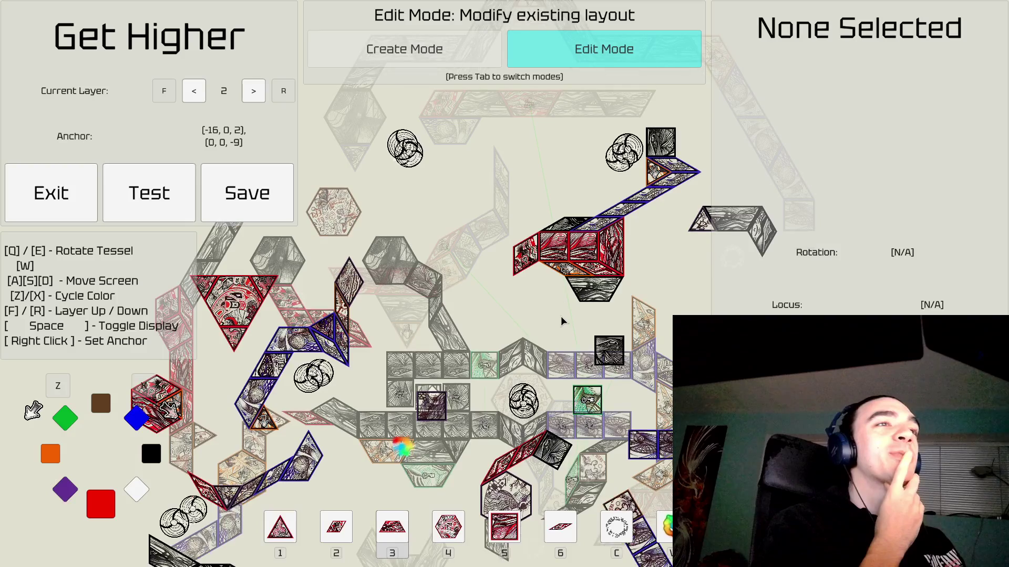
key(a)
key(s)
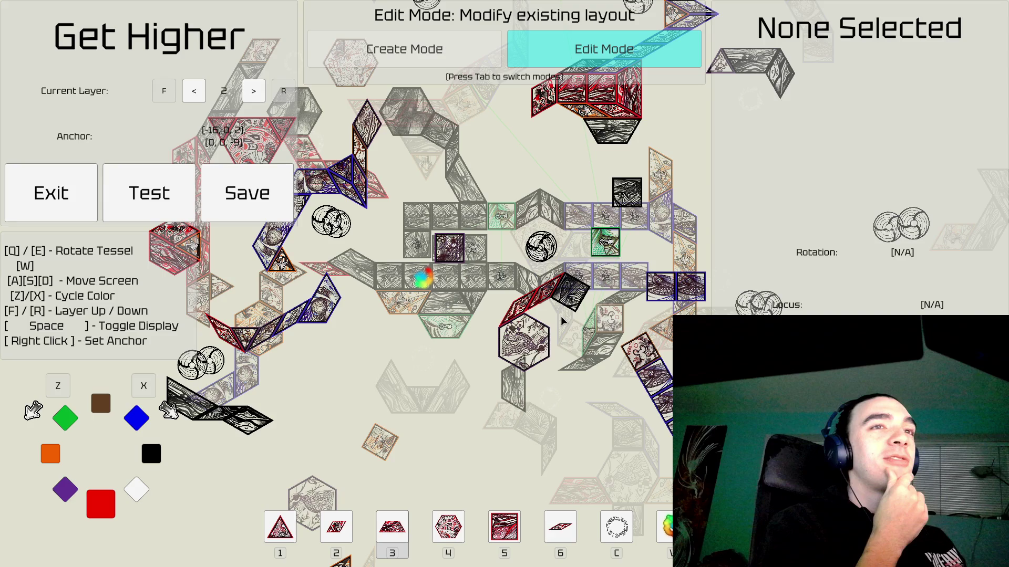
key(w)
key(a)
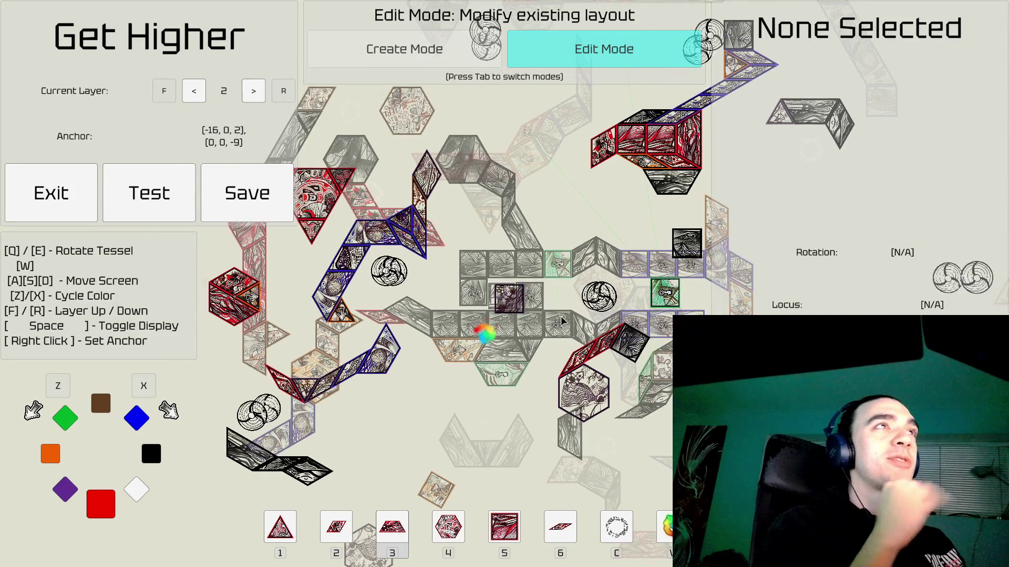
key(w)
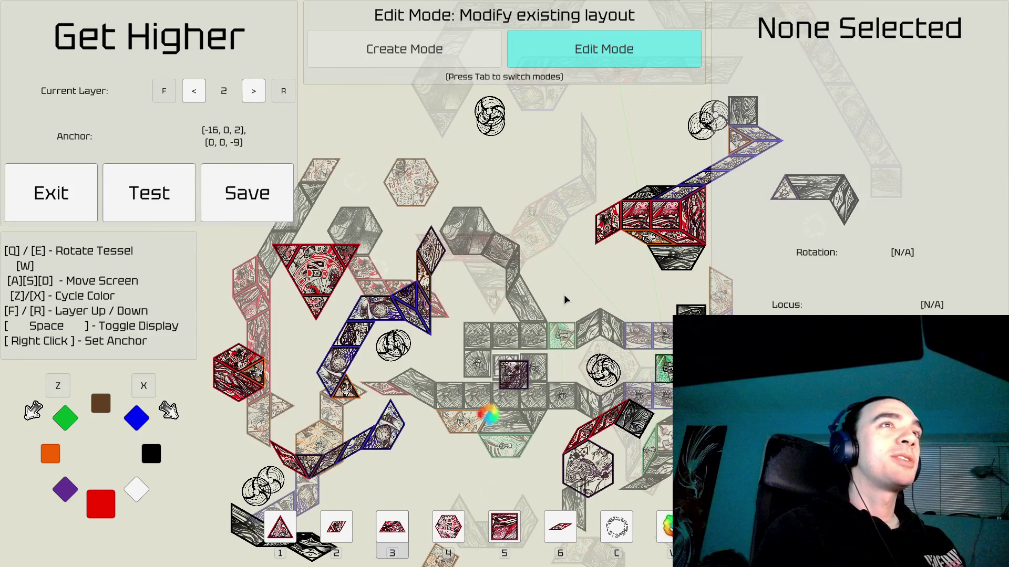
key(f)
key(r)
key(r)
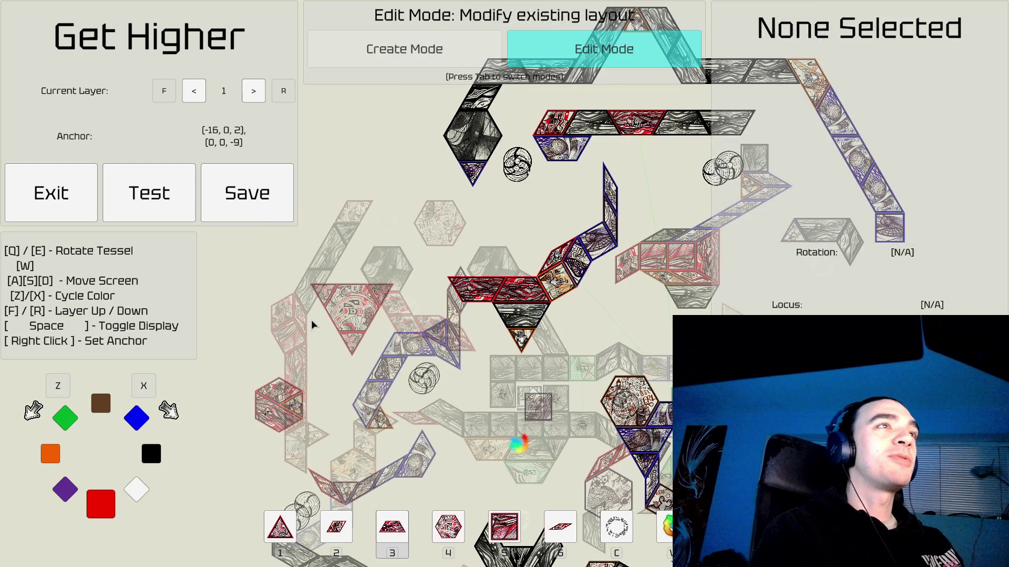
key(a)
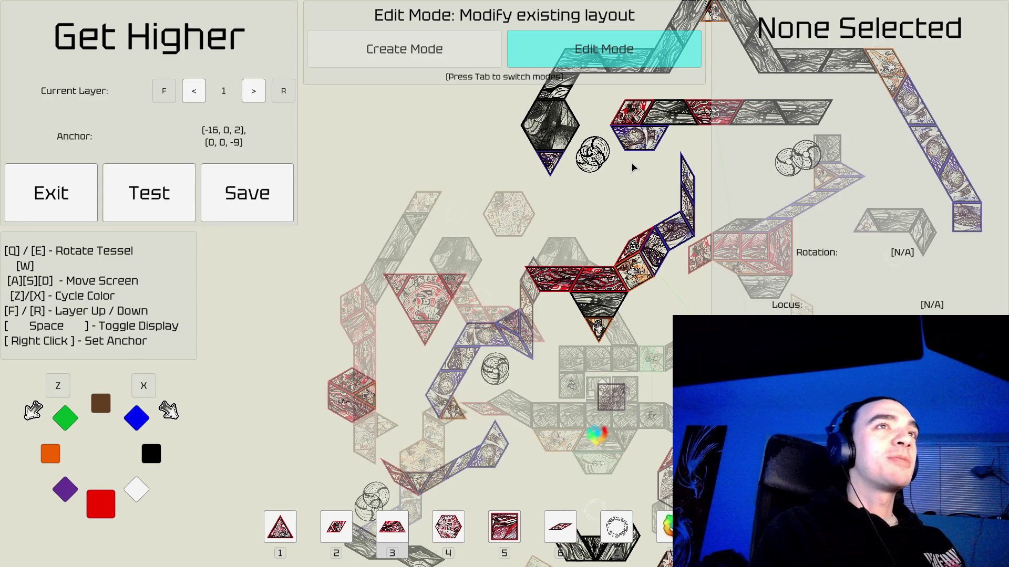
key(a)
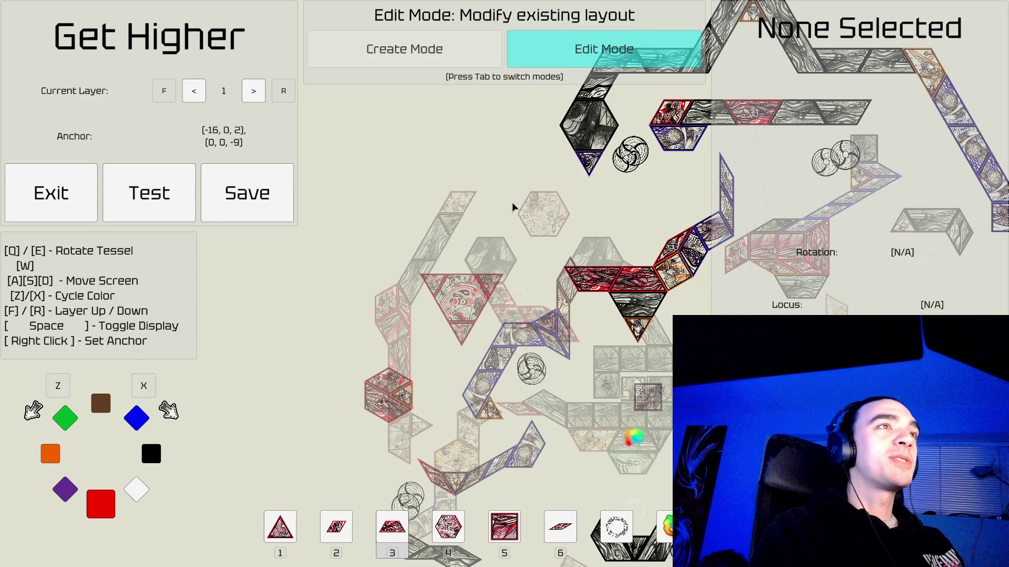
key(a)
key(a)
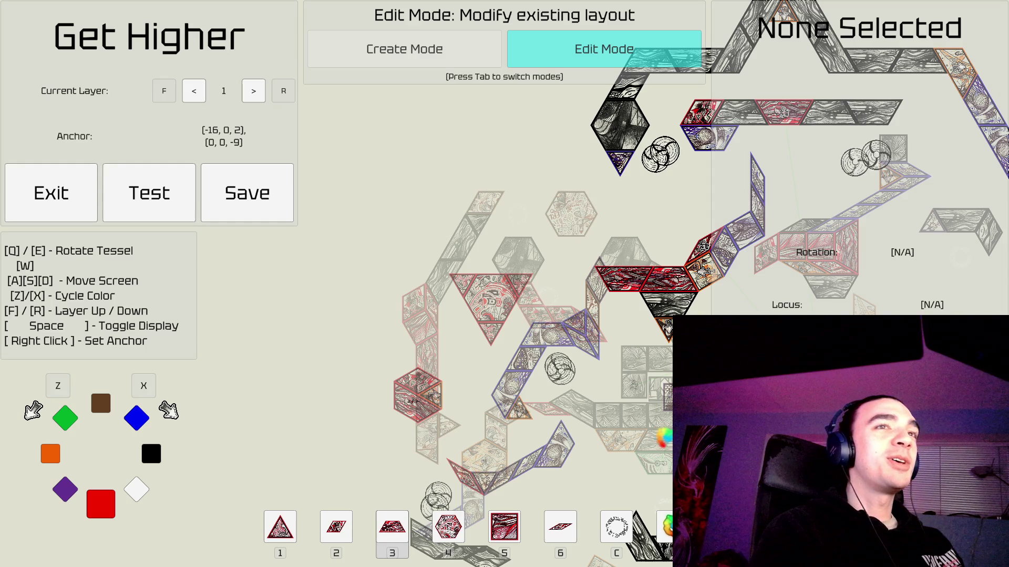
key(d)
key(s)
key(a)
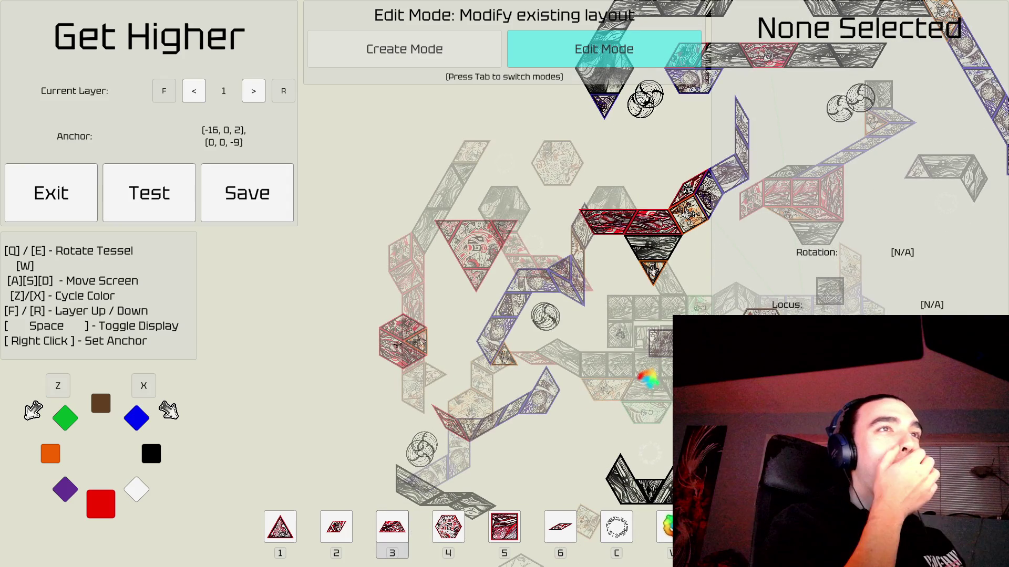
key(d)
key(w)
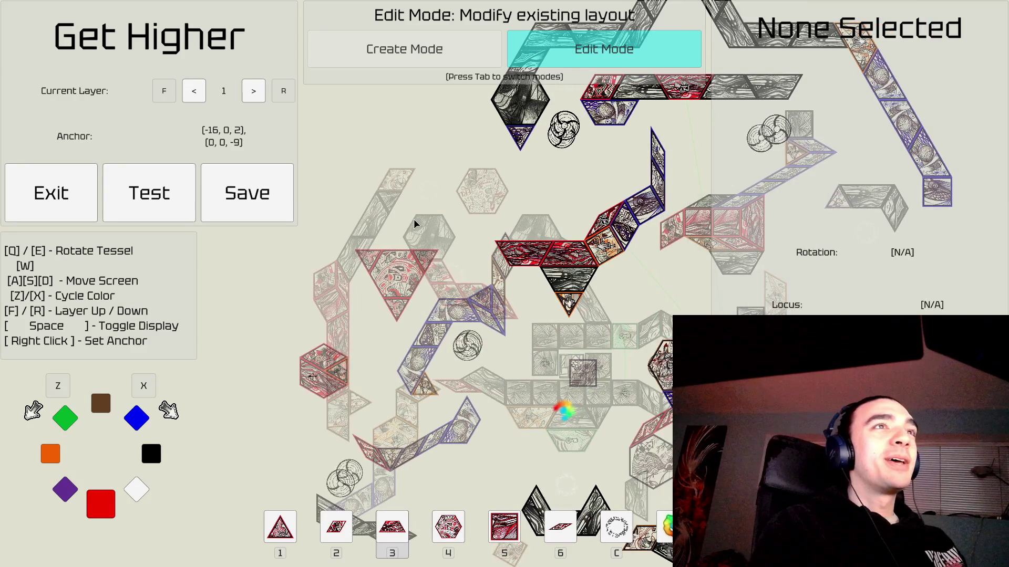
key(s)
key(a)
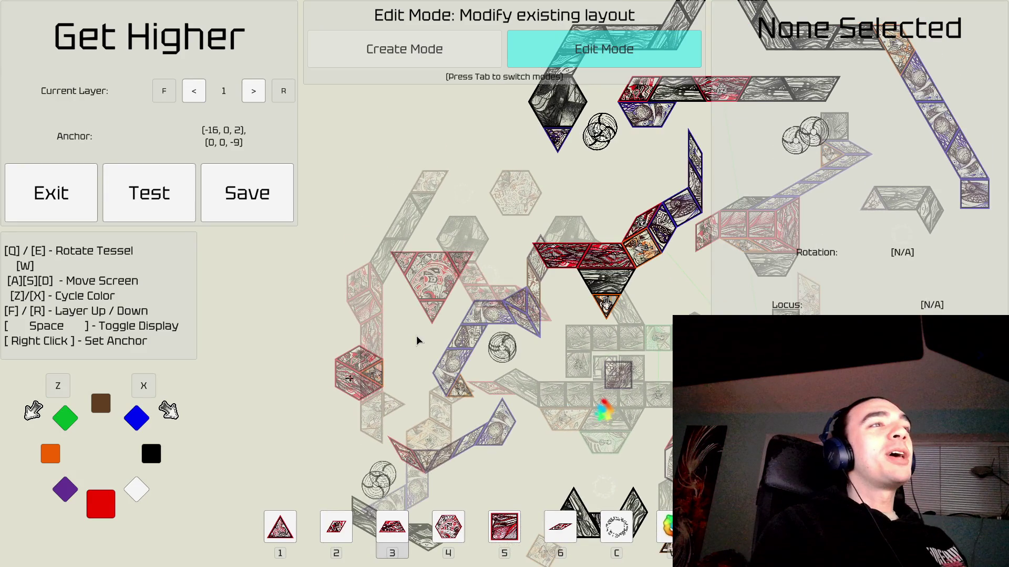
key(f)
key(s)
key(a)
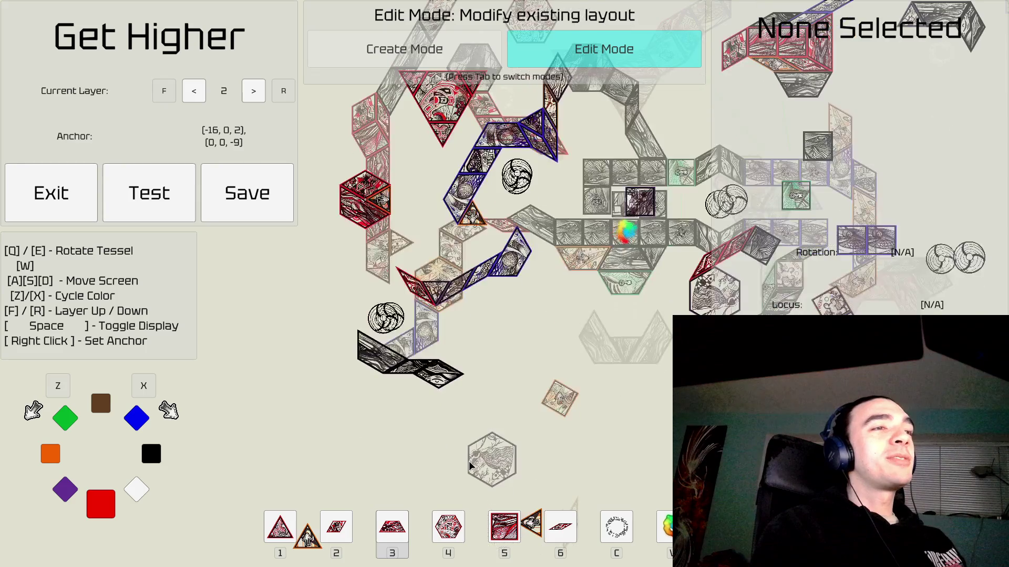
key(a)
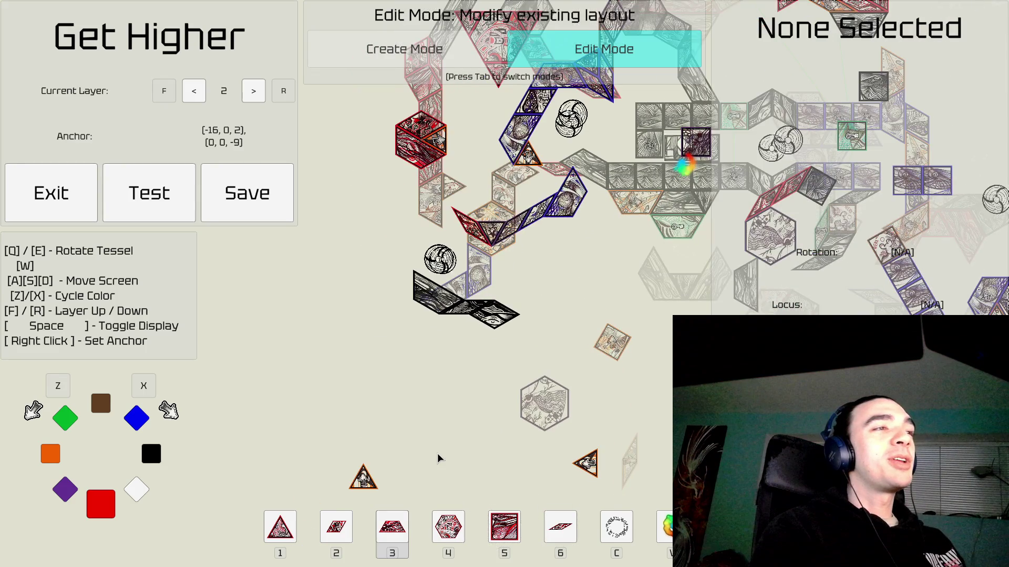
key(a)
key(w)
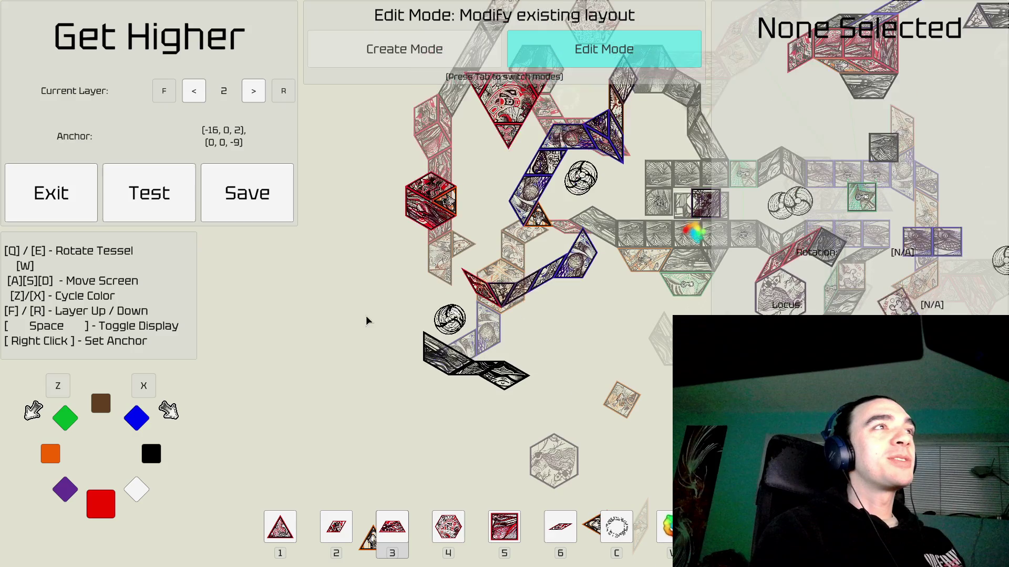
key(w)
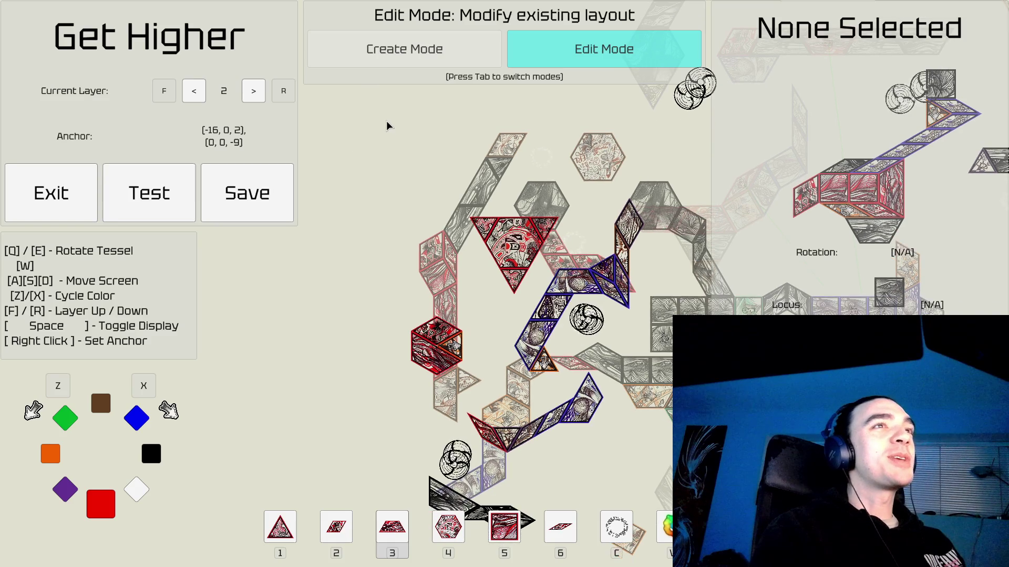
key(d)
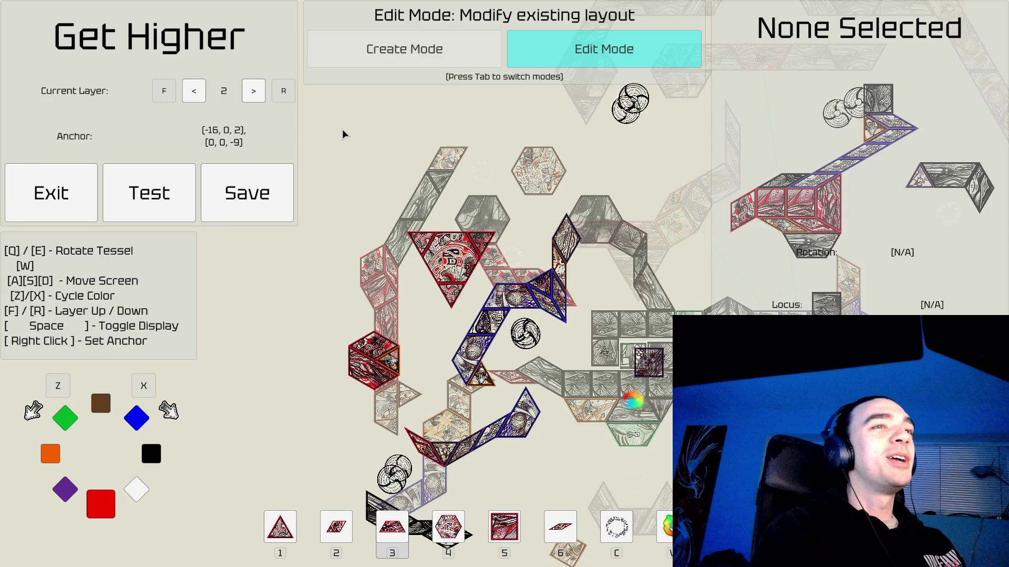
key(w)
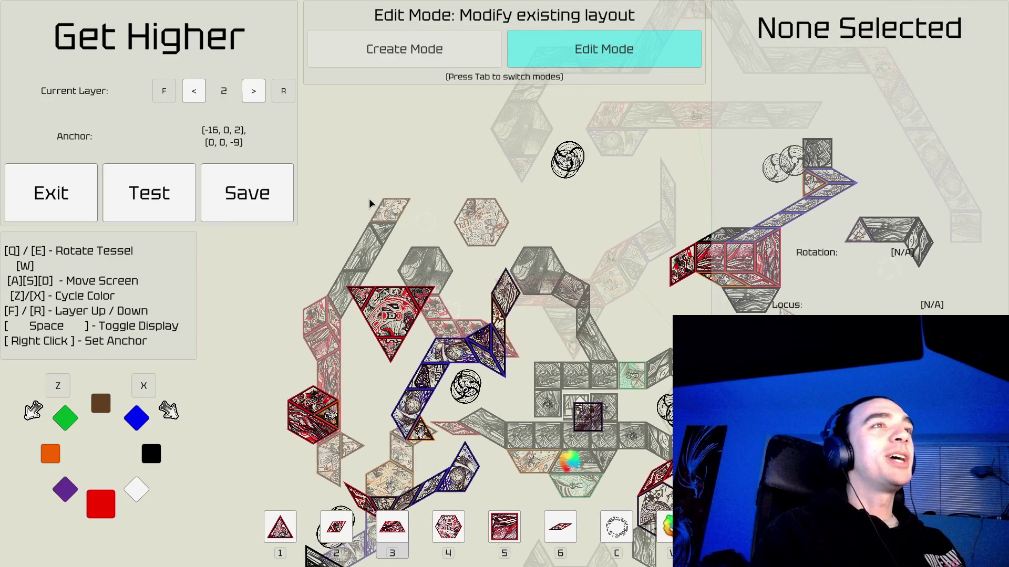
key(r)
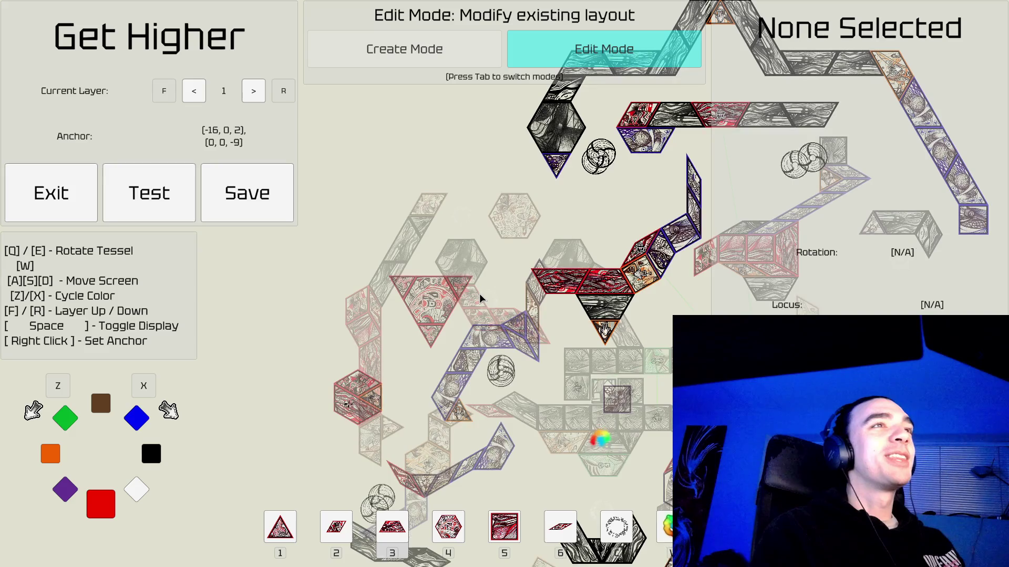
key(f)
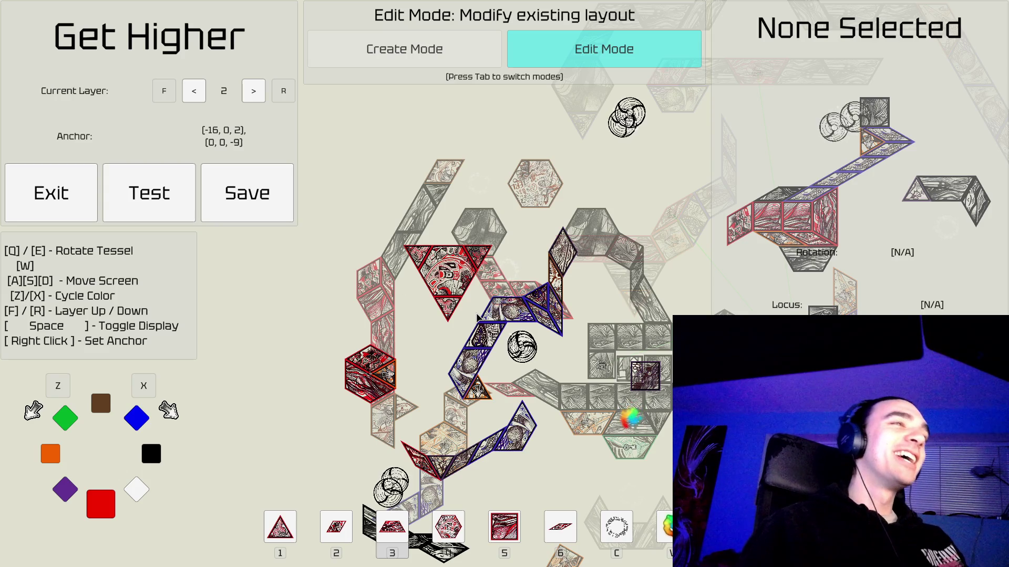
key(s)
key(d)
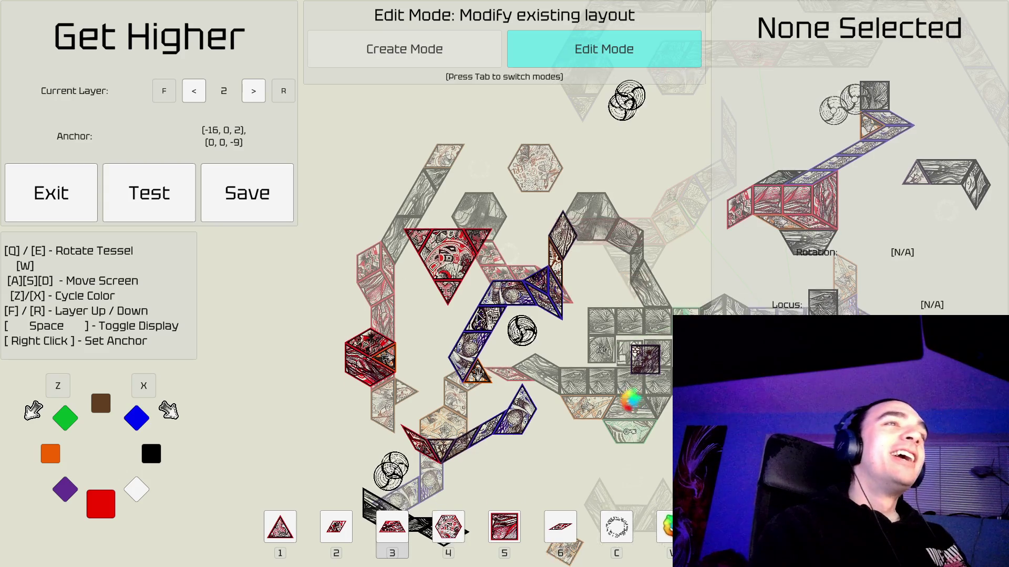
key(d)
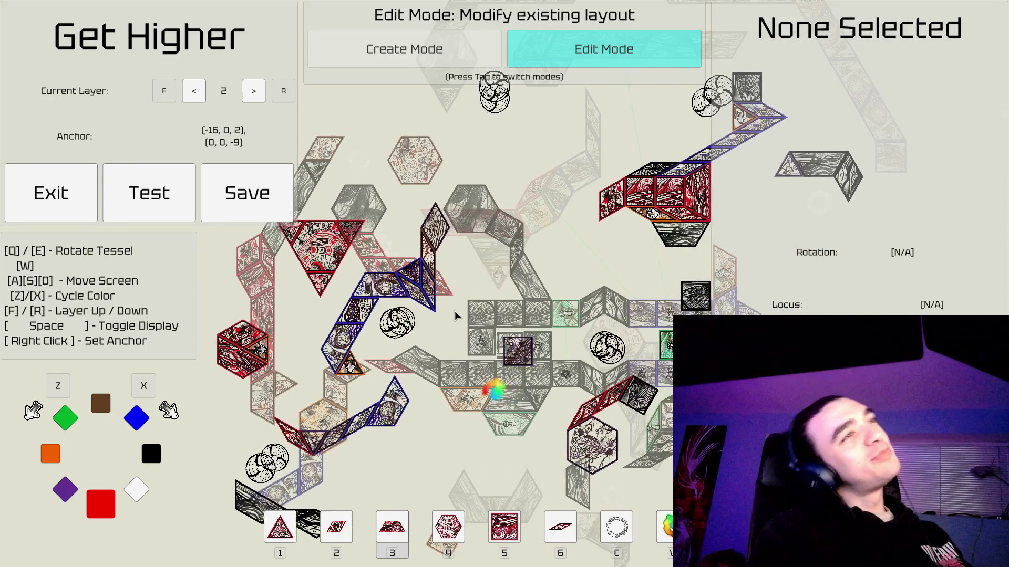
key(w)
key(a)
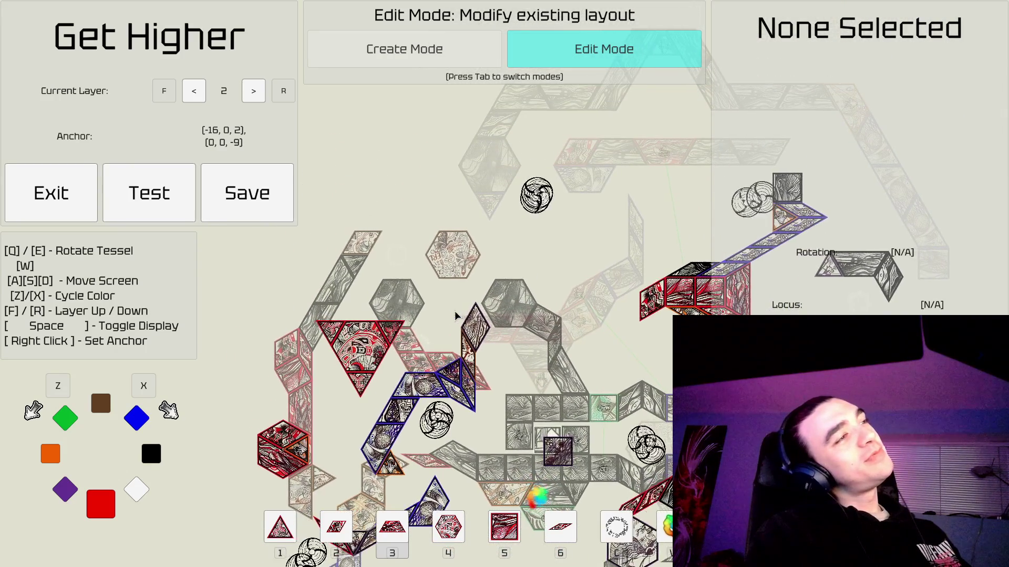
key(f)
key(f)
key(r)
key(a)
key(s)
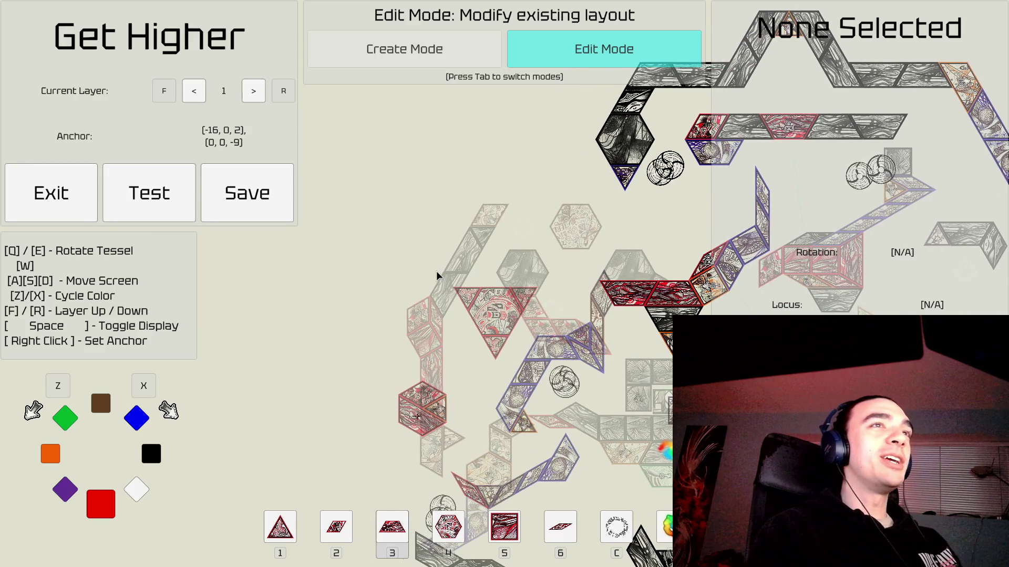
key(d)
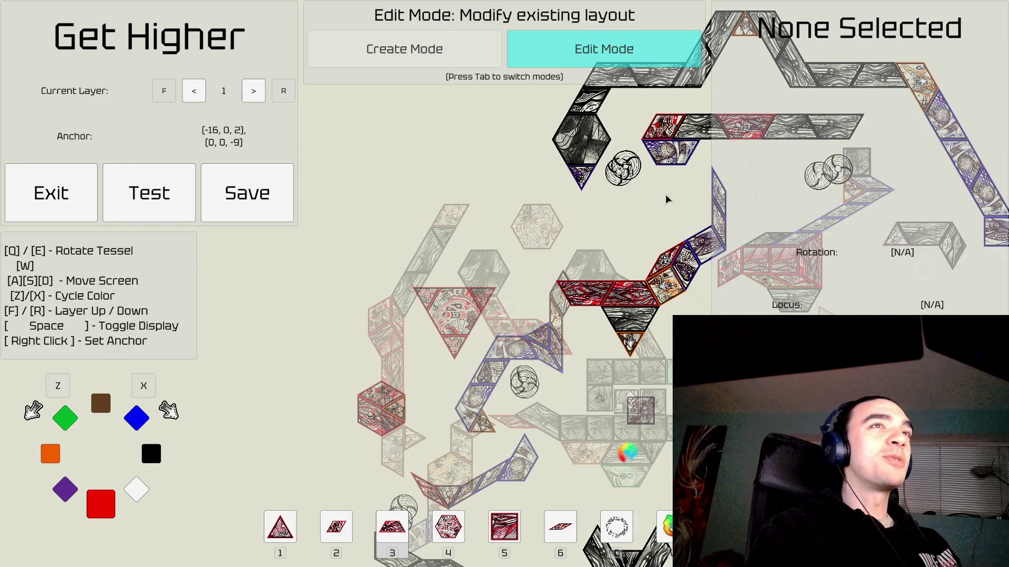
key(d)
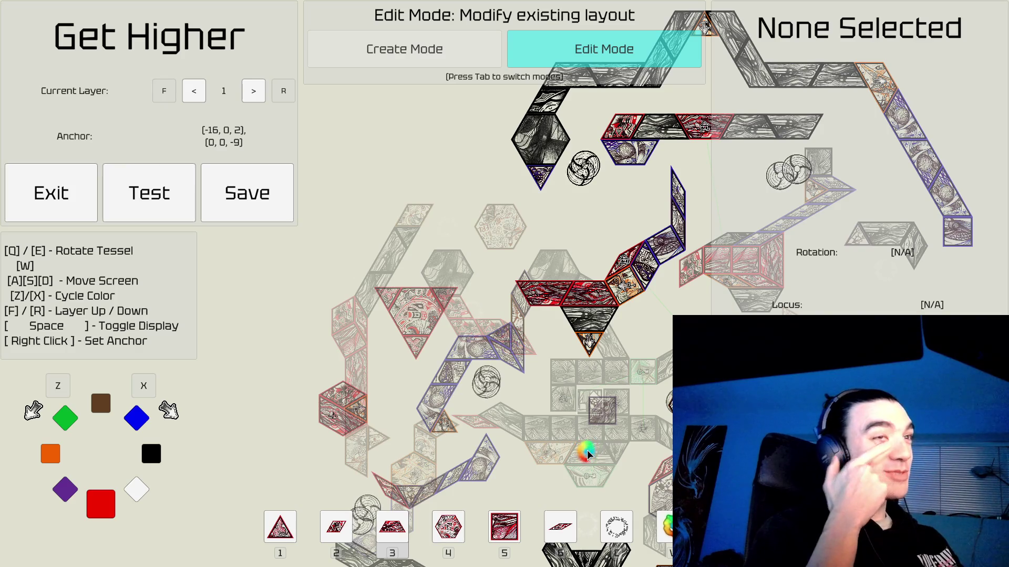
Pan down slightly and zoom in and back out over the layout.
key(s)
scroll(588, 449, up, 3)
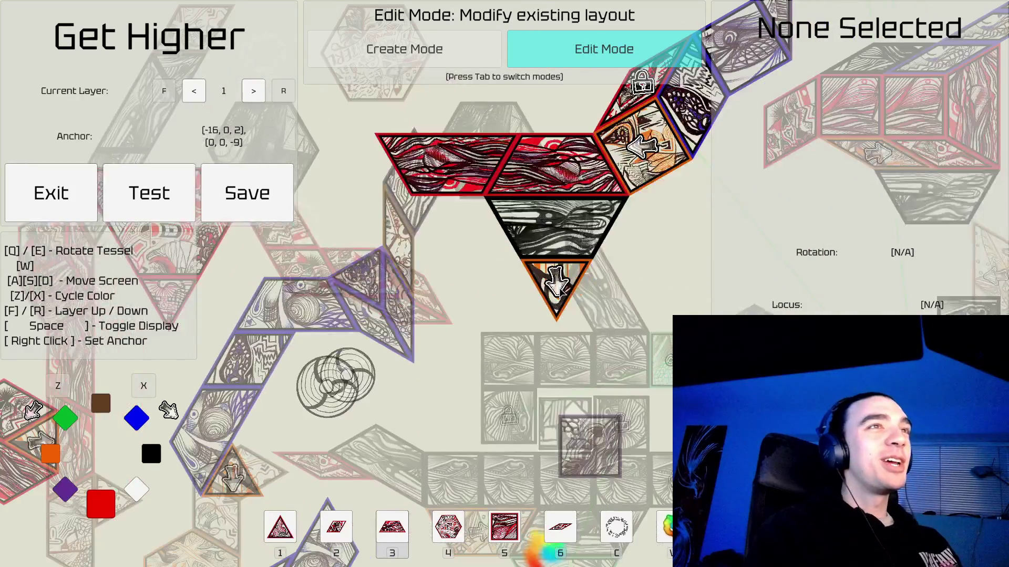
scroll(561, 292, down, 1)
Pan around the layout and move editing up to layer 2.
key(a)
key(a)
key(a)
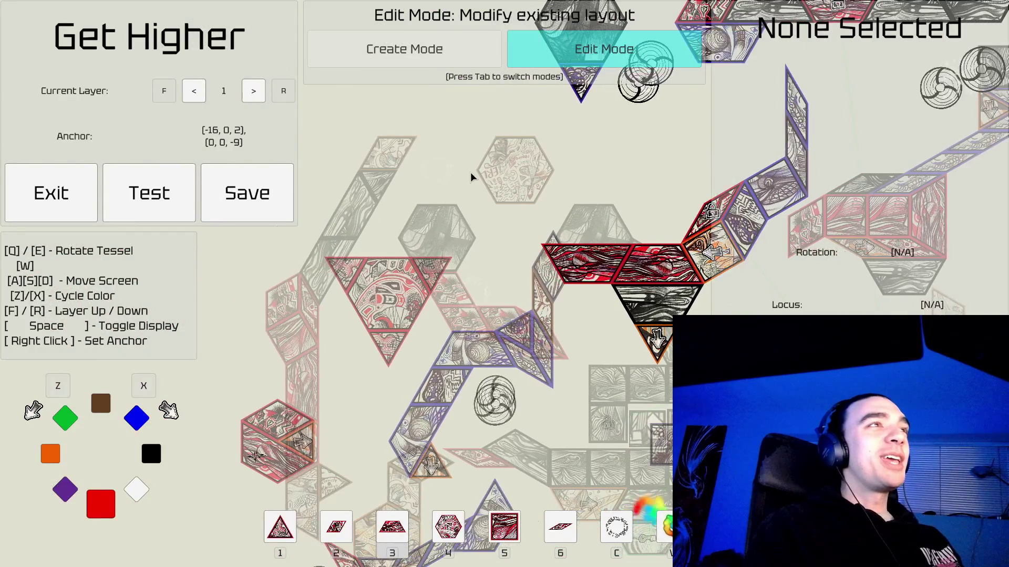
key(a)
key(a)
key(a)
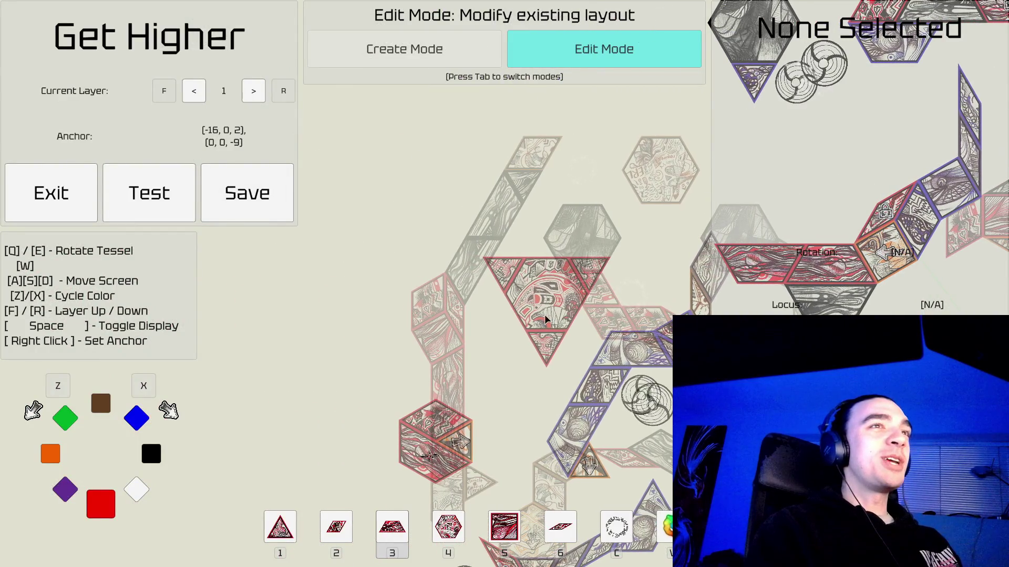
key(d)
key(d)
key(d)
key(s)
key(s)
key(s)
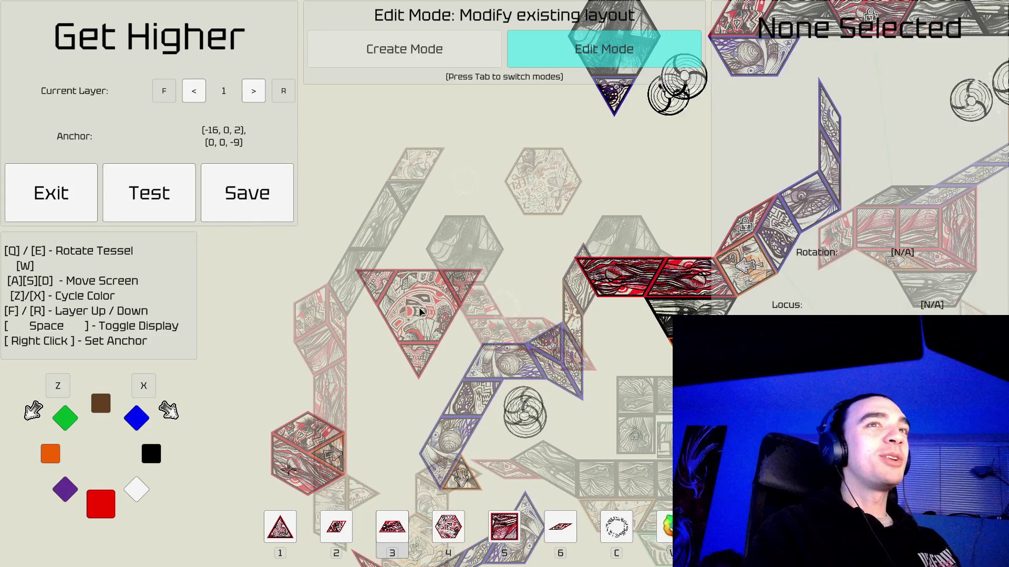
key(s)
key(s)
key(s)
key(a)
key(a)
key(a)
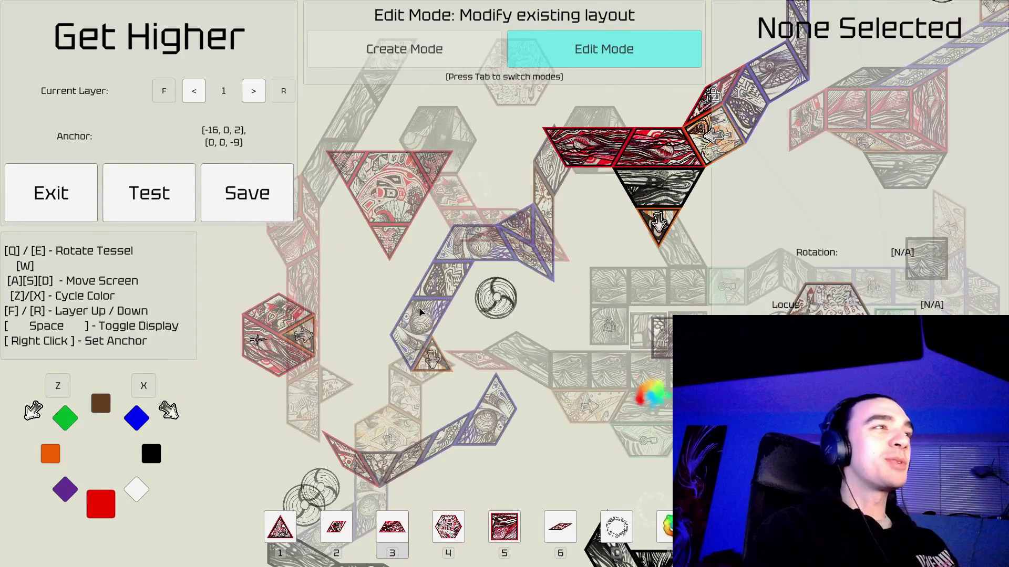
key(f)
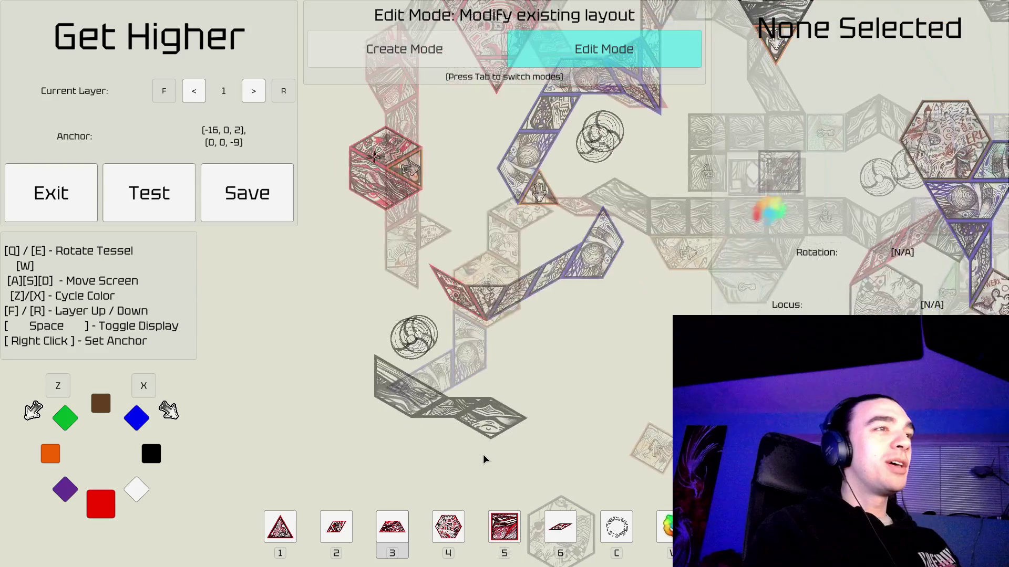
key(s)
key(s)
key(s)
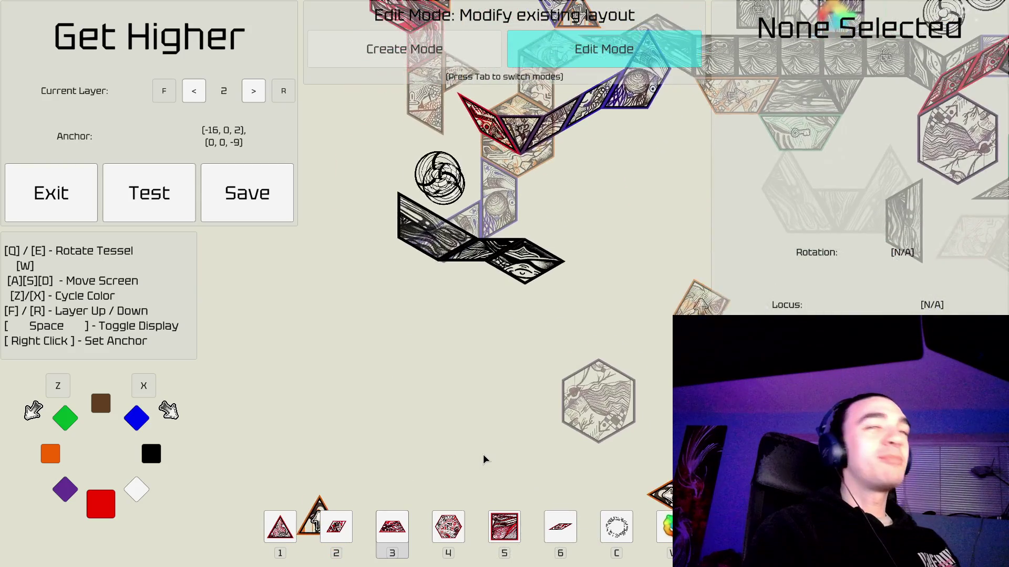
key(a)
key(a)
key(a)
key(a)
key(s)
key(d)
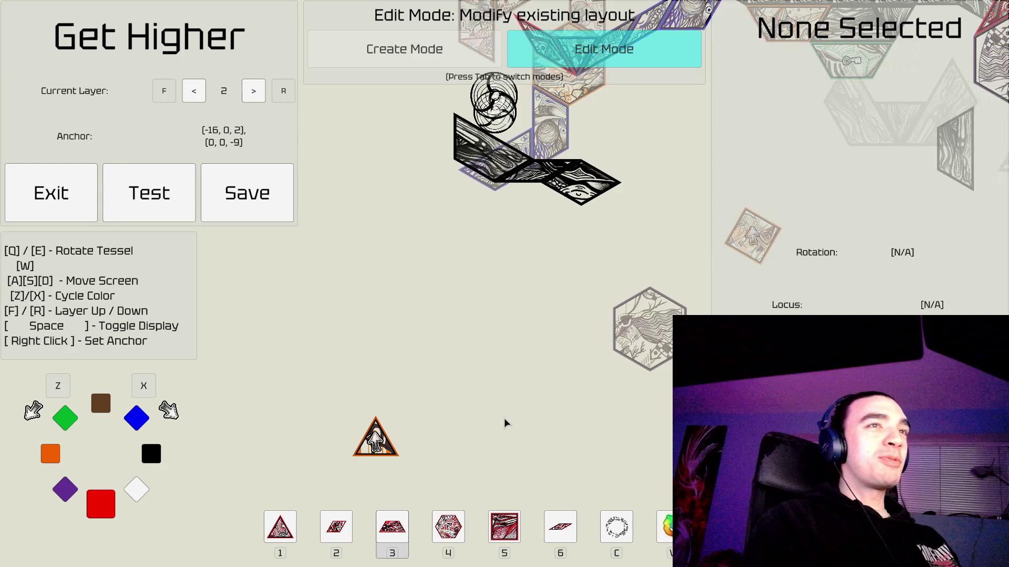
key(w)
scroll(457, 428, down, 2)
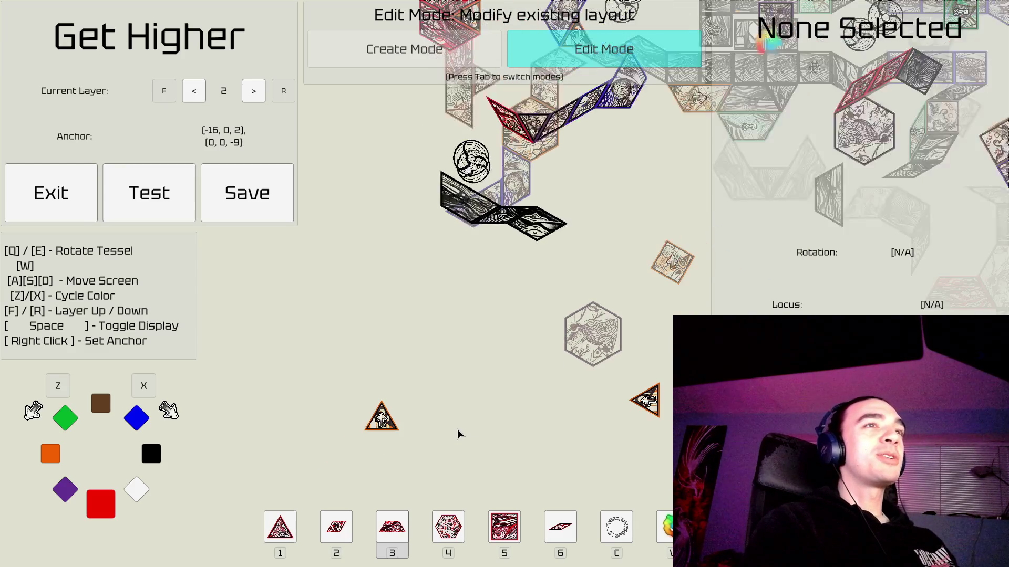
key(w)
key(w)
key(d)
key(d)
key(d)
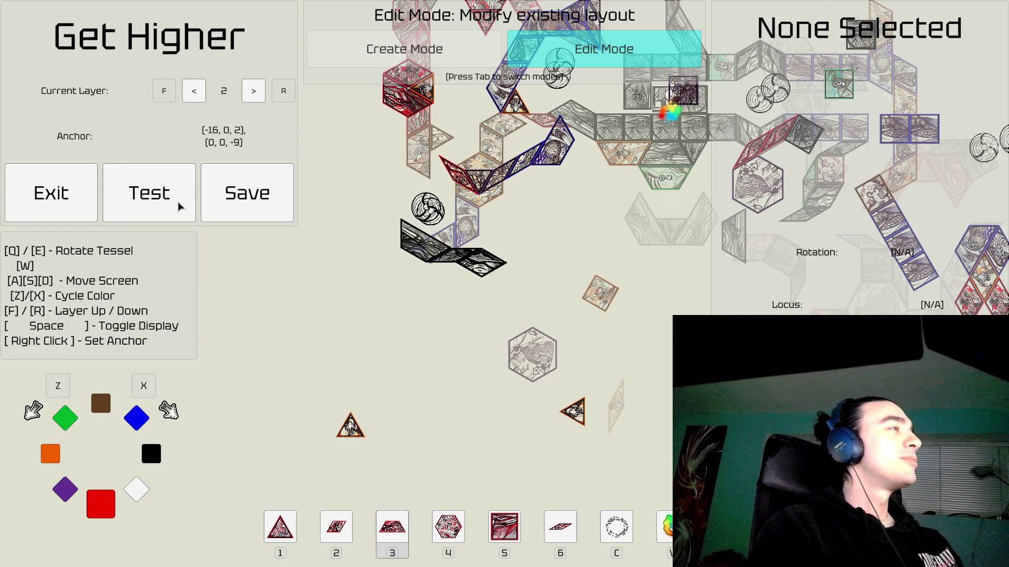
key(w)
key(d)
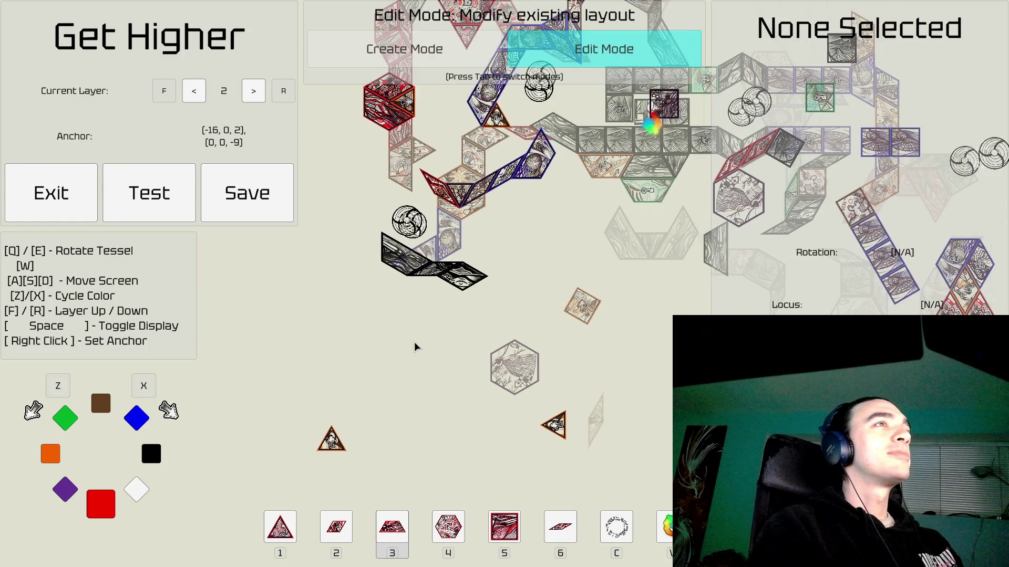
key(w)
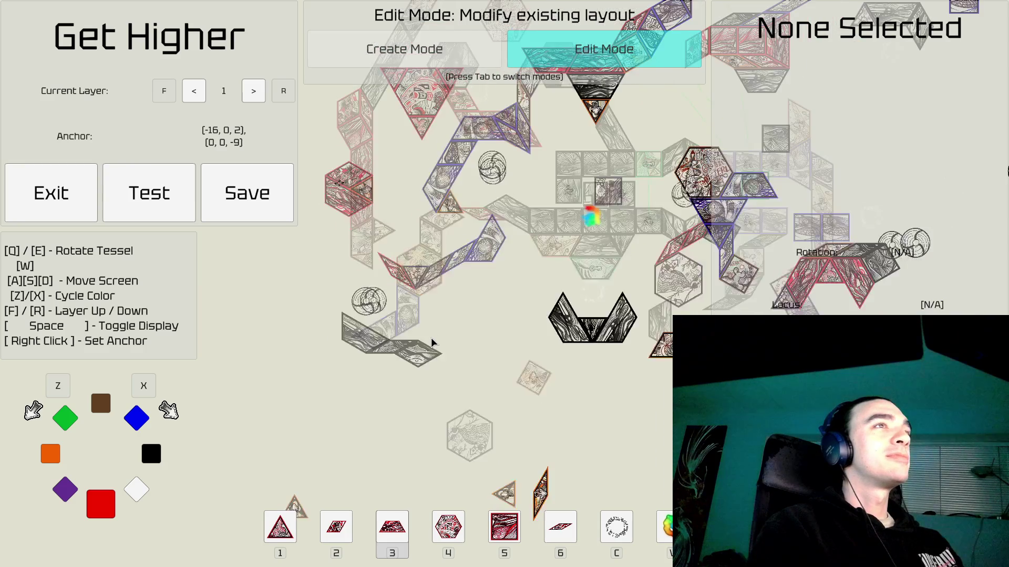
key(w)
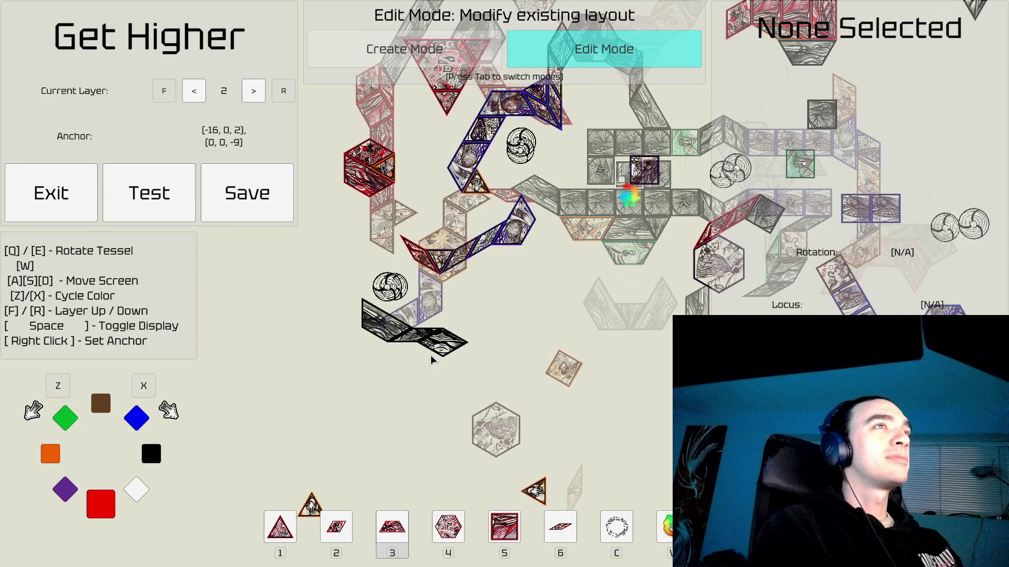
Pan across layer 2 to look over its upper tile paths.
key(s)
key(a)
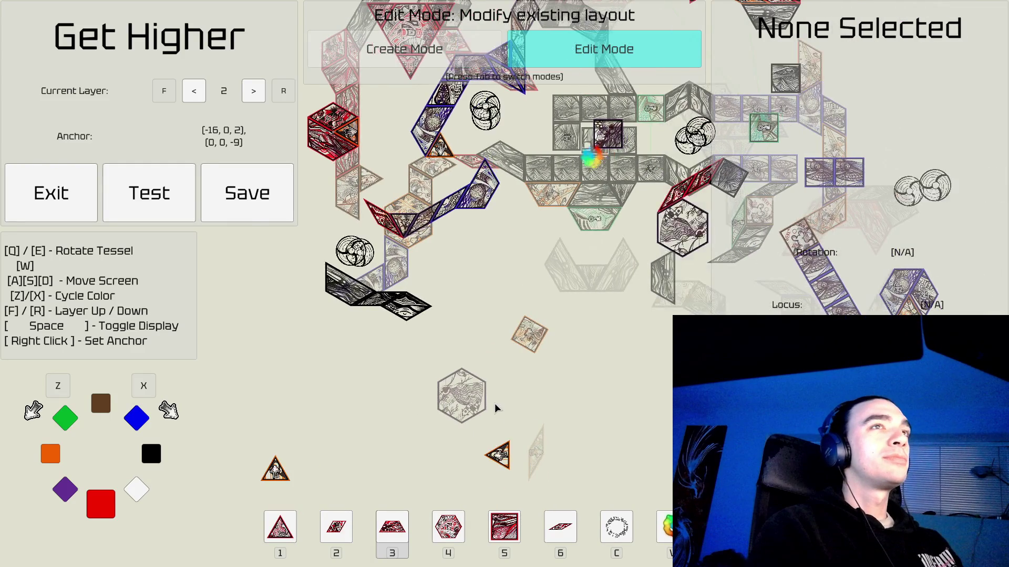
key(d)
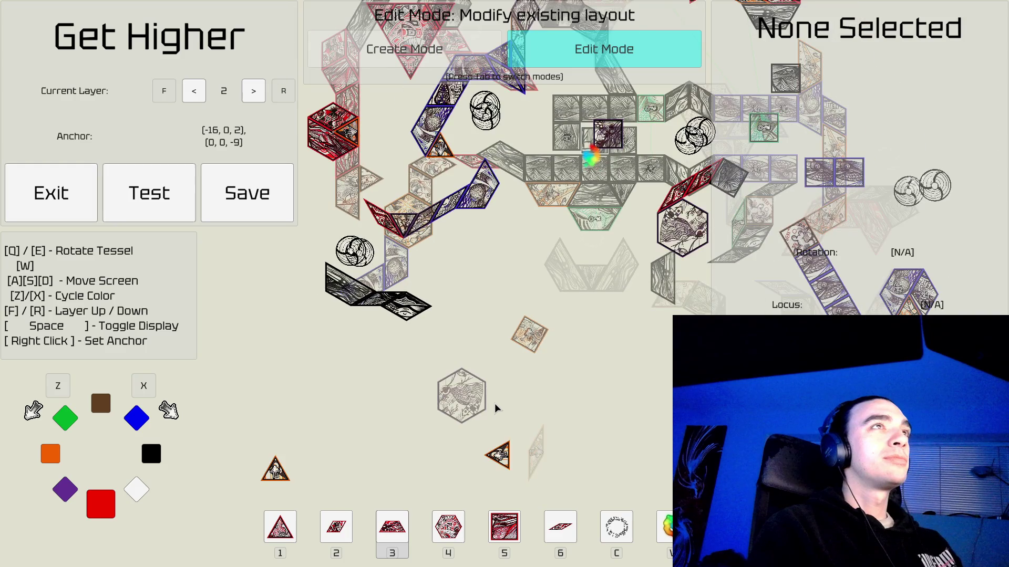
key(w)
key(w)
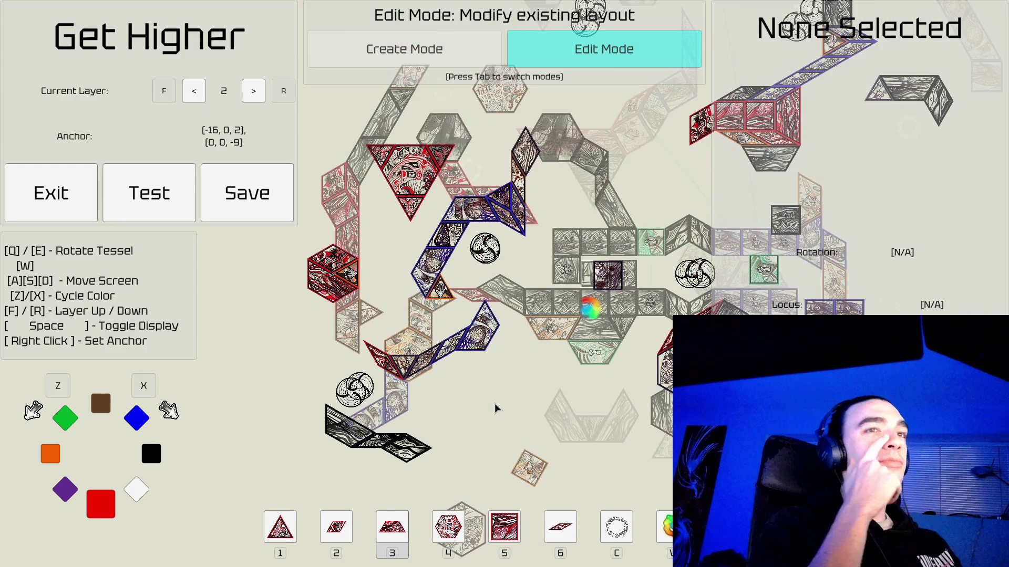
key(w)
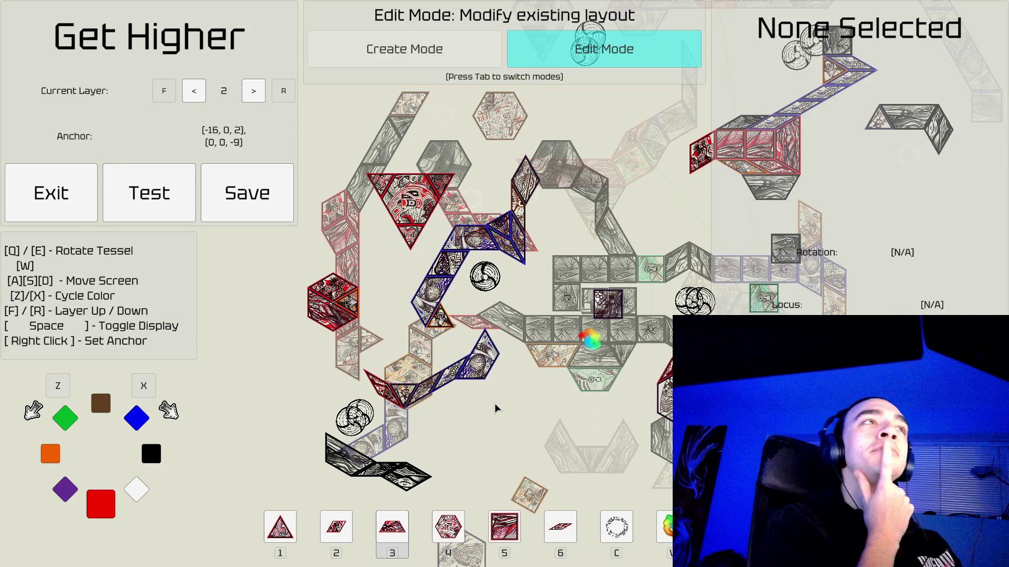
key(a)
key(s)
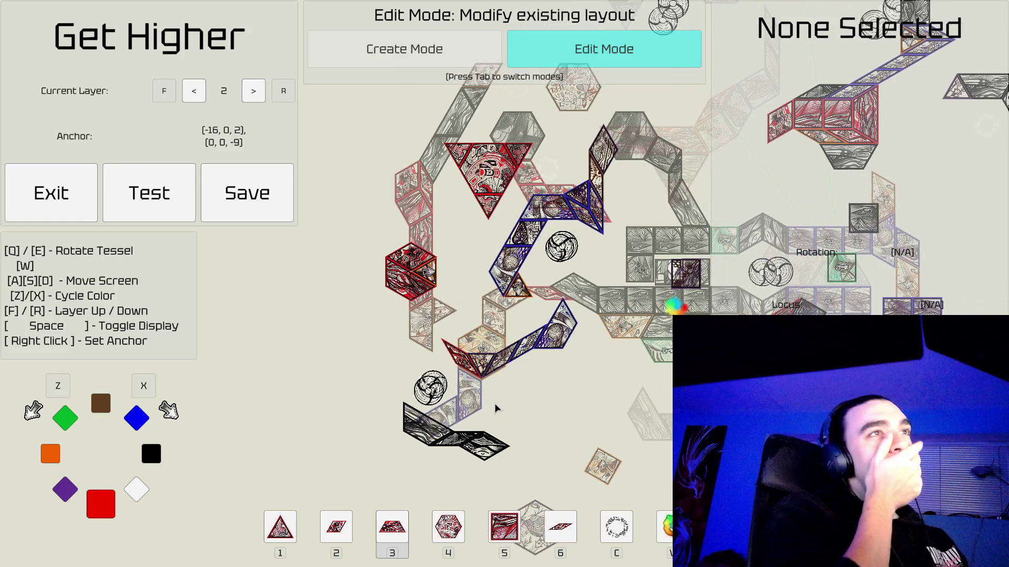
key(d)
key(d)
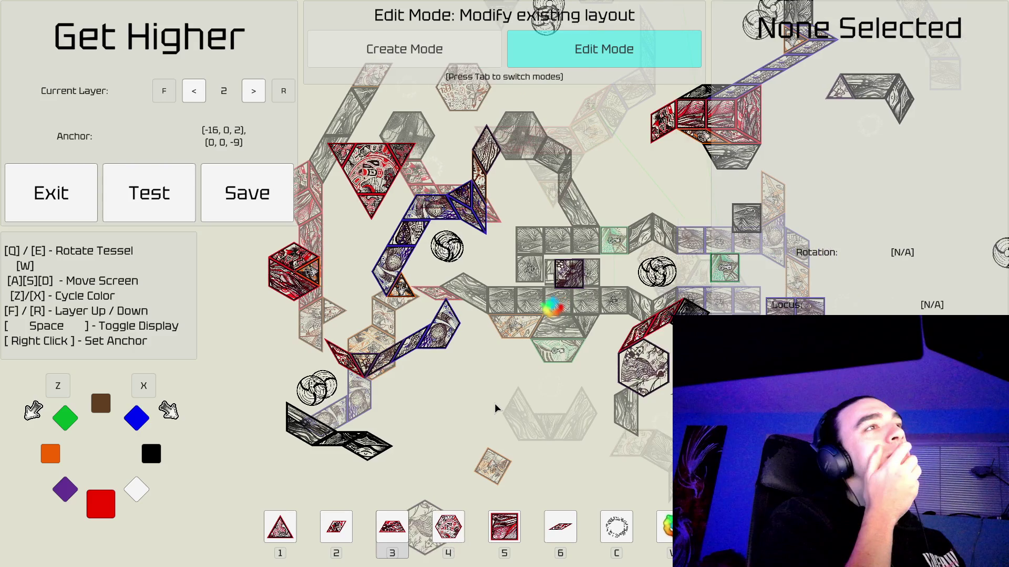
key(a)
key(a)
key(s)
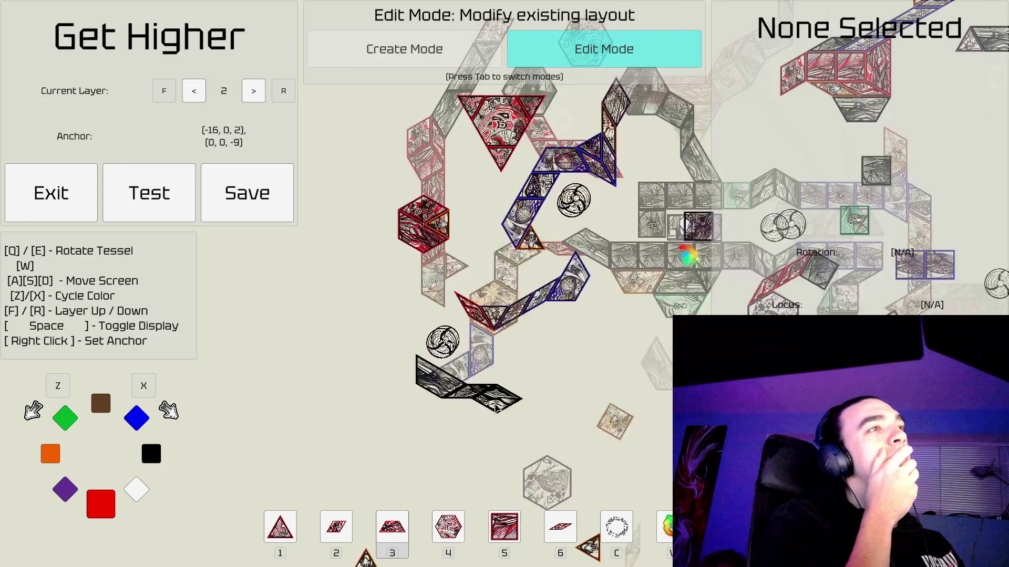
key(a)
key(a)
key(d)
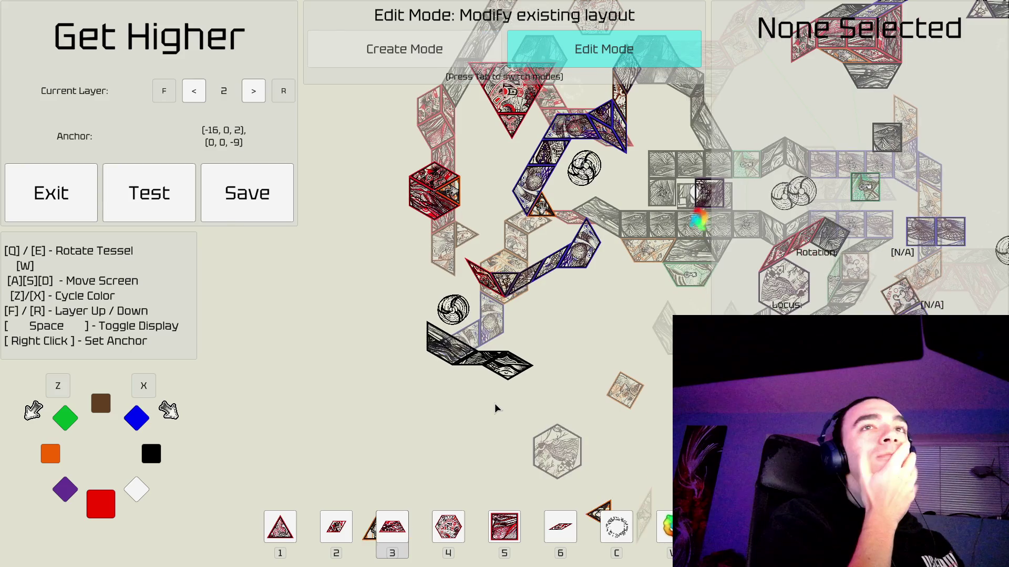
key(d)
key(w)
key(d)
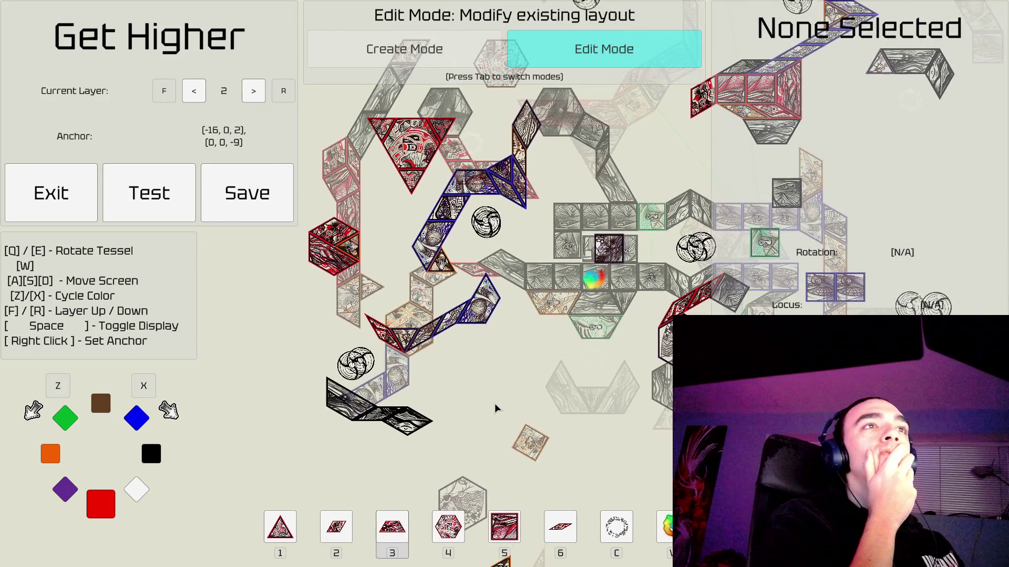
key(w)
Pan back over the red hexagon, blue path and black tile chain below.
key(s)
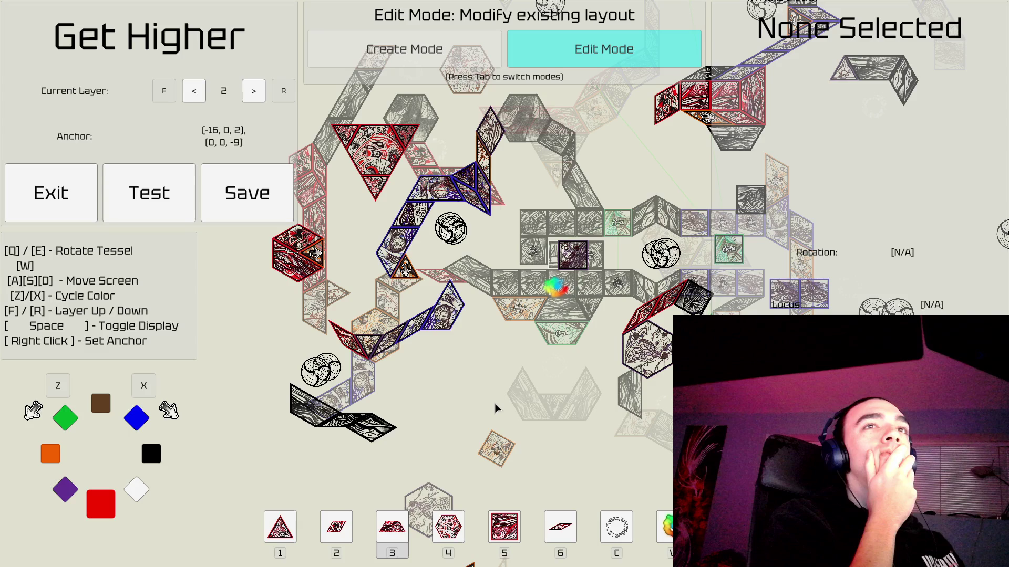
key(a)
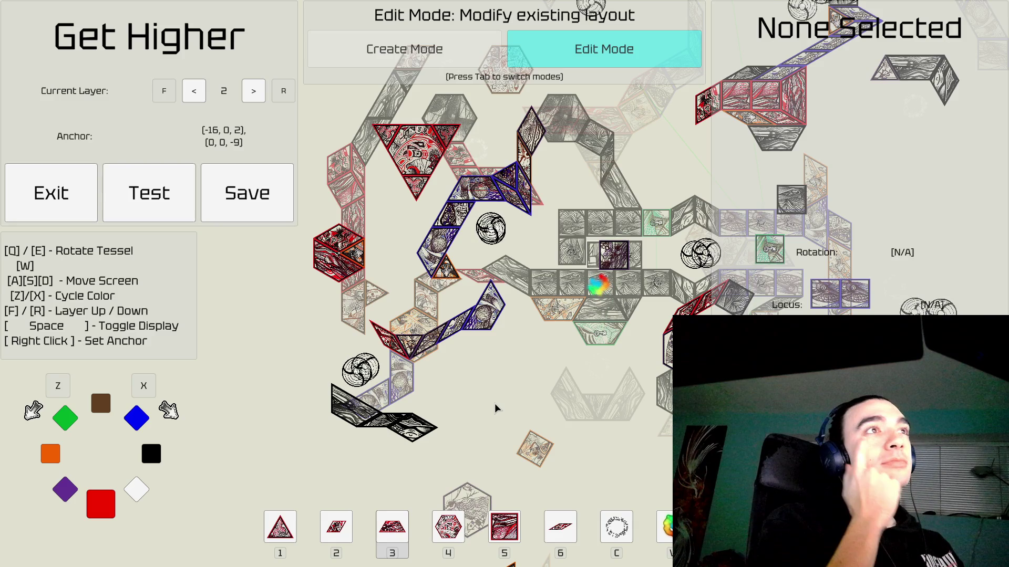
key(a)
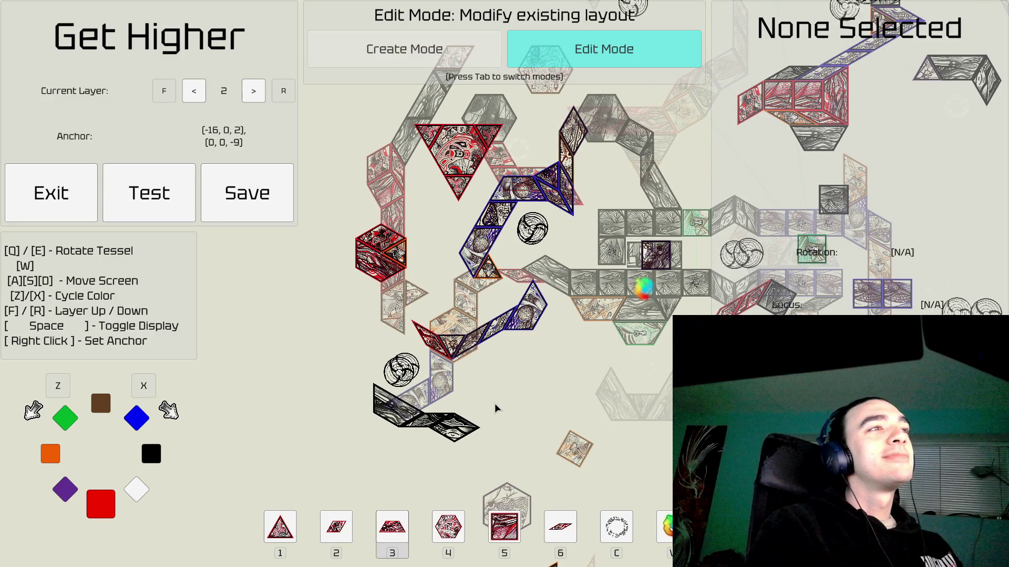
key(w)
key(d)
key(w)
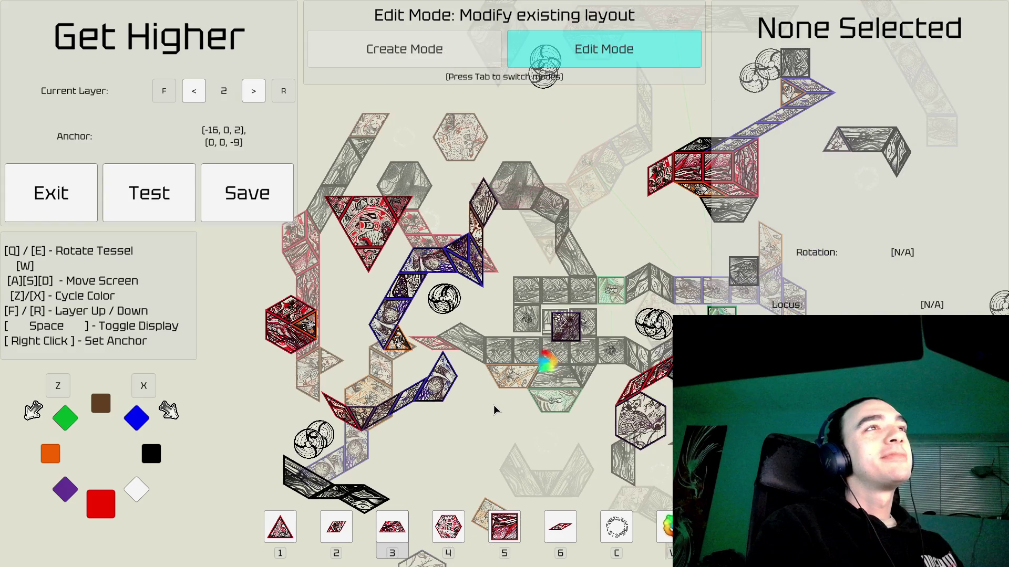
key(d)
key(s)
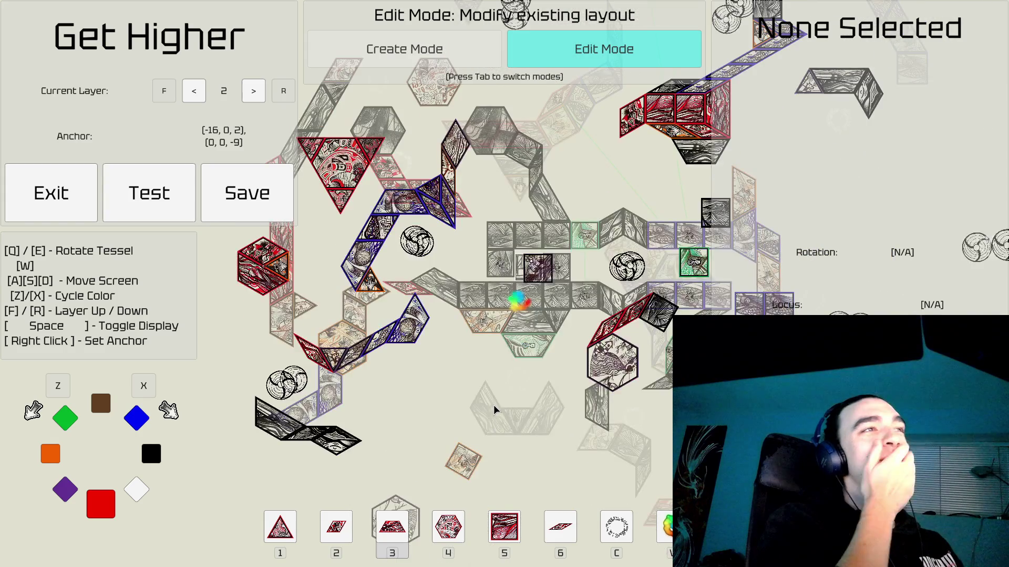
key(a)
key(a)
key(a)
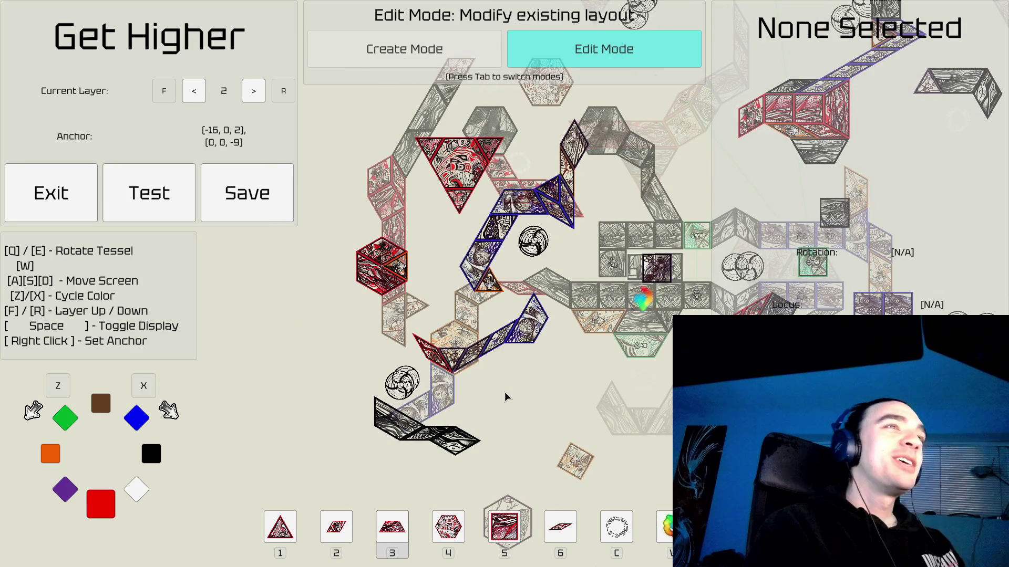
key(s)
key(s)
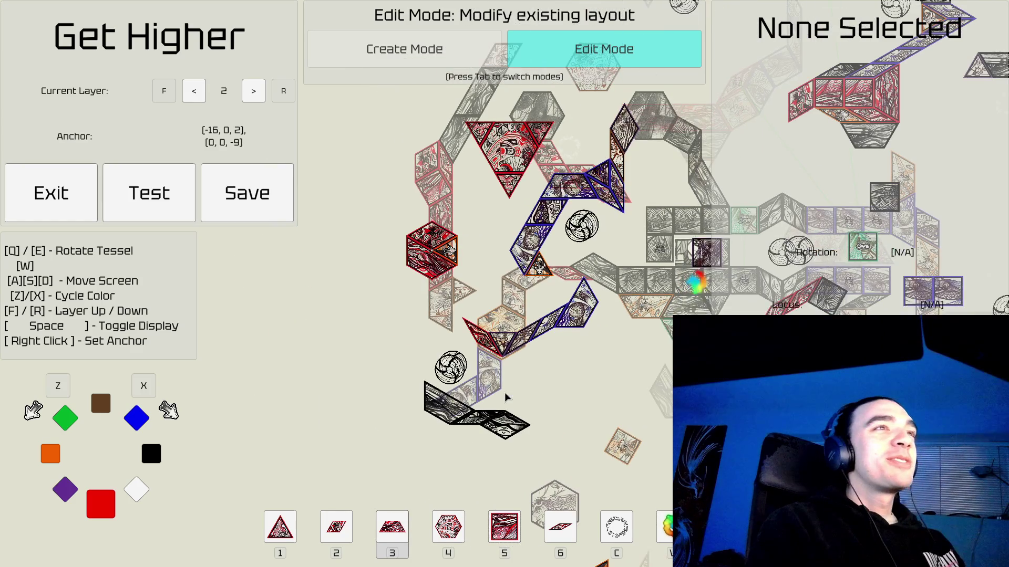
key(a)
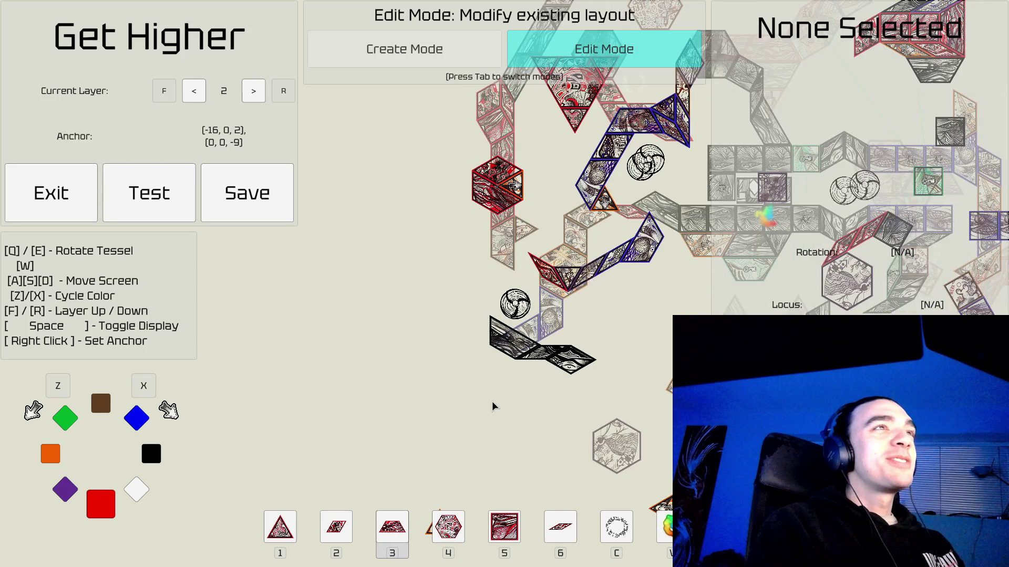
key(s)
key(a)
key(w)
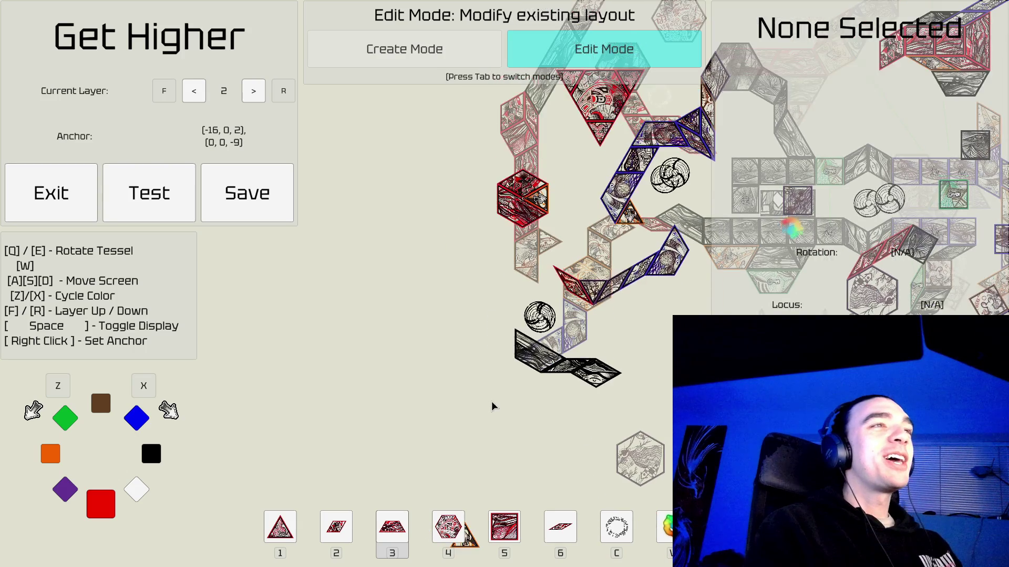
key(w)
key(w)
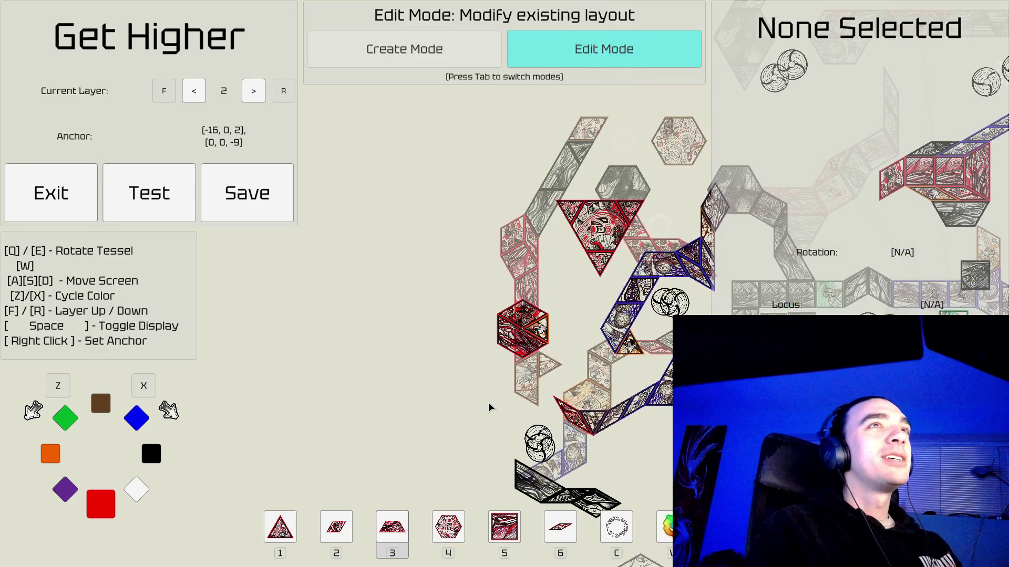
key(w)
key(w)
key(w)
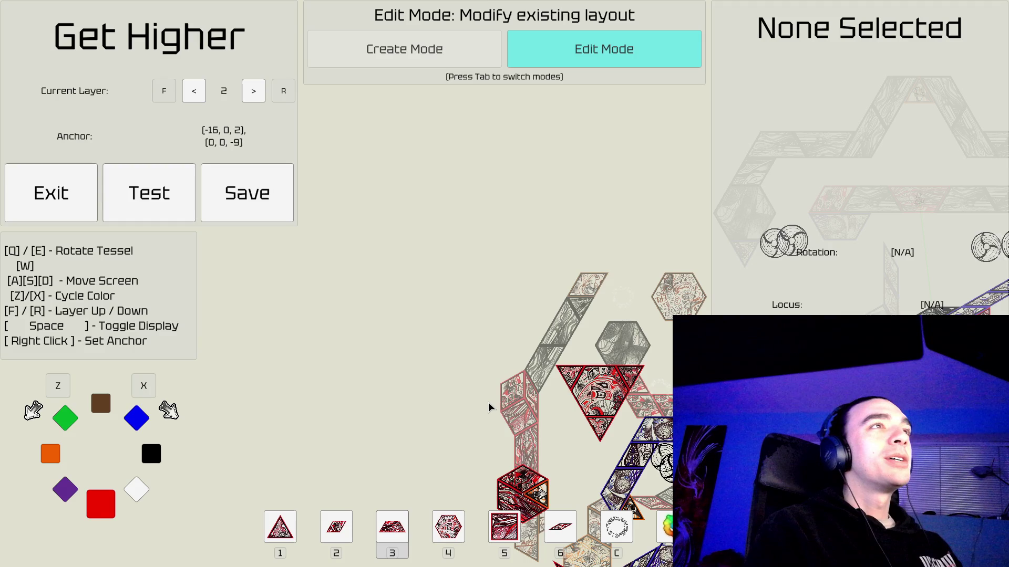
key(a)
key(s)
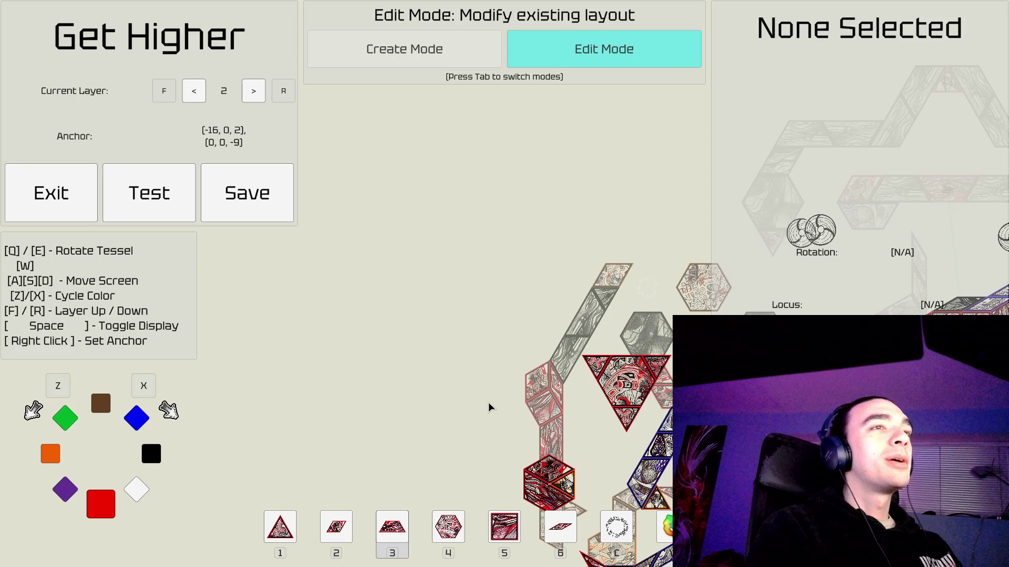
key(d)
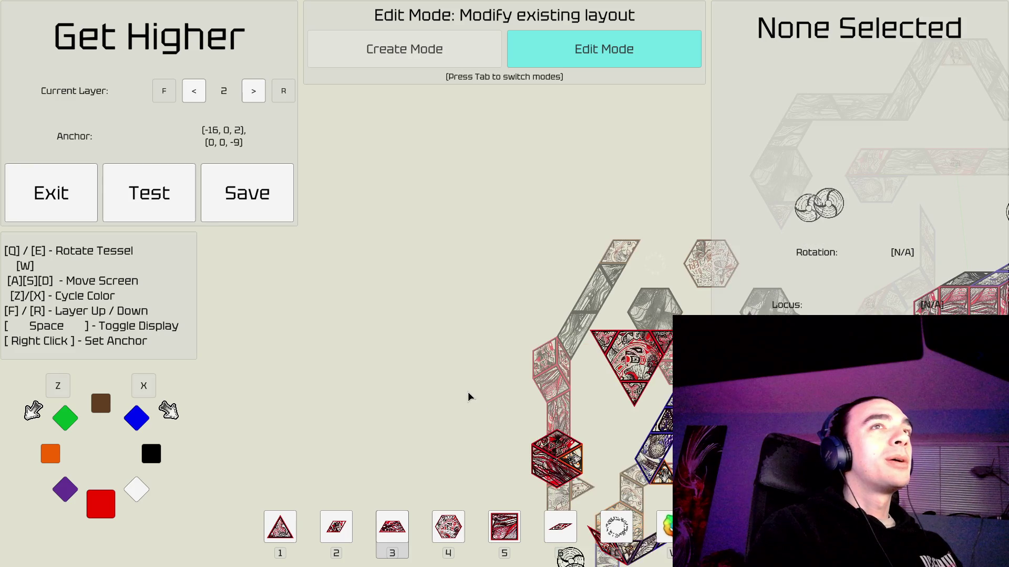
key(w)
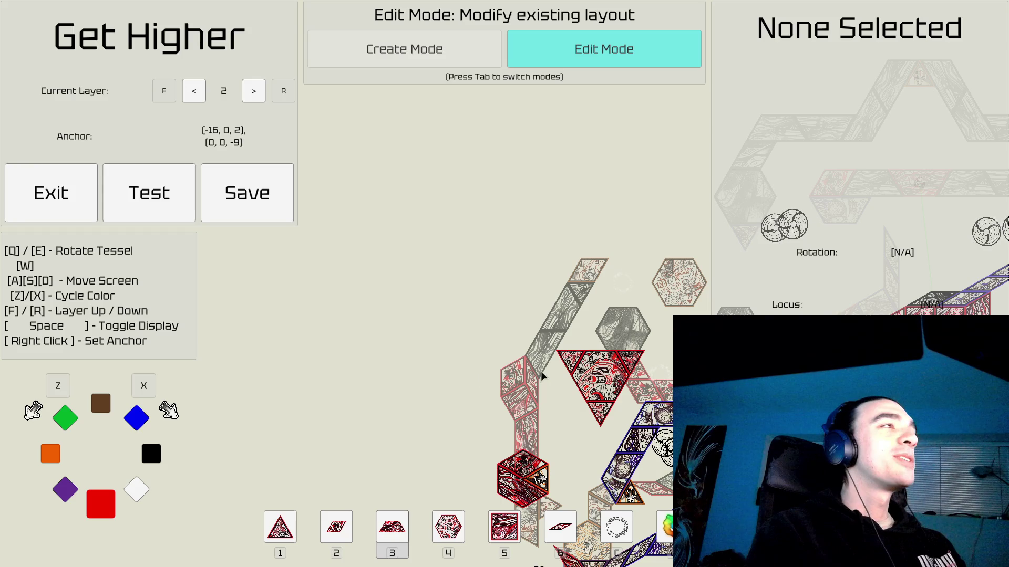
key(s)
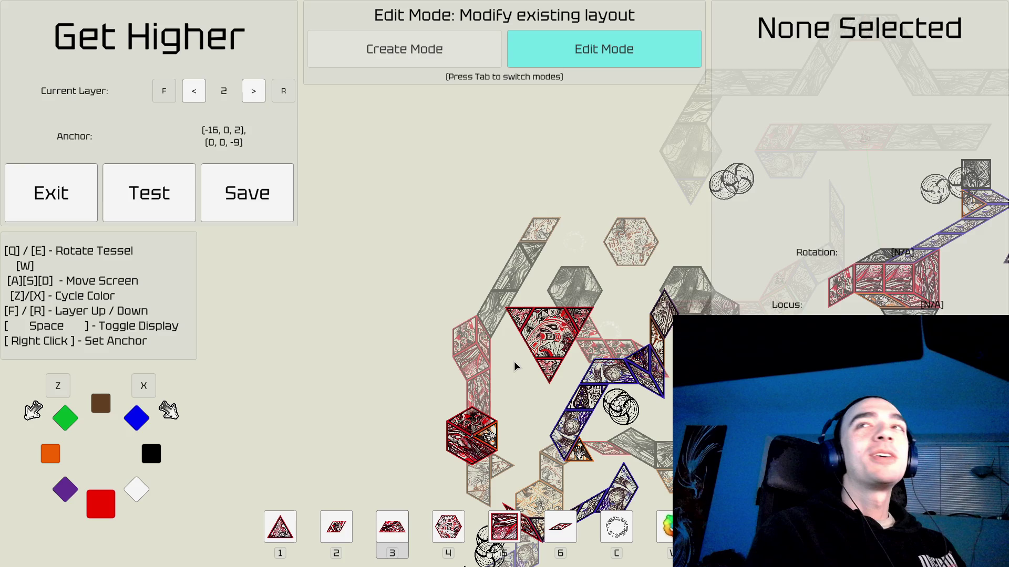
scroll(514, 362, up, 3)
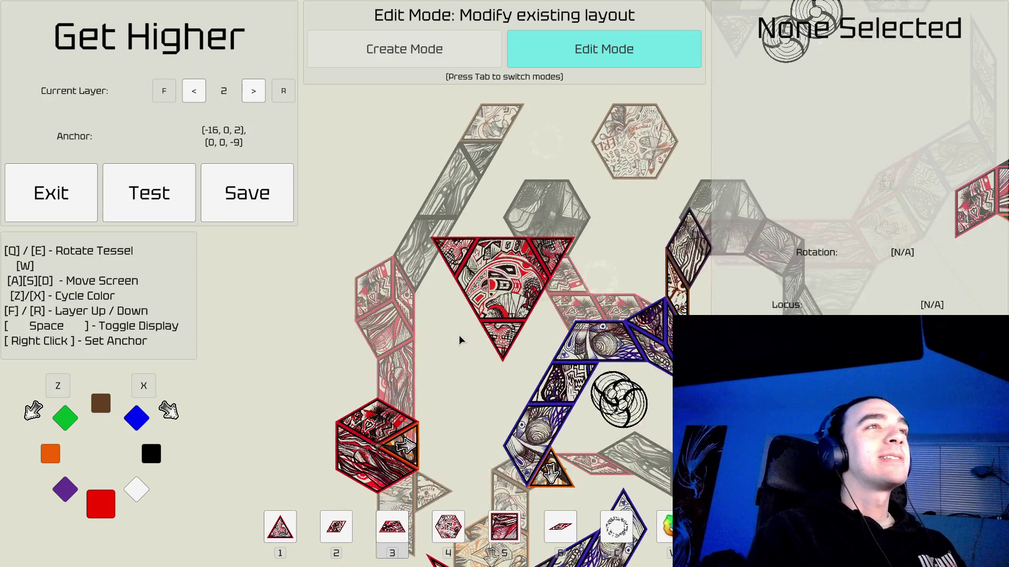
key(s)
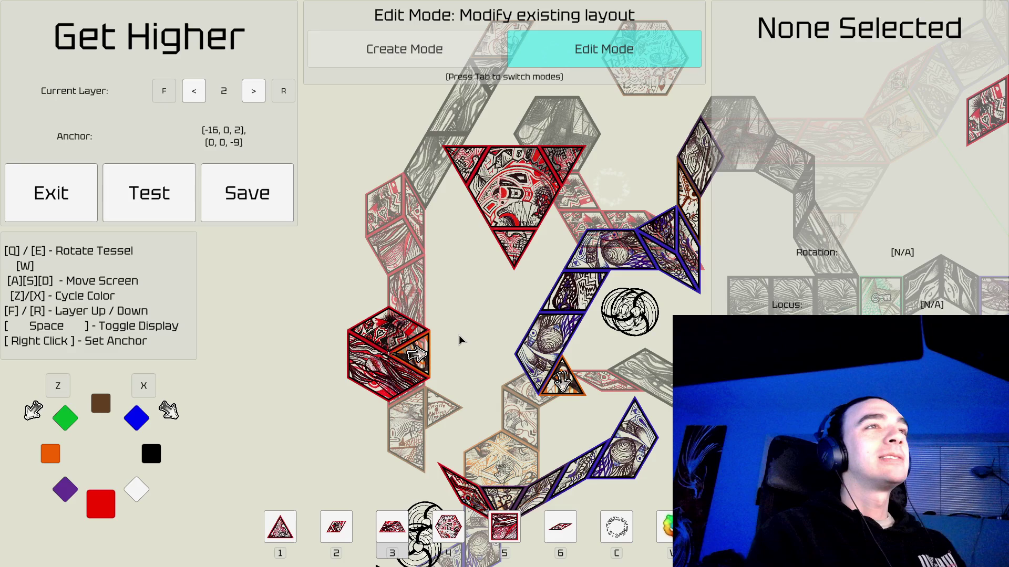
key(w)
key(d)
scroll(459, 340, down, 3)
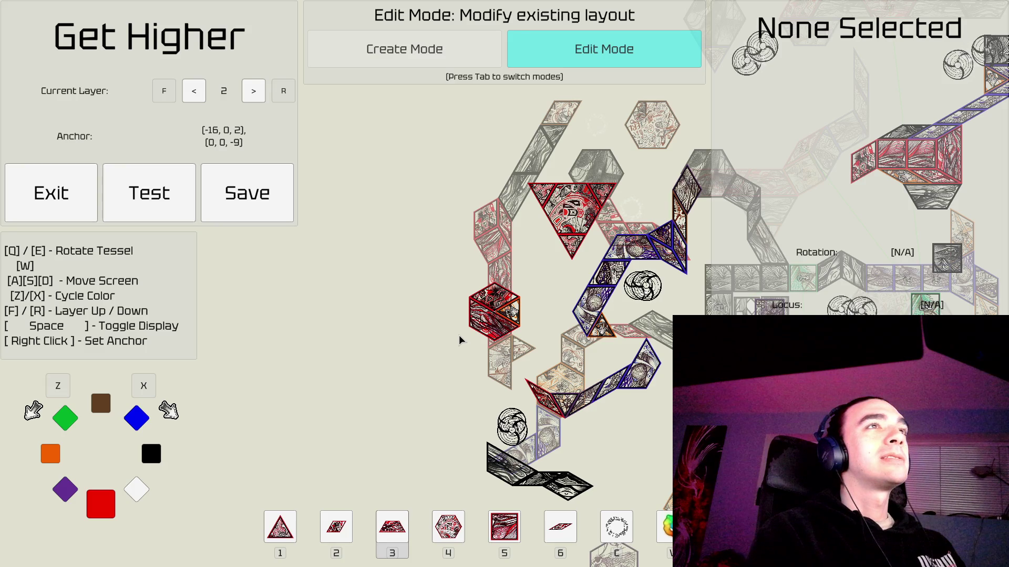
Pan layer 2 upward to show the empty area above-left of the red triangle.
key(w)
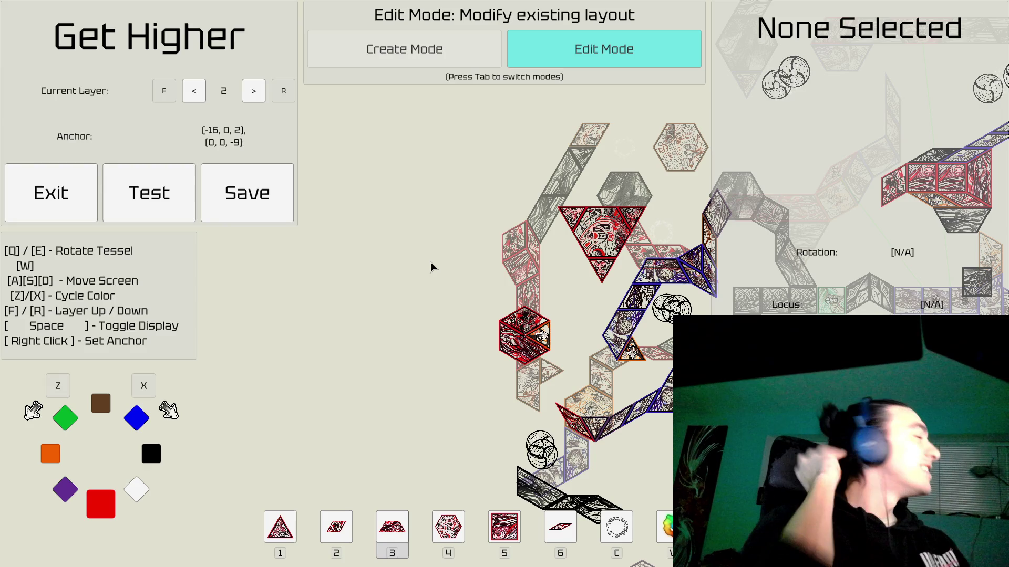
key(w)
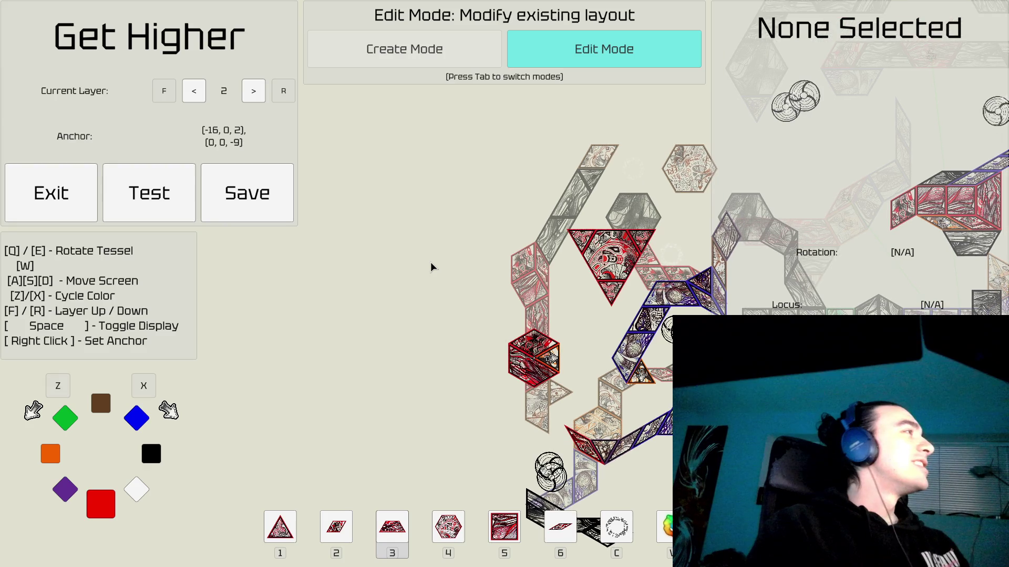
key(d)
key(d)
key(d)
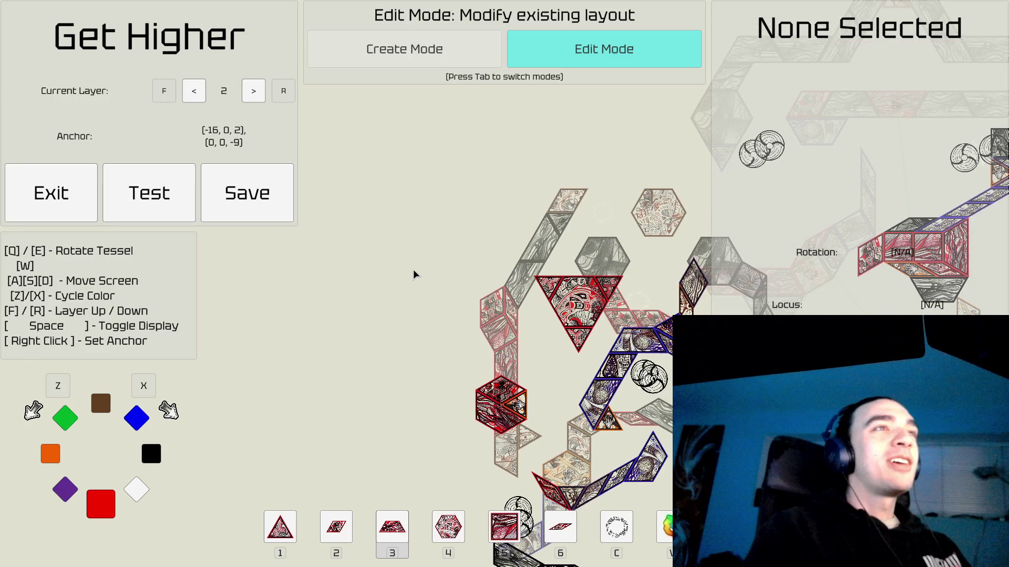
Switch to Create Mode with the triangle tile coloured black.
key(Tab)
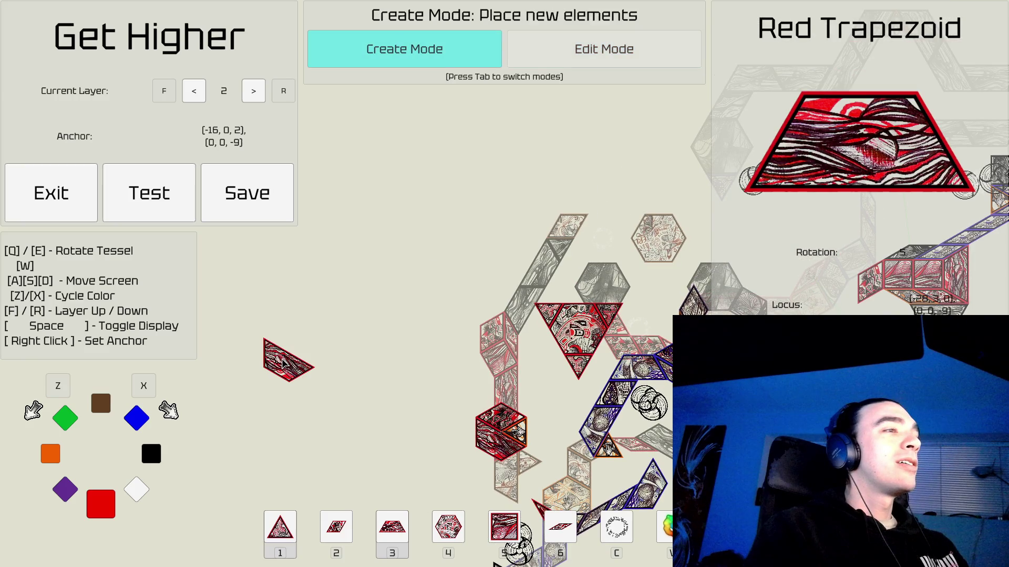
key(1)
key(x)
key(x)
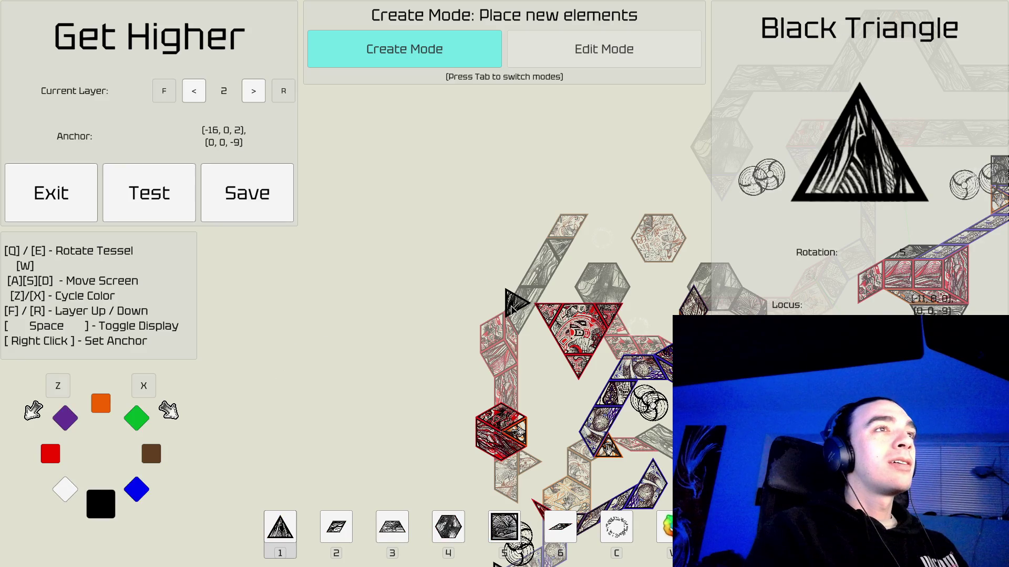
key(s)
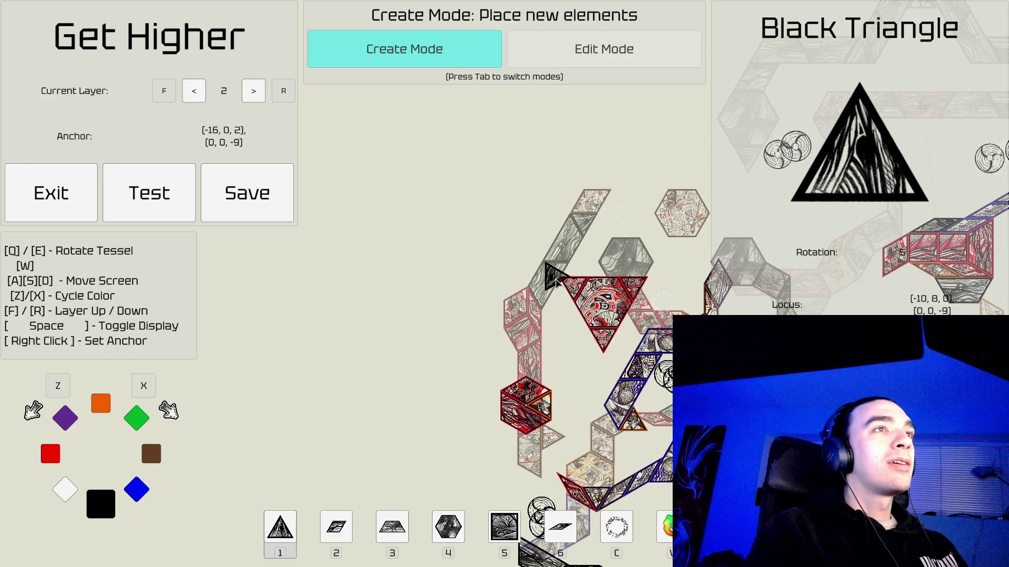
Anchor at the red triangle's corner and place four black triangles running up-left.
right_click(555, 282)
click(556, 282)
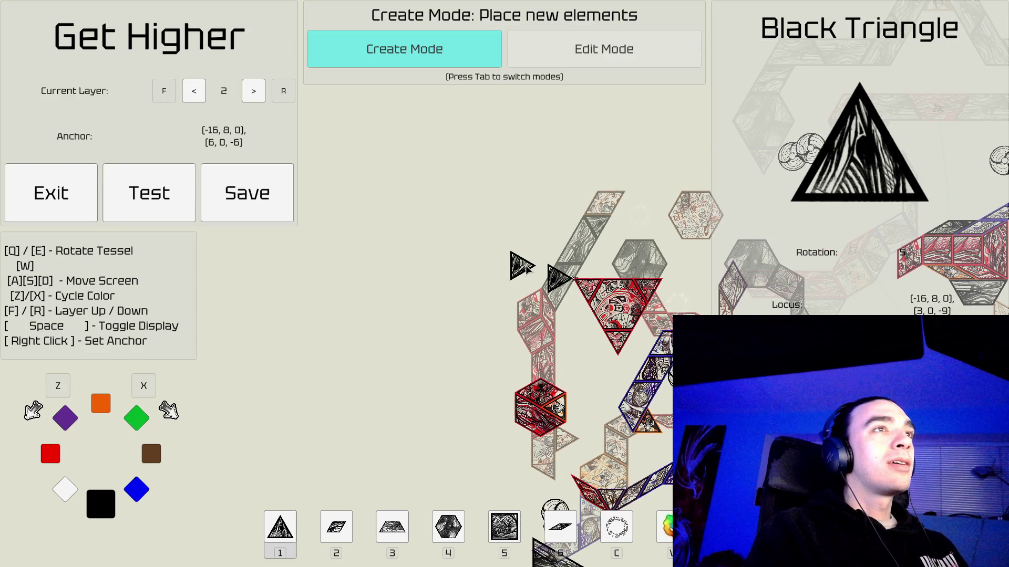
click(529, 266)
click(501, 253)
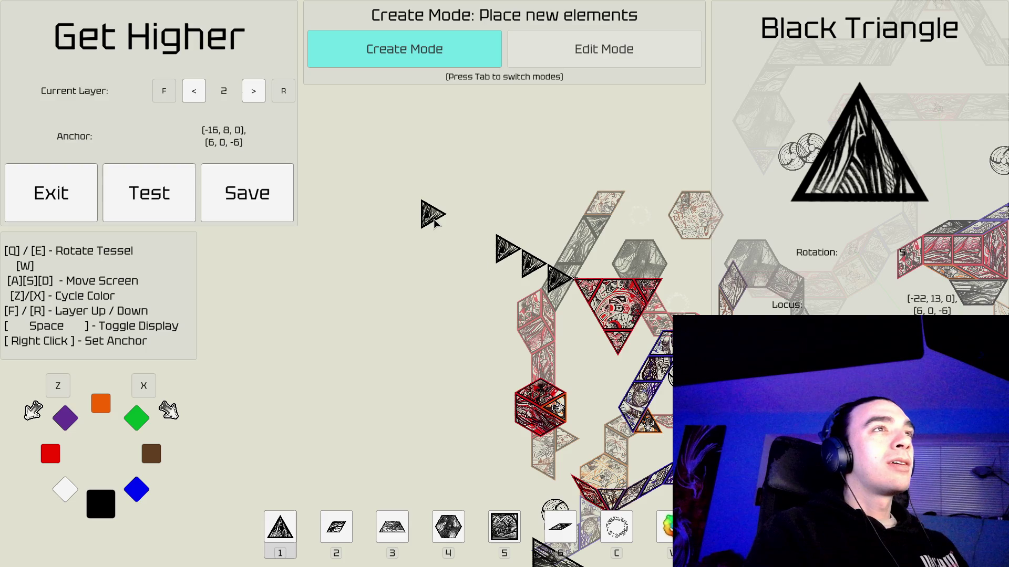
click(479, 240)
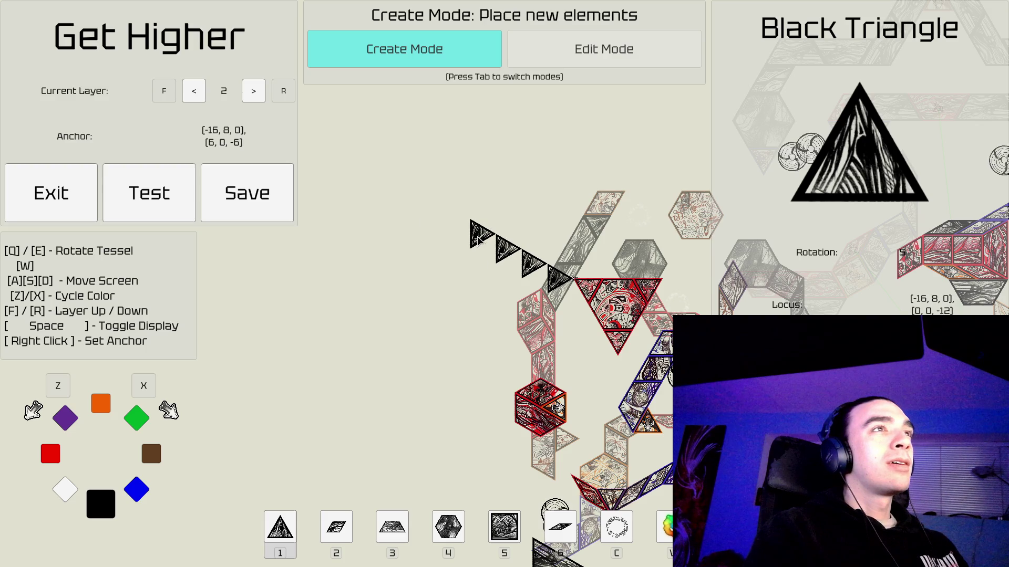
Pan the view up and rotate the triangle preview one step.
key(s)
key(s)
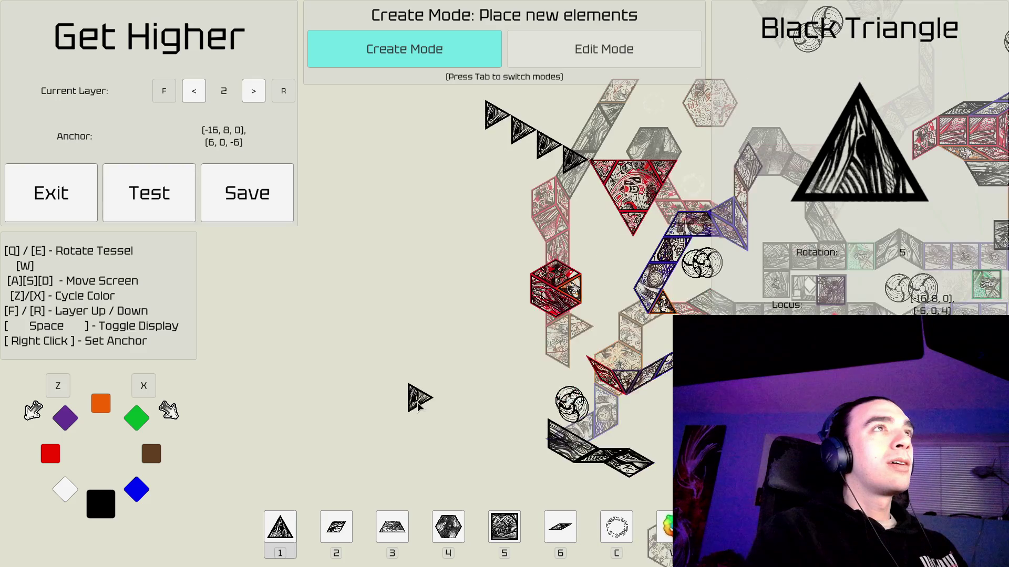
key(w)
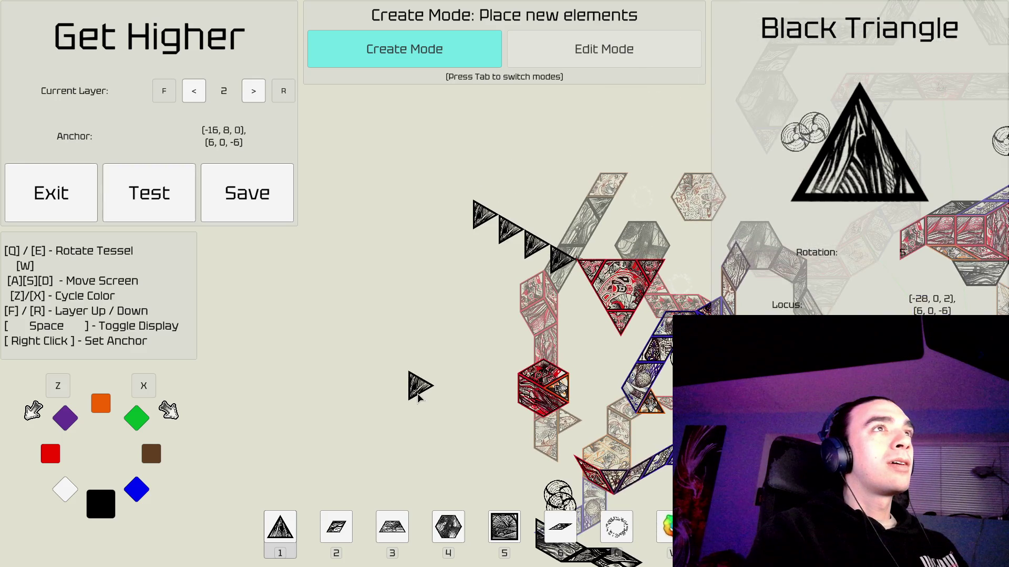
key(w)
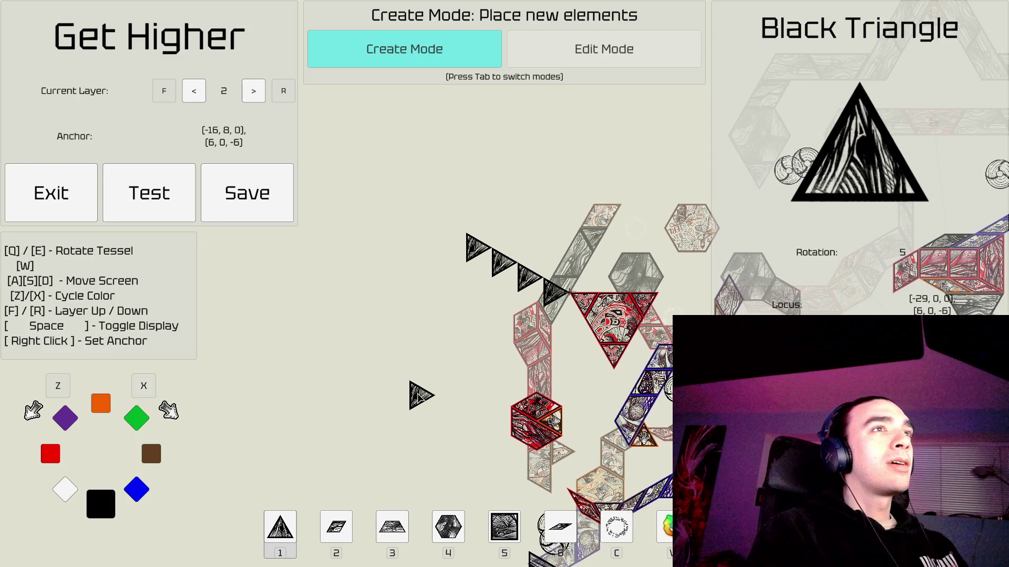
key(d)
key(q)
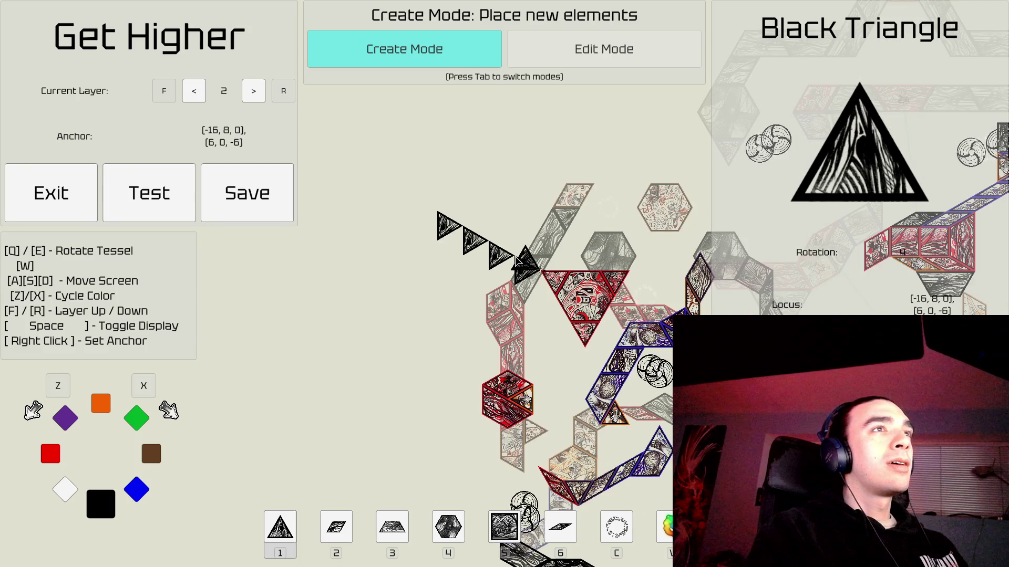
Place two black triangles climbing upward from the end of the row.
click(507, 236)
click(494, 208)
key(s)
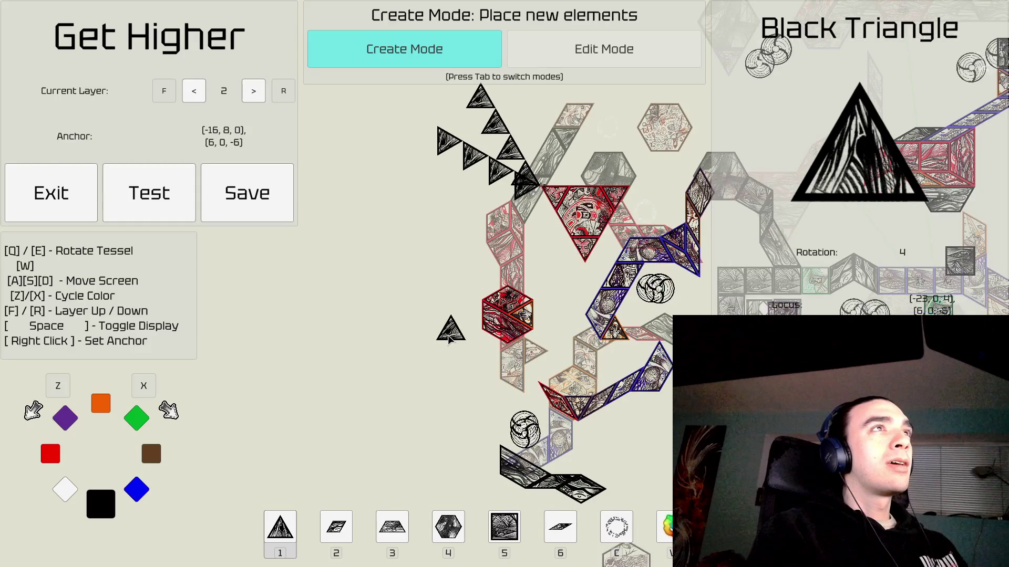
key(s)
key(w)
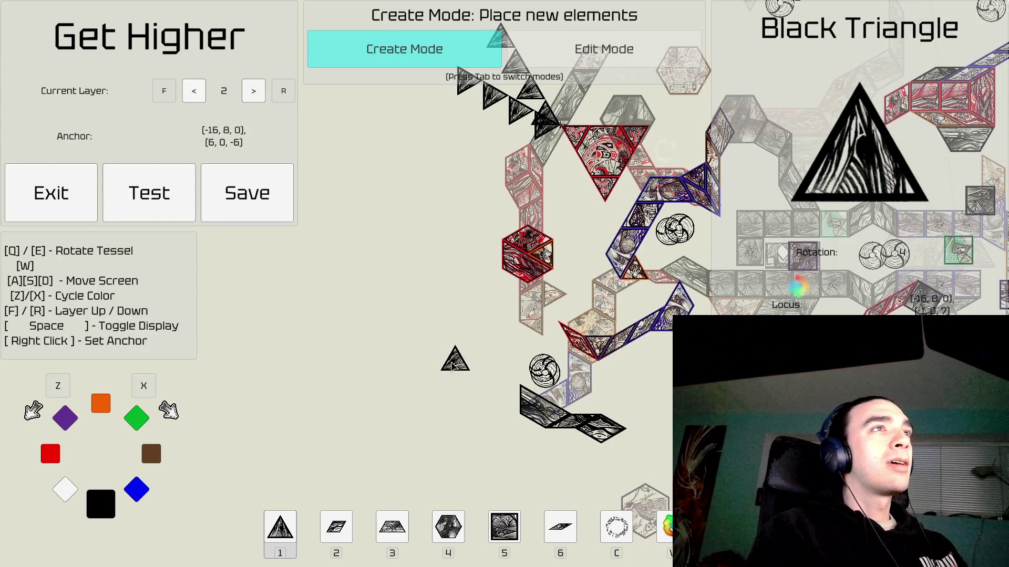
key(w)
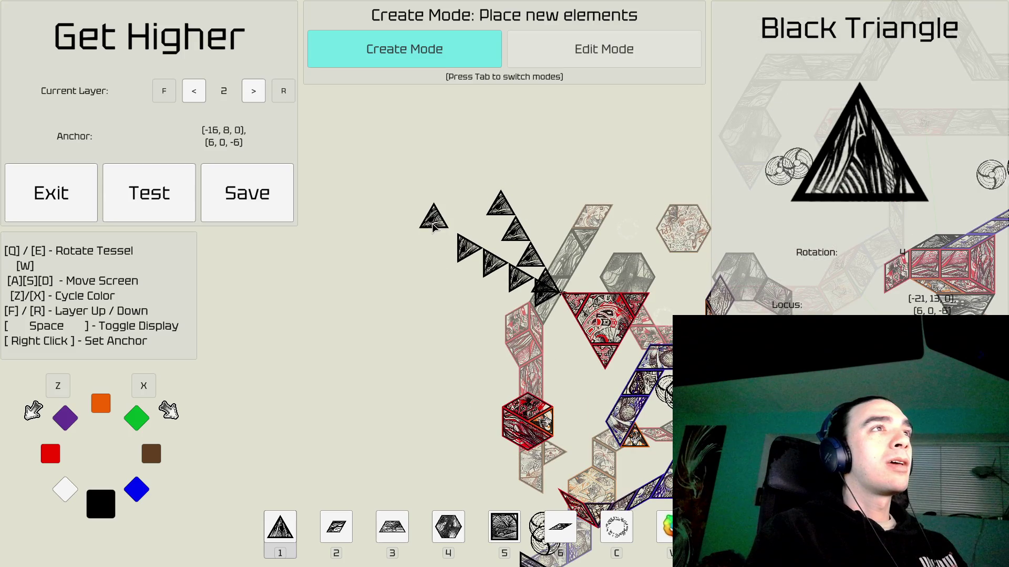
Rotate the triangle preview back one step and pan down to the empty lower area.
key(s)
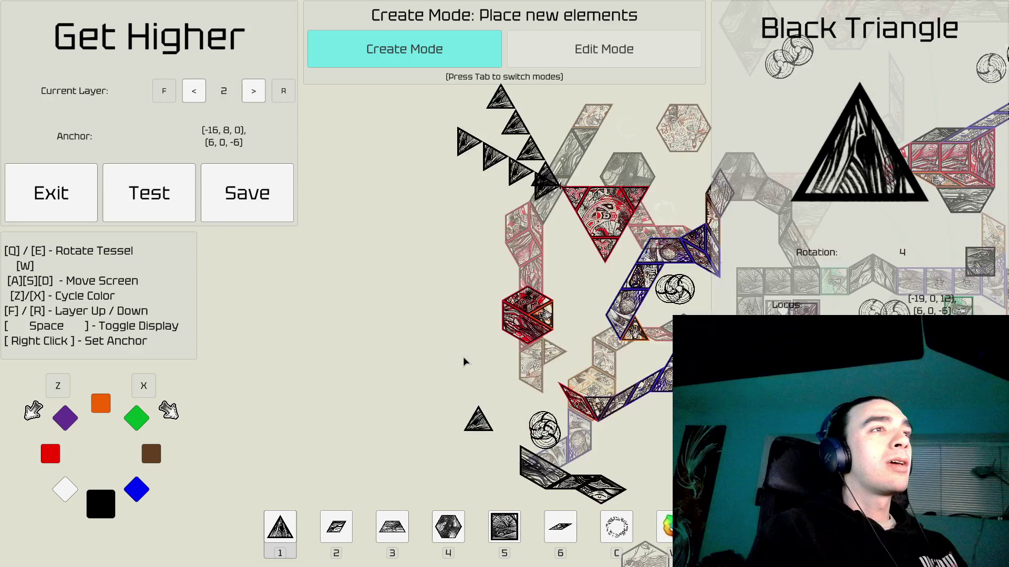
key(a)
key(w)
key(e)
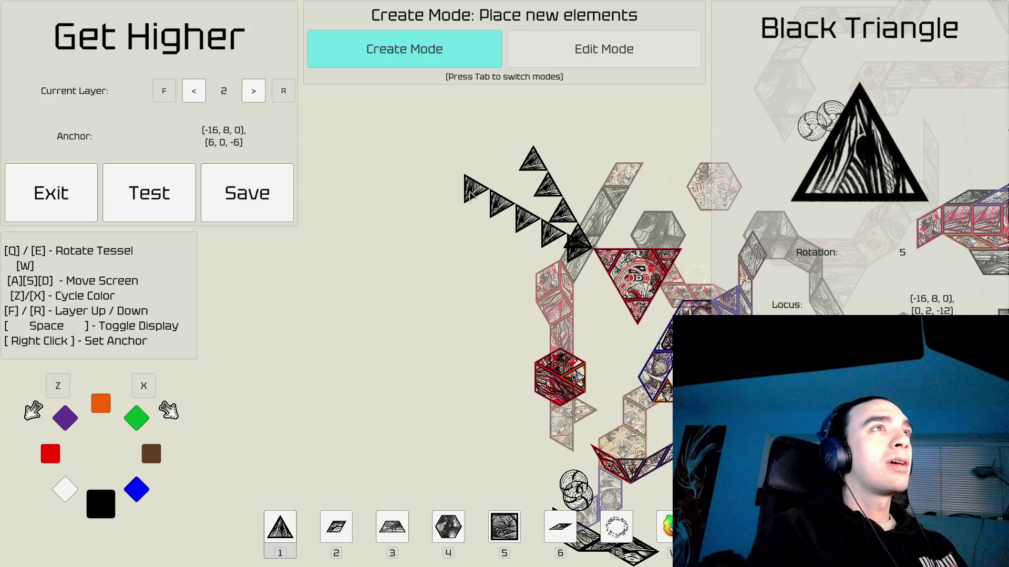
key(a)
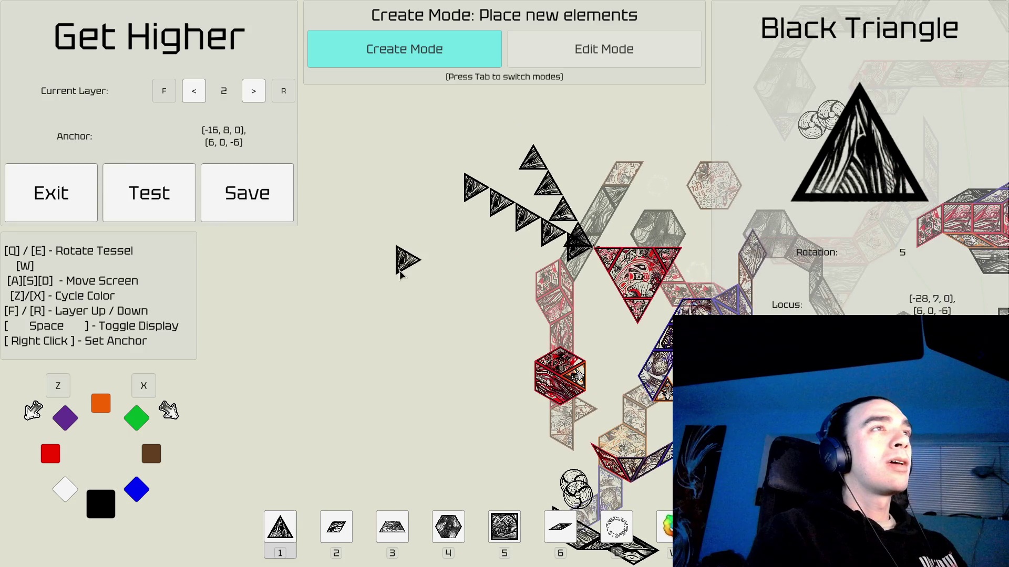
key(s)
key(s)
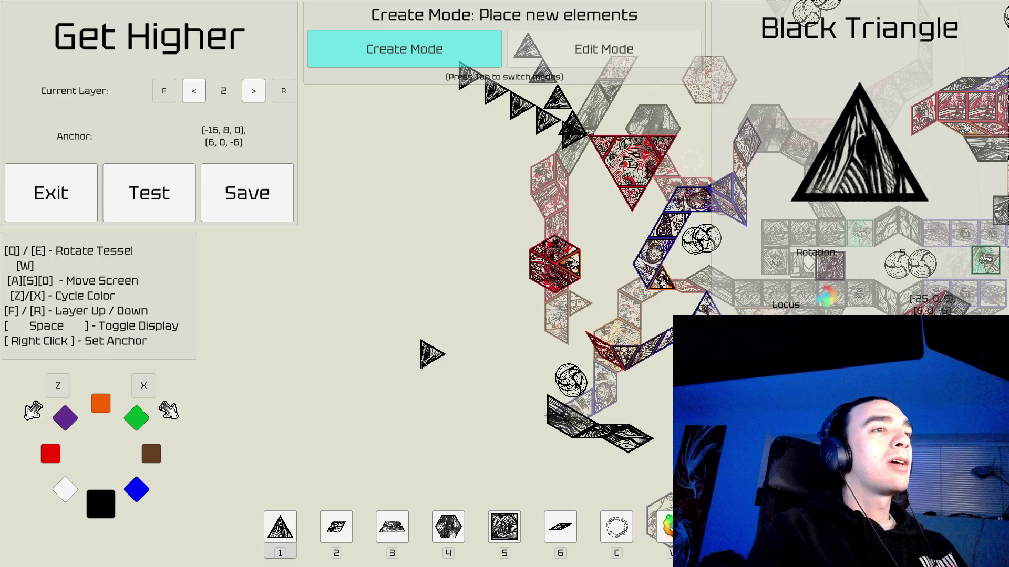
key(s)
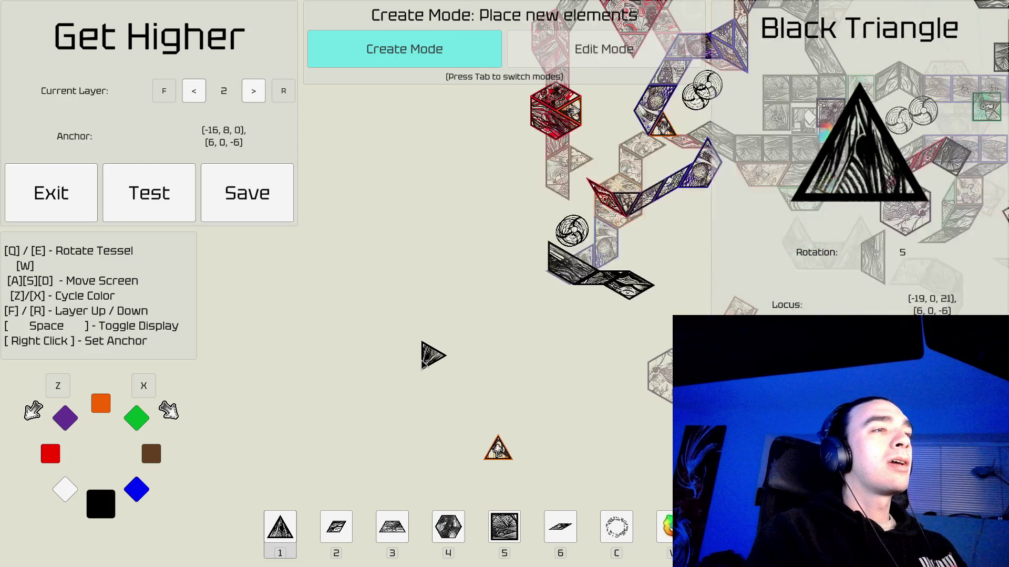
Place a black hexagon beside the orange triangle, anchored at [-31, 0, 6].
key(a)
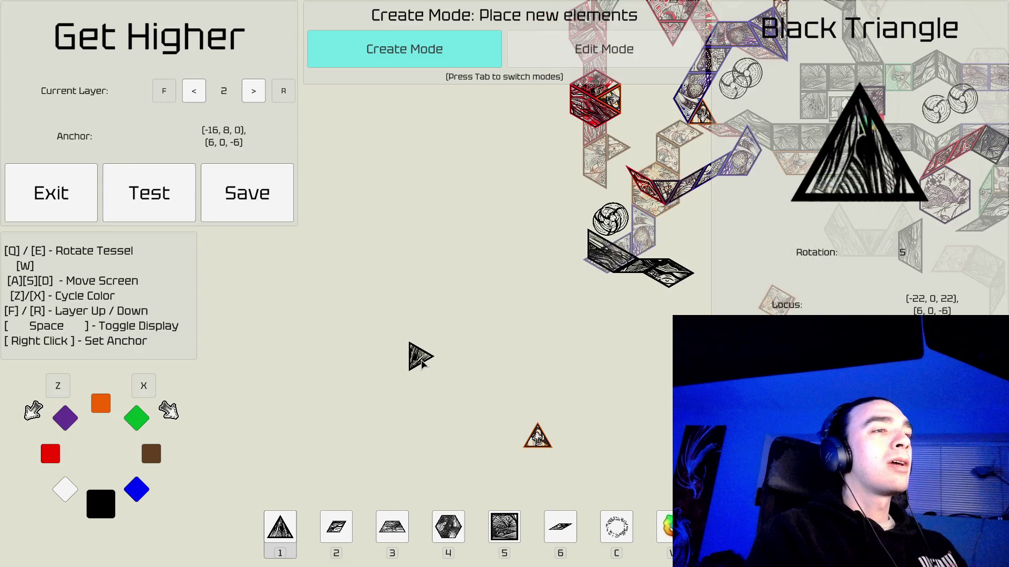
key(4)
right_click(504, 457)
key(q)
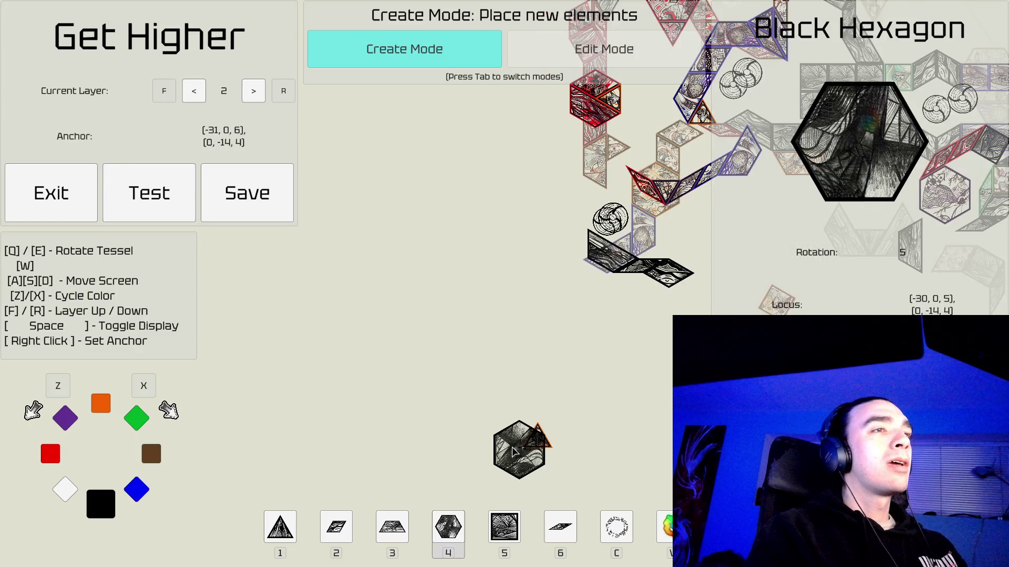
click(492, 451)
Inspect the orange triangle in Edit Mode, then return to Create Mode with the hexagon tile.
key(Tab)
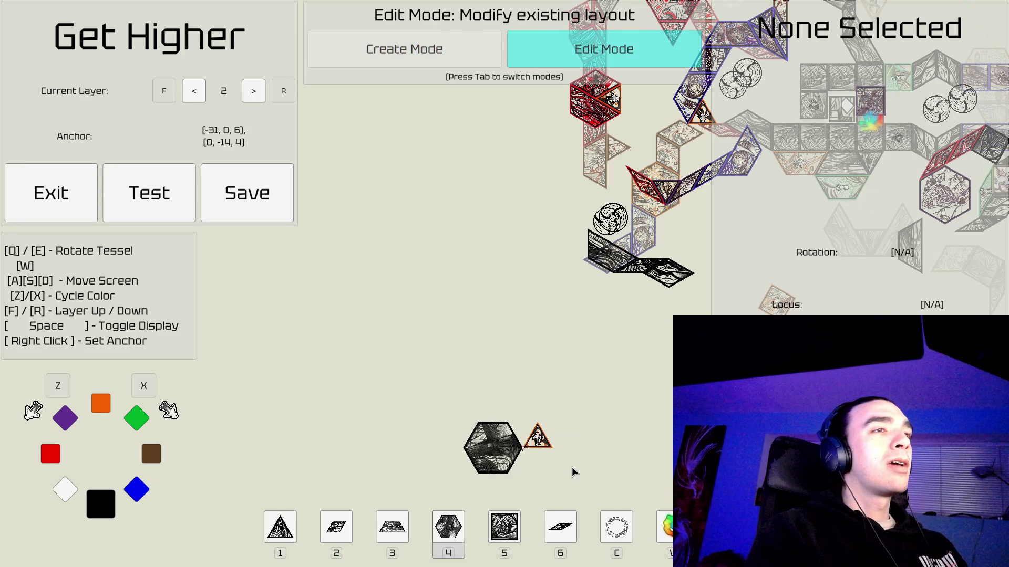
click(537, 438)
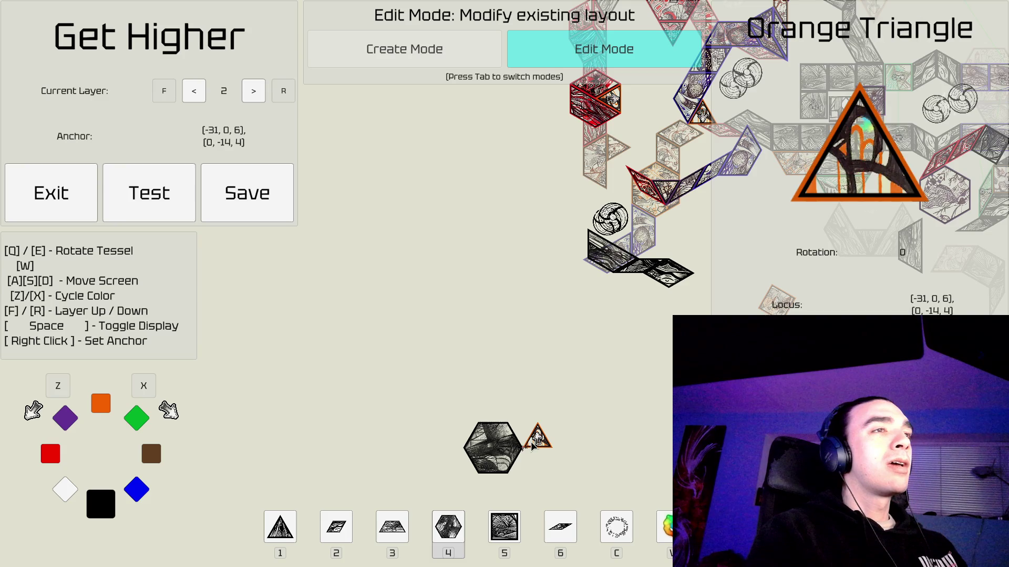
key(Tab)
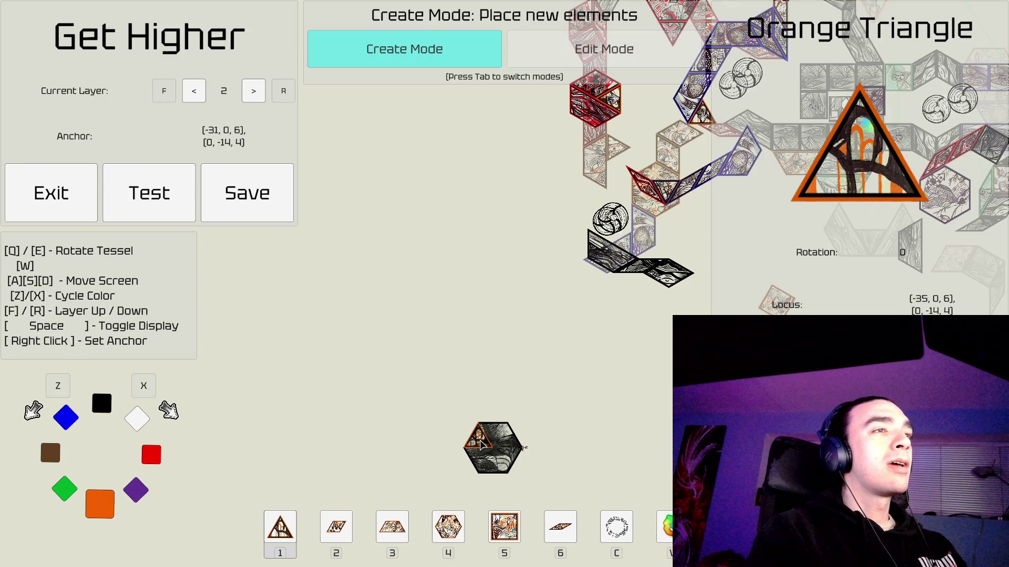
key(Tab)
click(487, 458)
key(Tab)
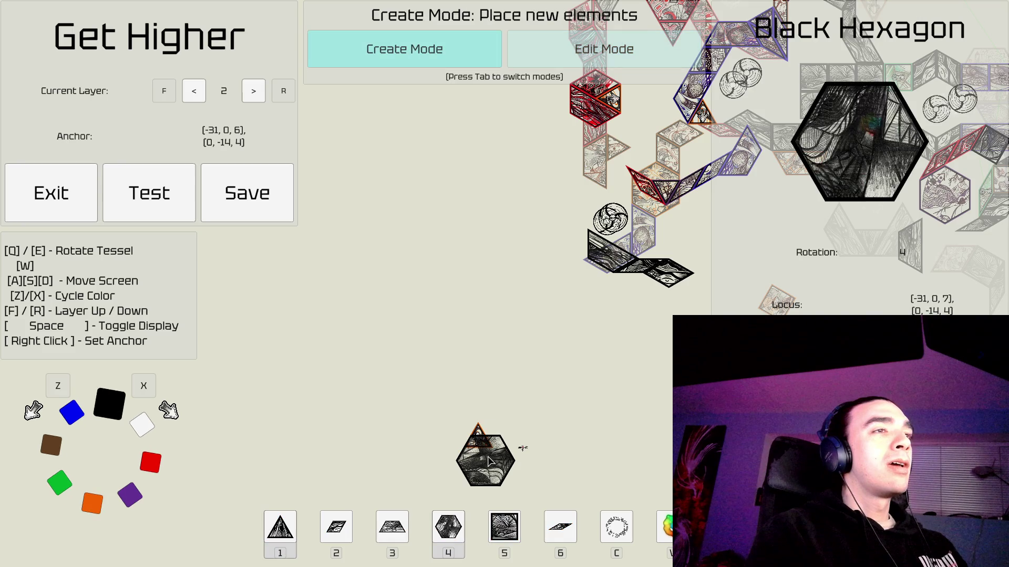
key(w)
key(w)
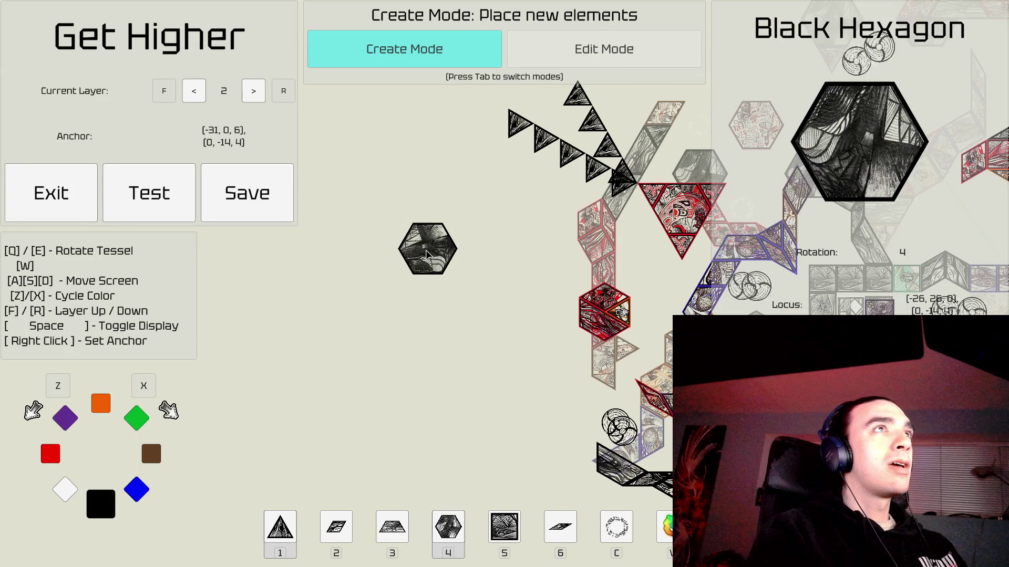
Pan to the top of the black triangle trail and turn the hexagon preview pointy-top.
key(w)
key(d)
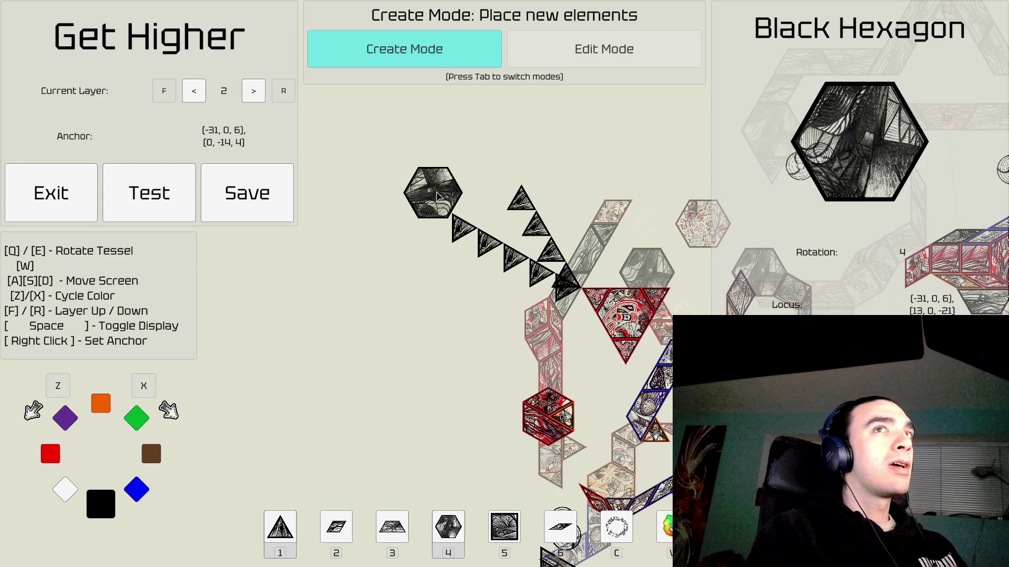
key(e)
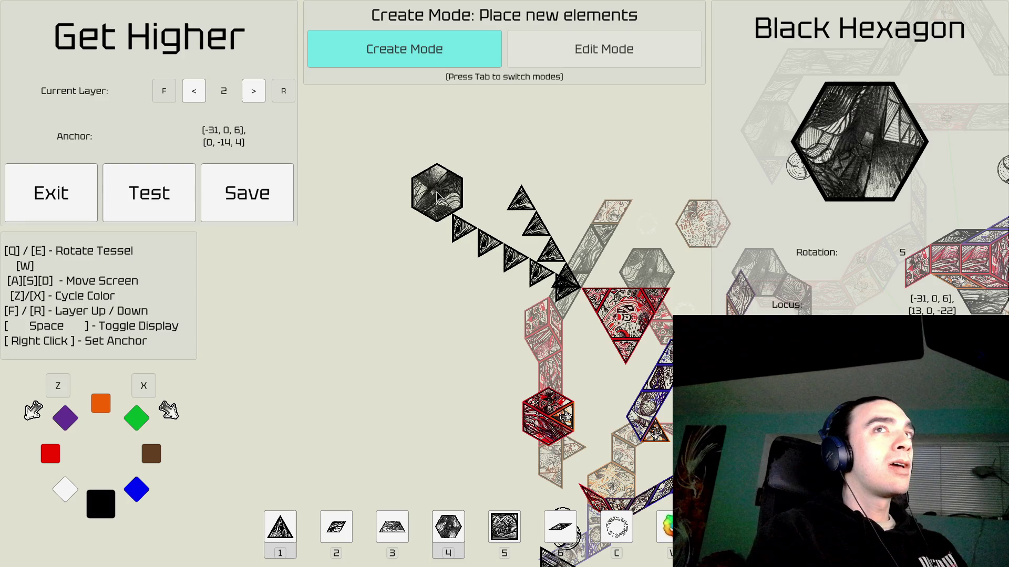
key(e)
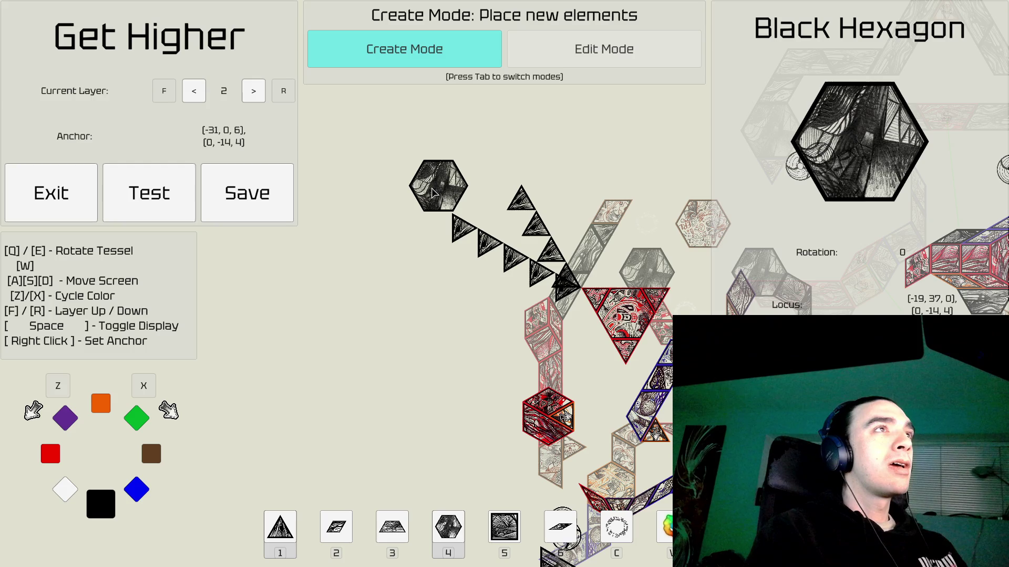
key(e)
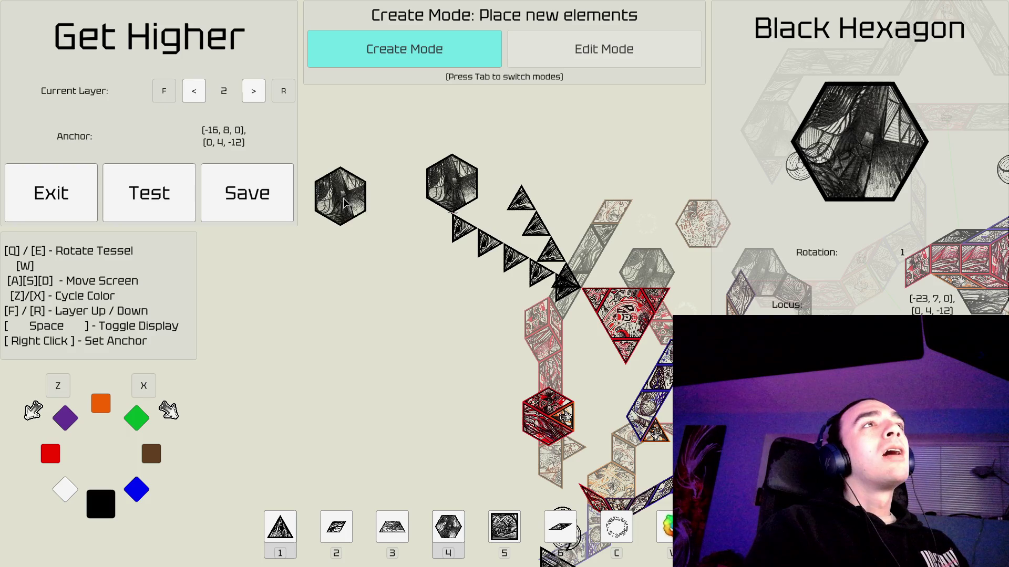
key(Tab)
Place an orange hexagon at the top of the triangle trail.
key(w)
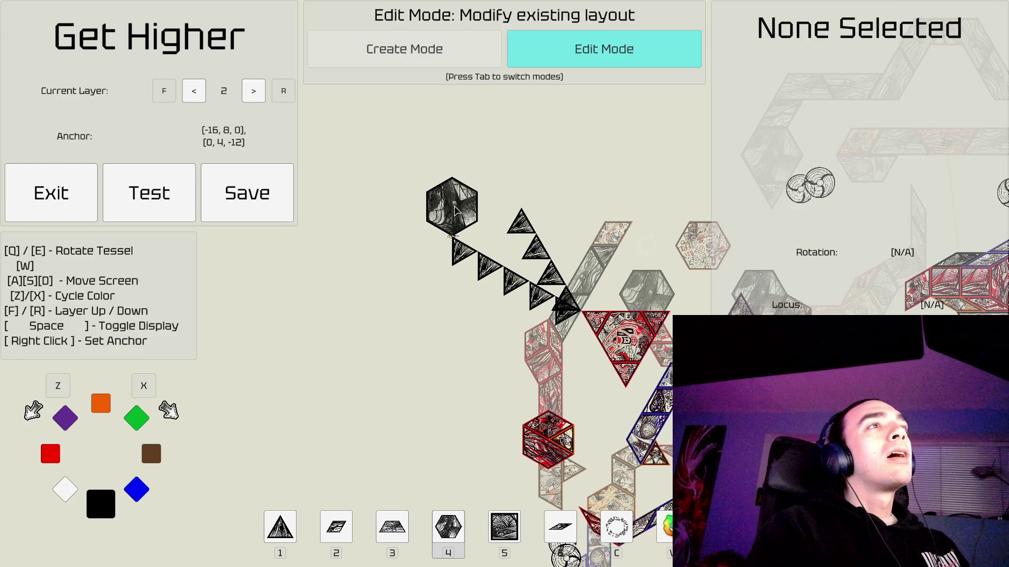
key(Tab)
key(x)
key(x)
key(x)
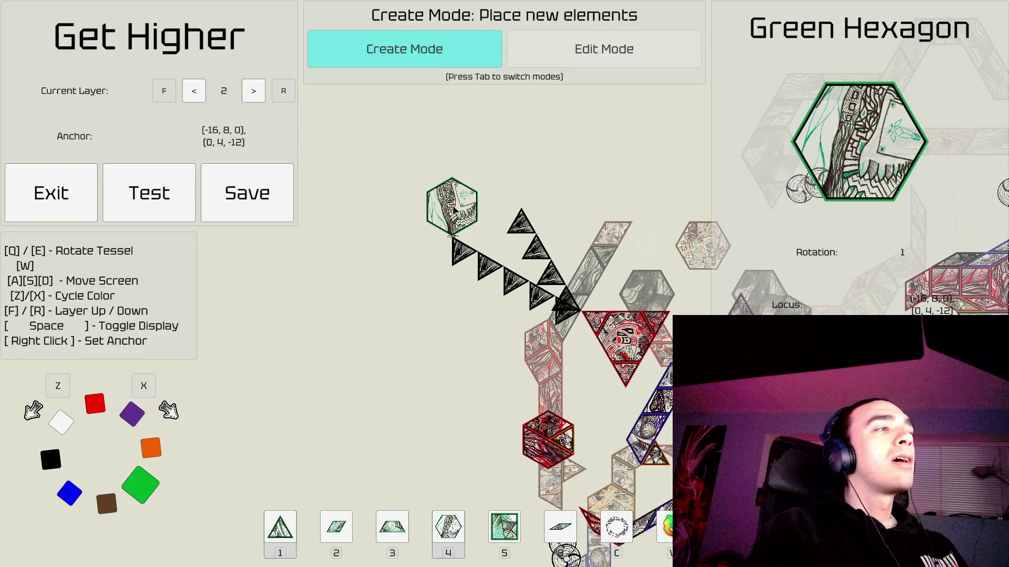
key(x)
click(455, 210)
Delete each black triangle in the trail, leaving the orange hexagon alone.
key(Tab)
key(d)
key(d)
key(d)
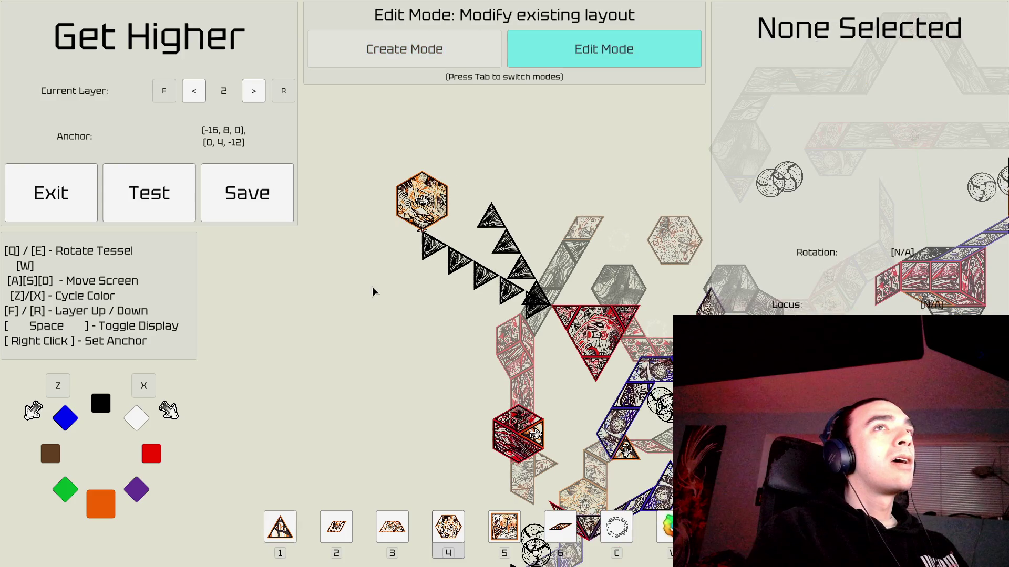
key(w)
key(w)
key(d)
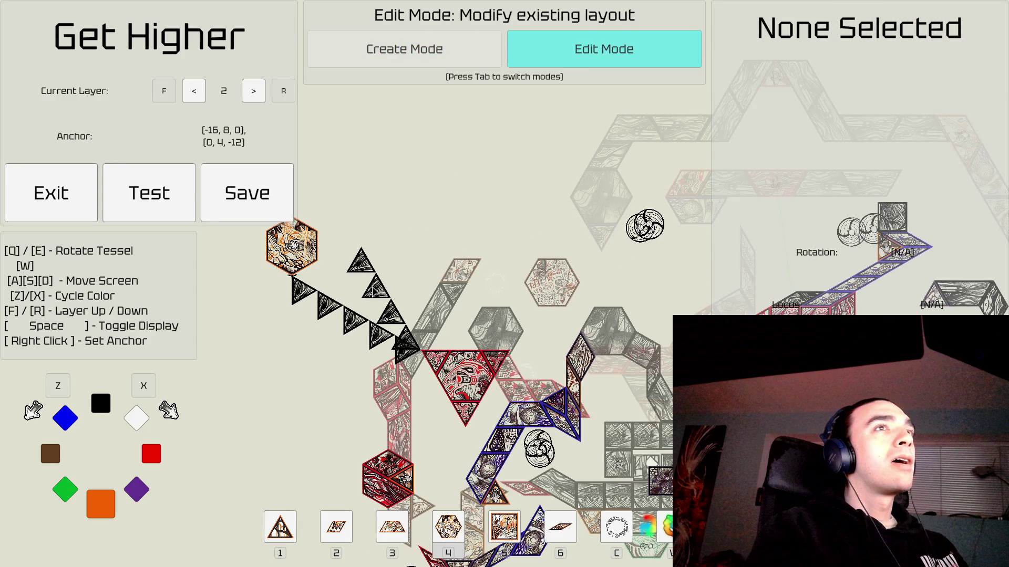
key(a)
key(a)
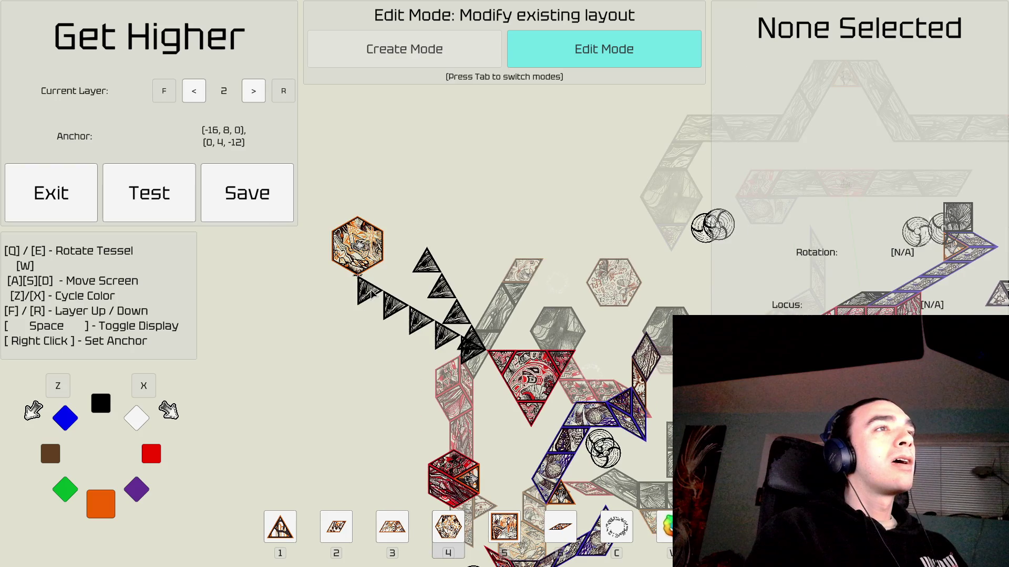
click(370, 295)
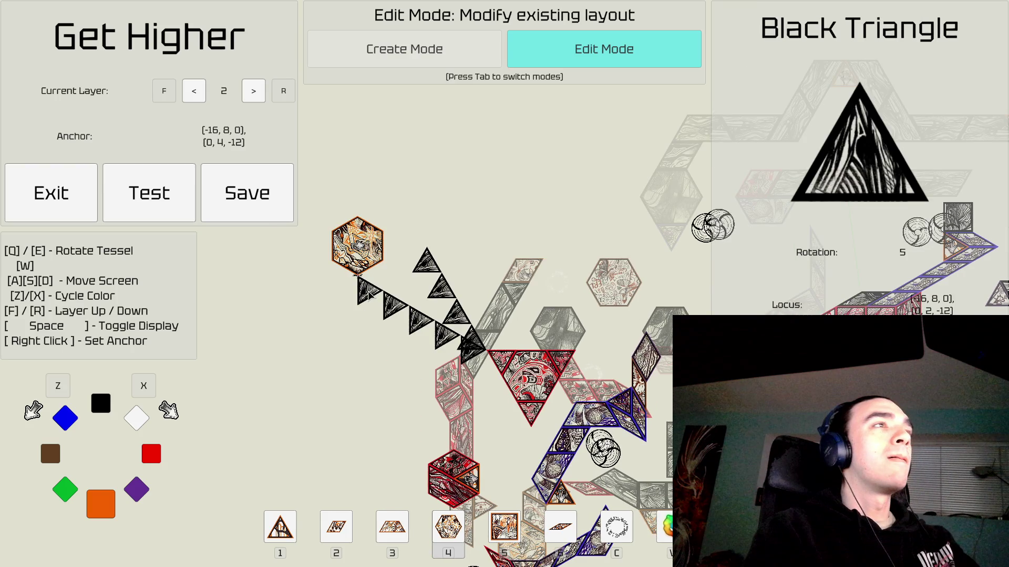
key(Delete)
key(Delete)
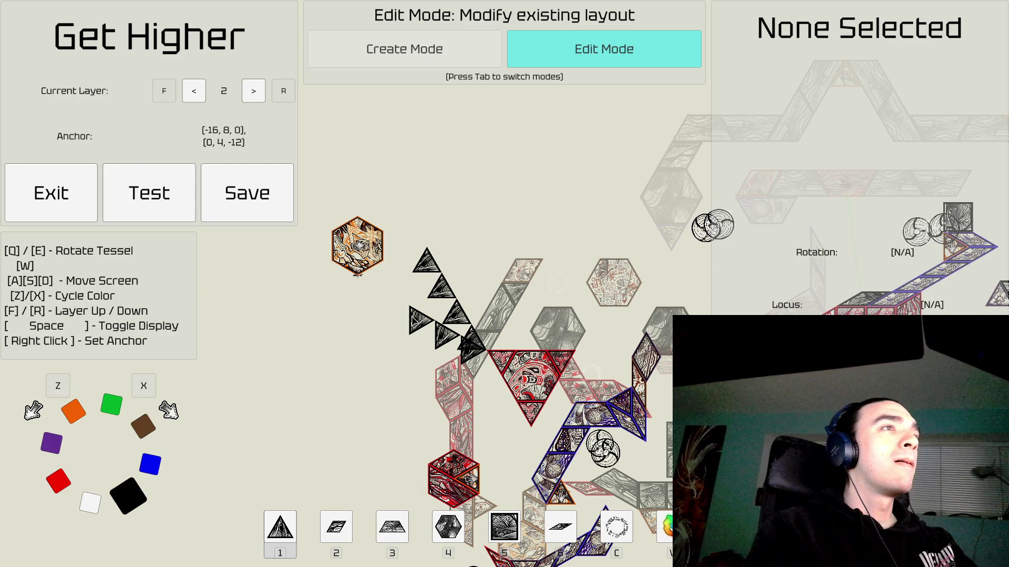
click(459, 323)
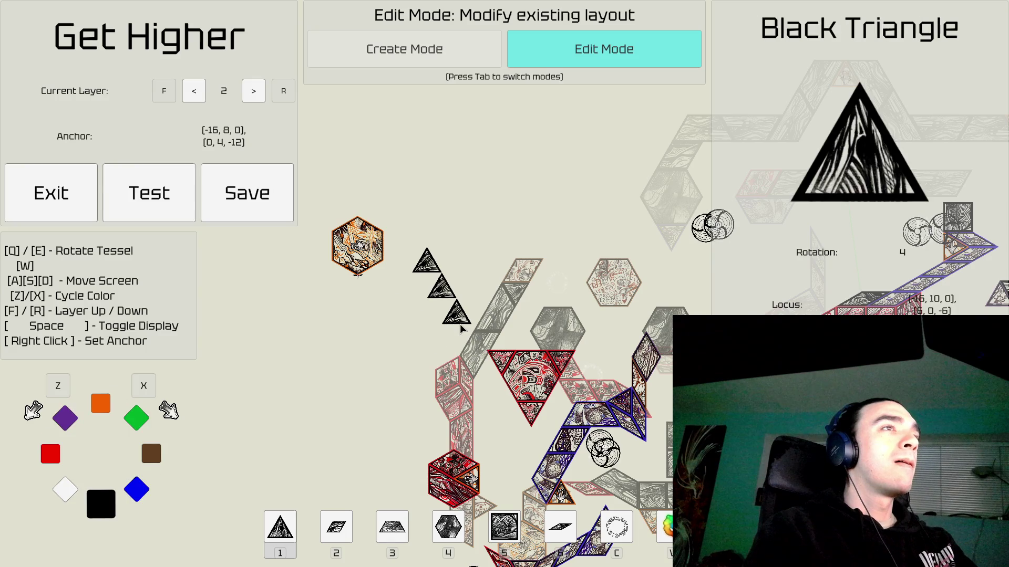
key(Tab)
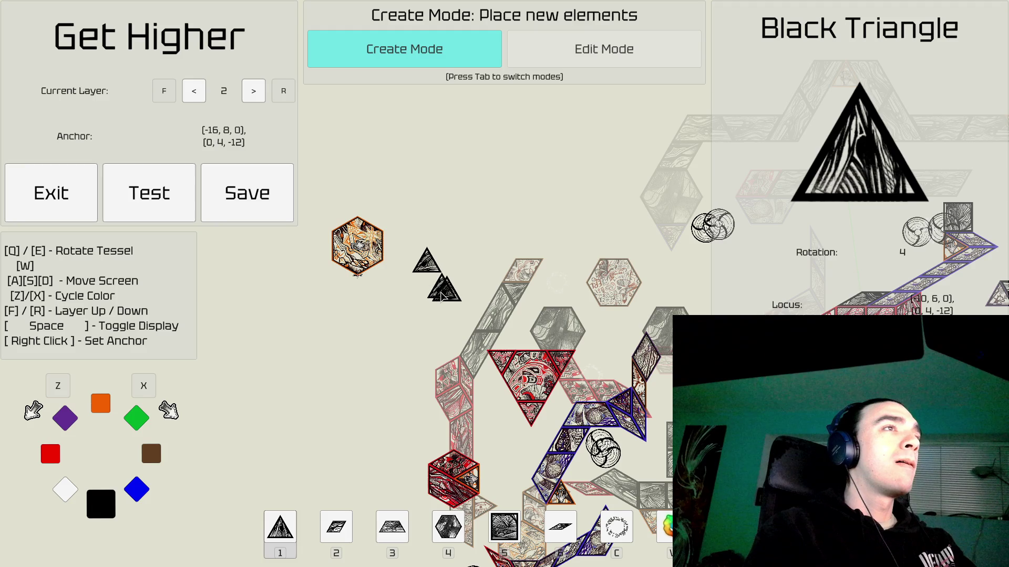
key(Tab)
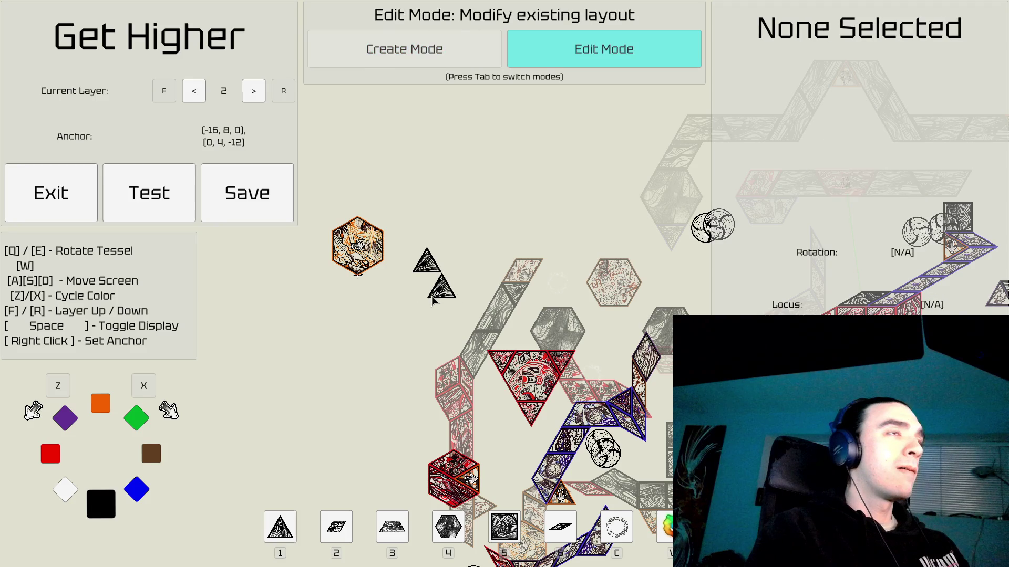
click(433, 295)
click(429, 267)
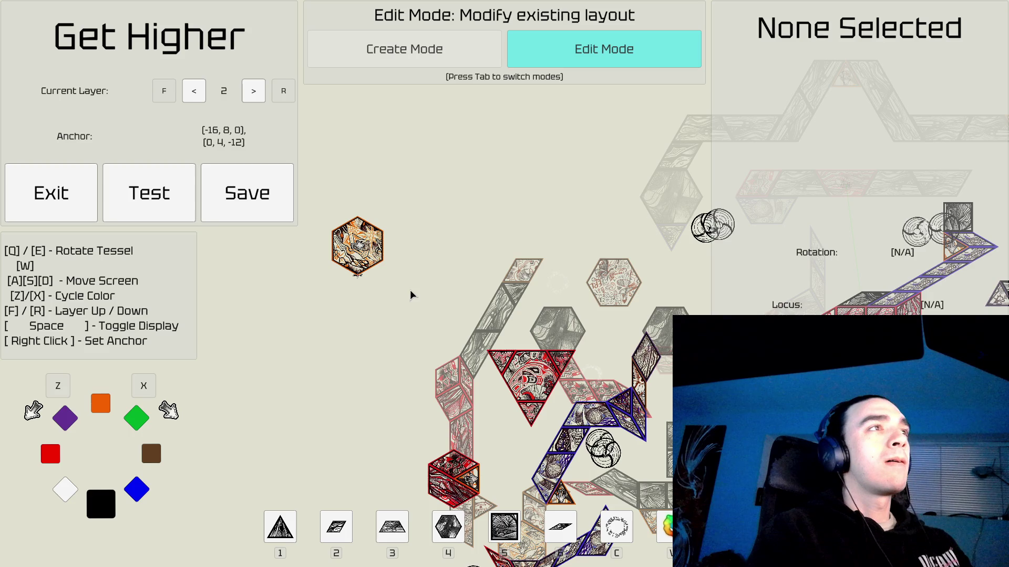
key(a)
key(a)
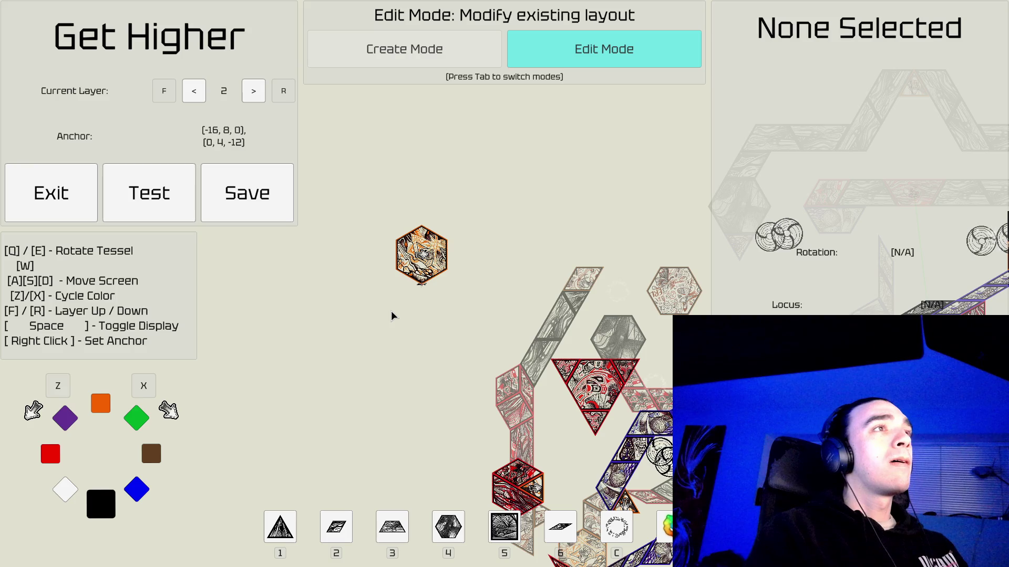
Shift the view down and return to Create Mode with the black triangle at rotation 4.
key(s)
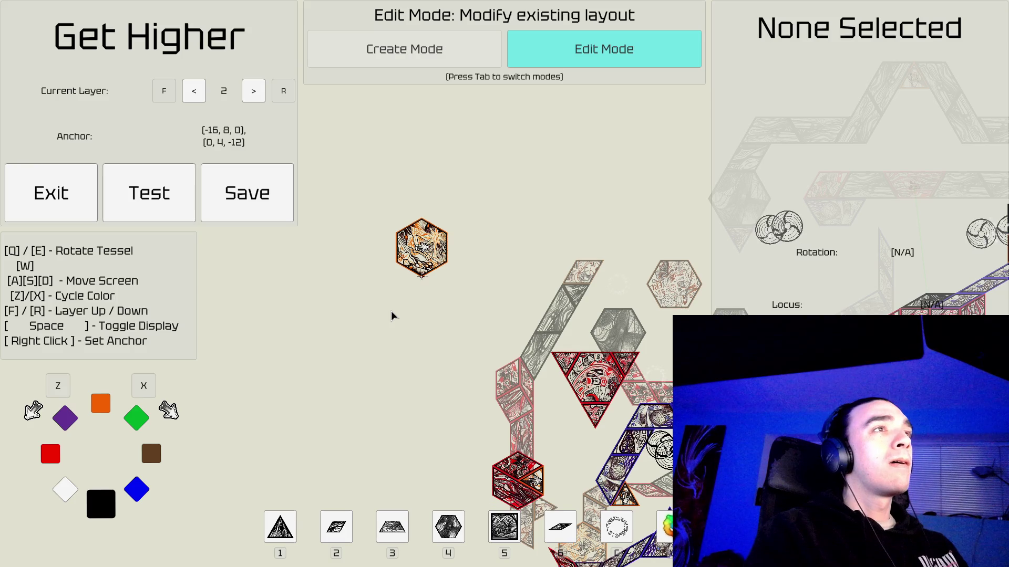
key(s)
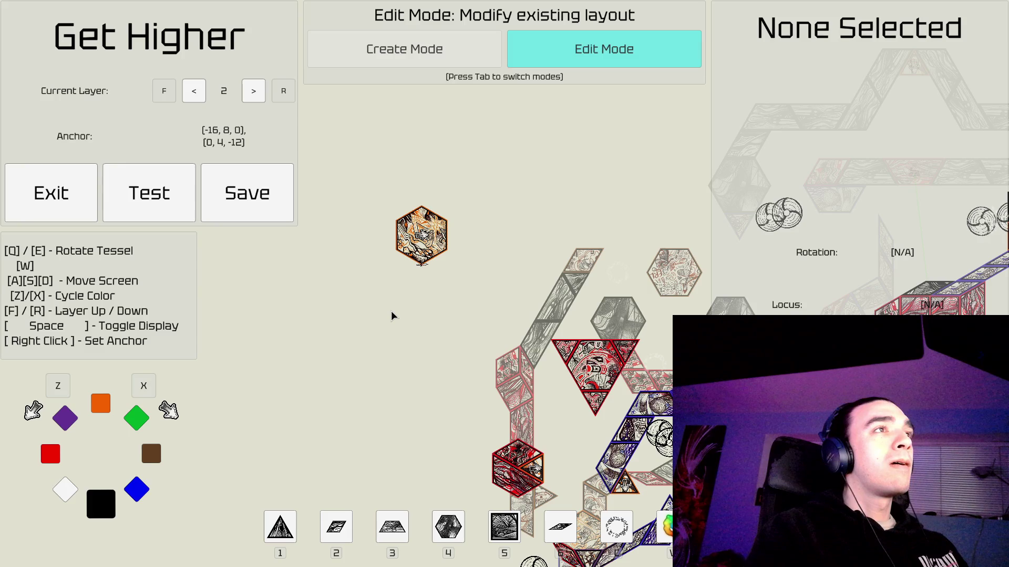
key(Tab)
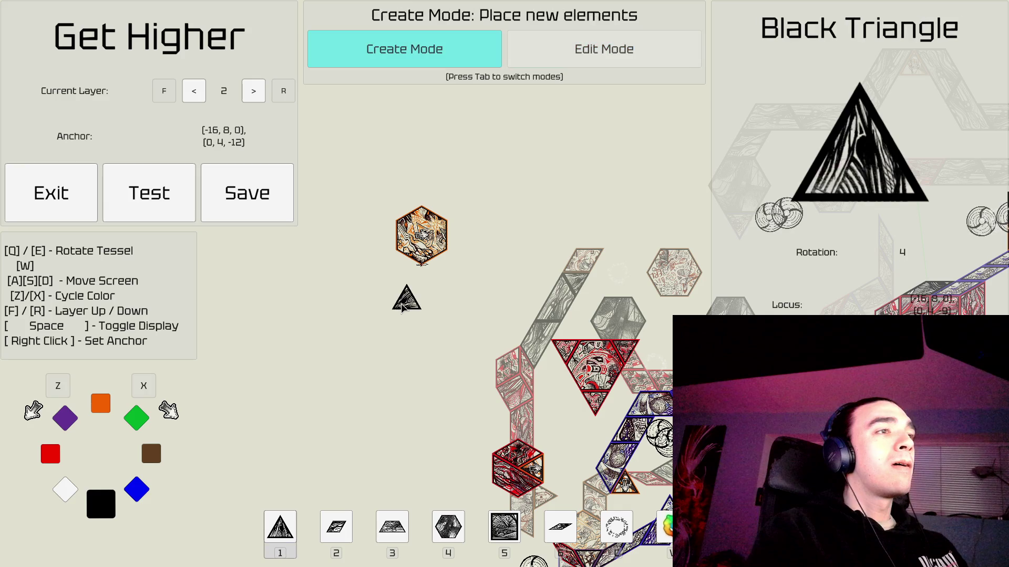
Place white trapezoids on each edge of the orange hexagon, rotating each to fit.
key(3)
key(x)
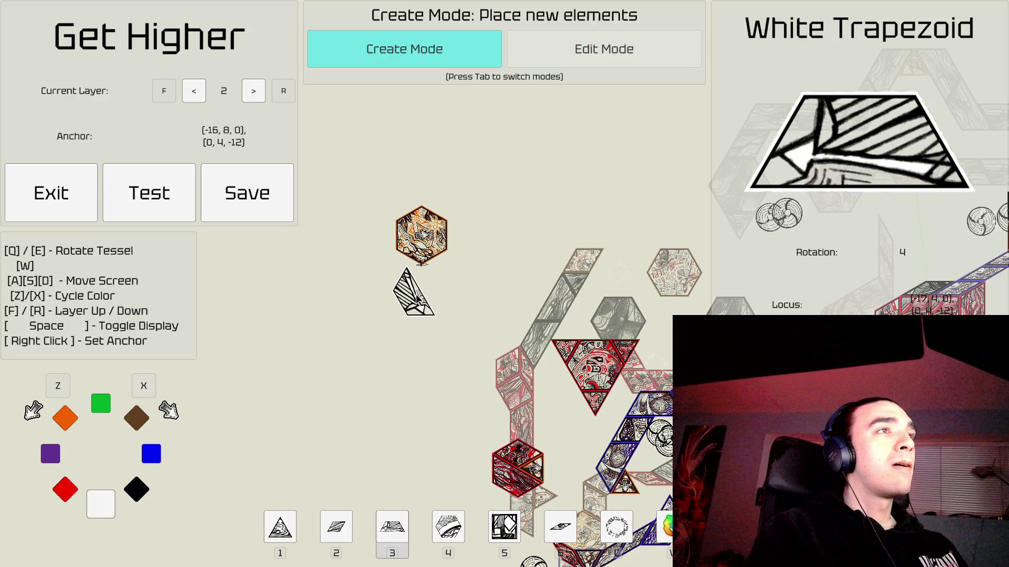
key(e)
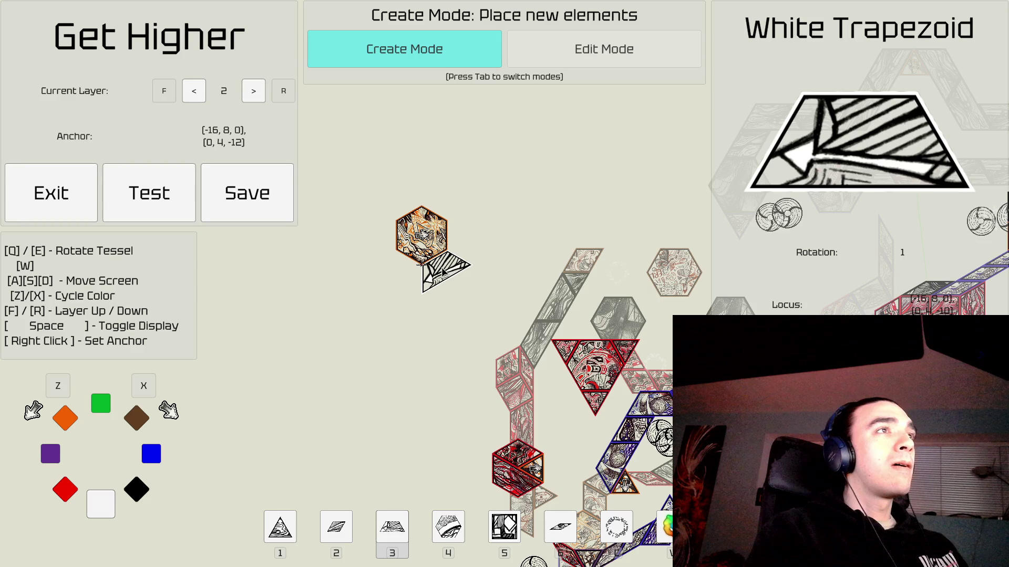
click(443, 272)
key(q)
key(q)
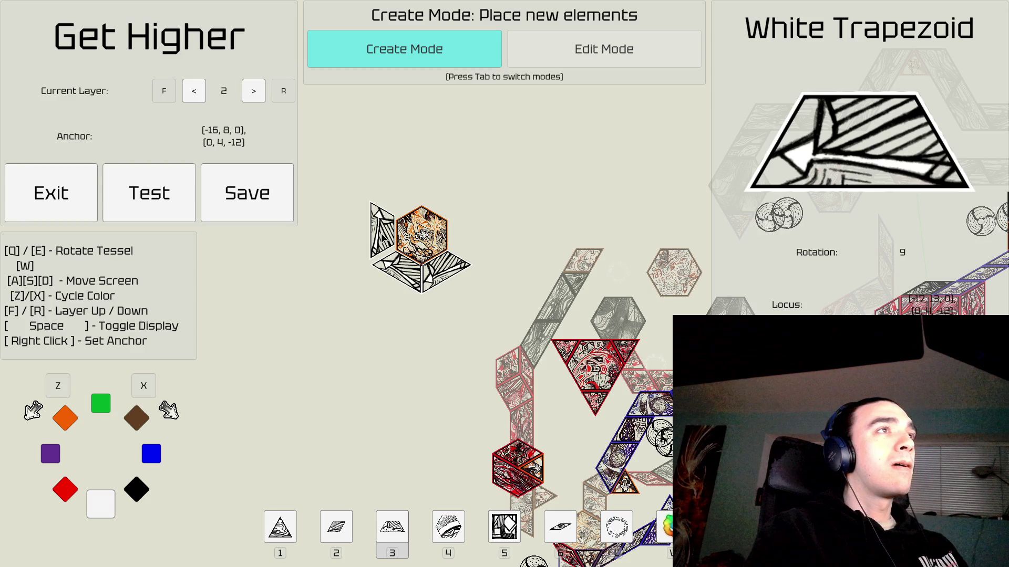
key(q)
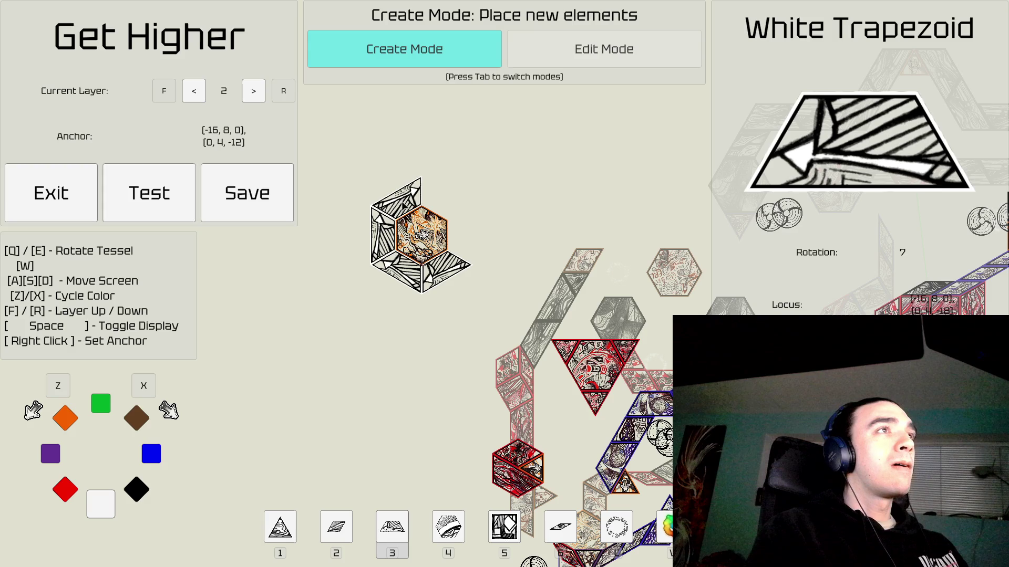
key(q)
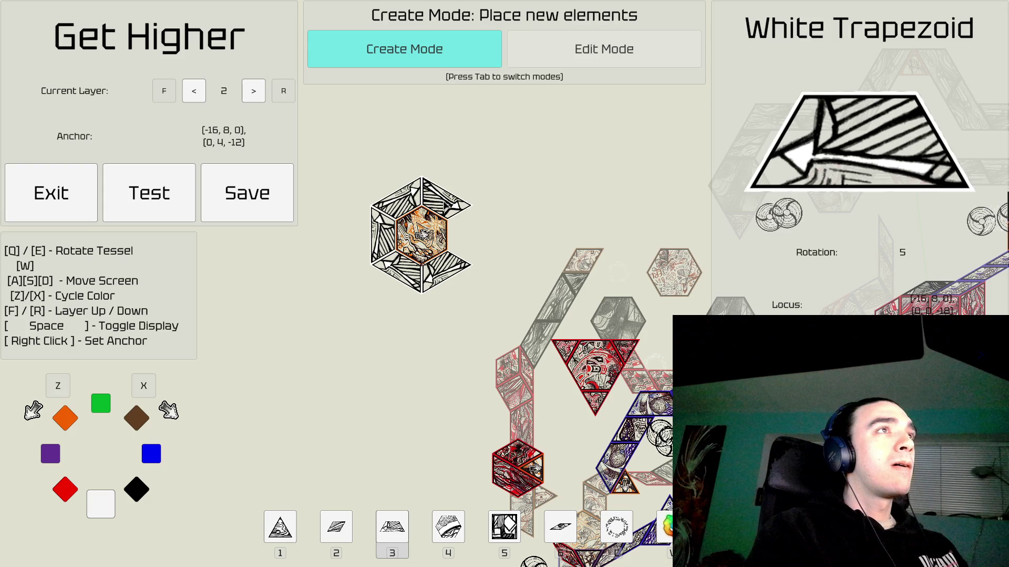
key(q)
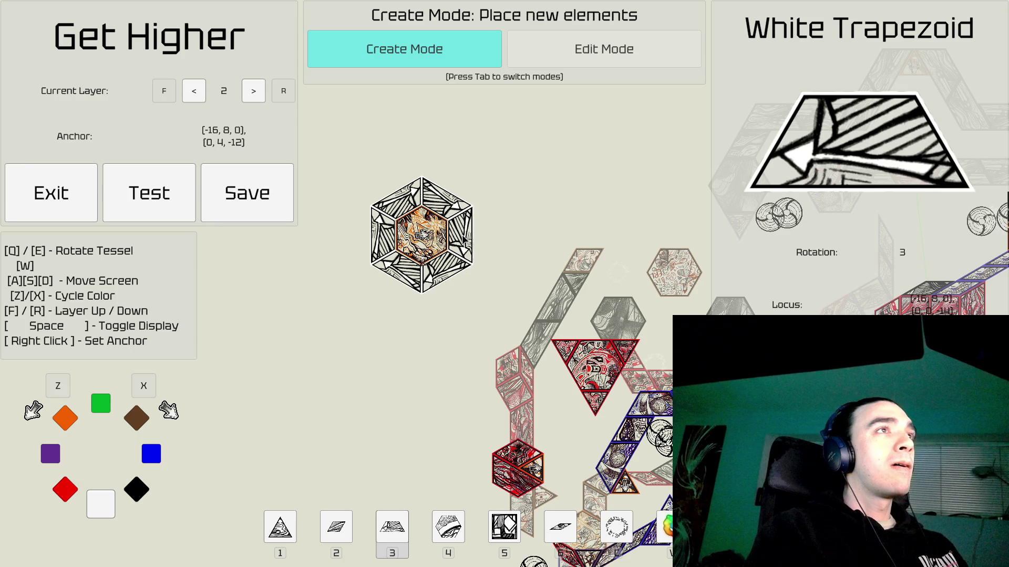
Pan the view to recentre on the ringed hexagon.
key(d)
key(d)
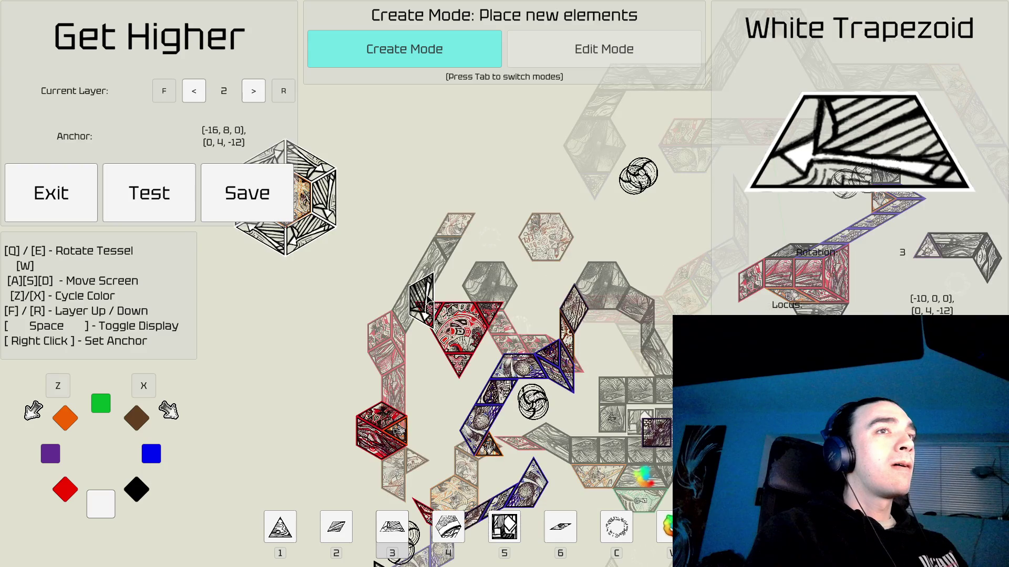
key(a)
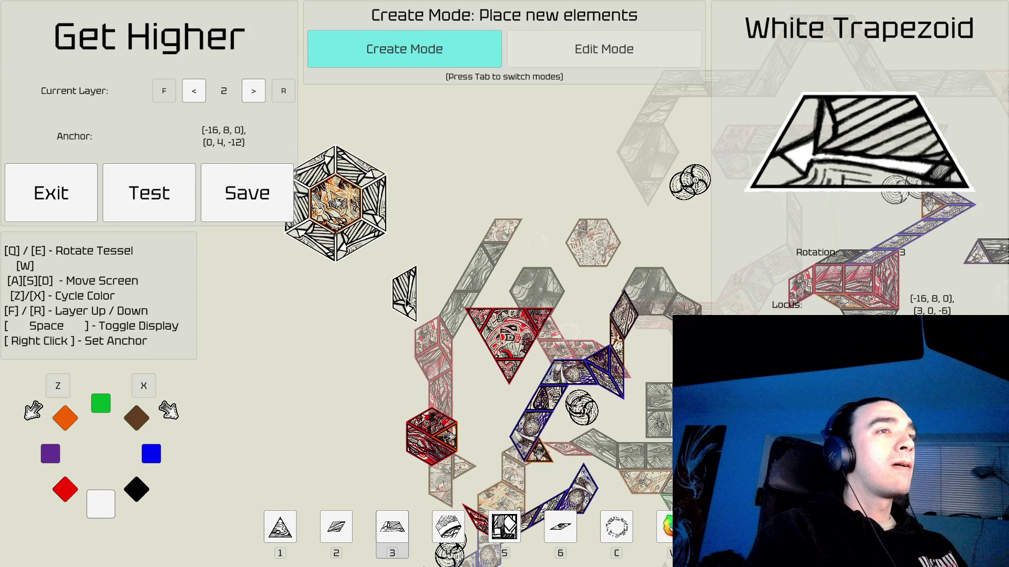
key(a)
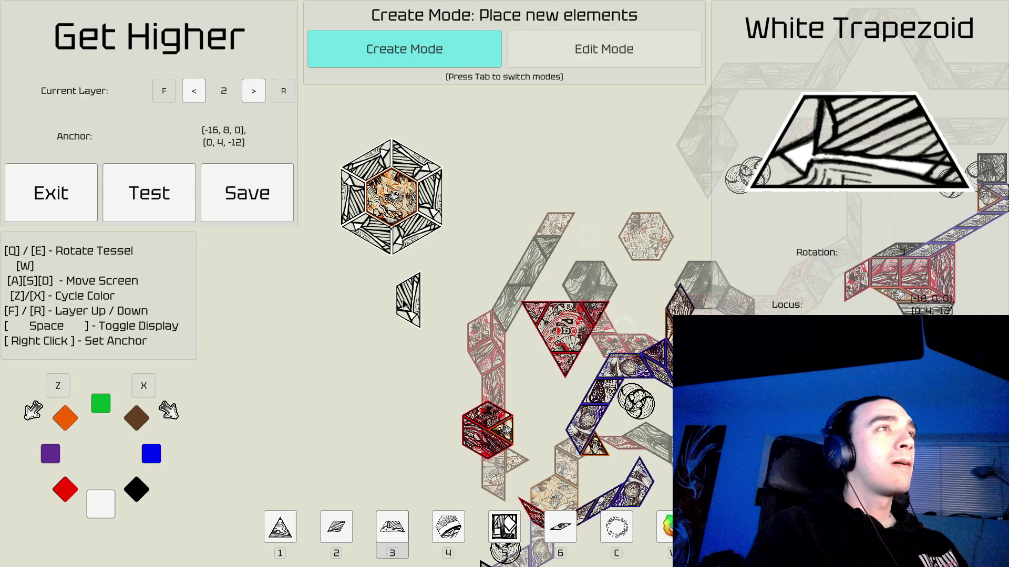
key(a)
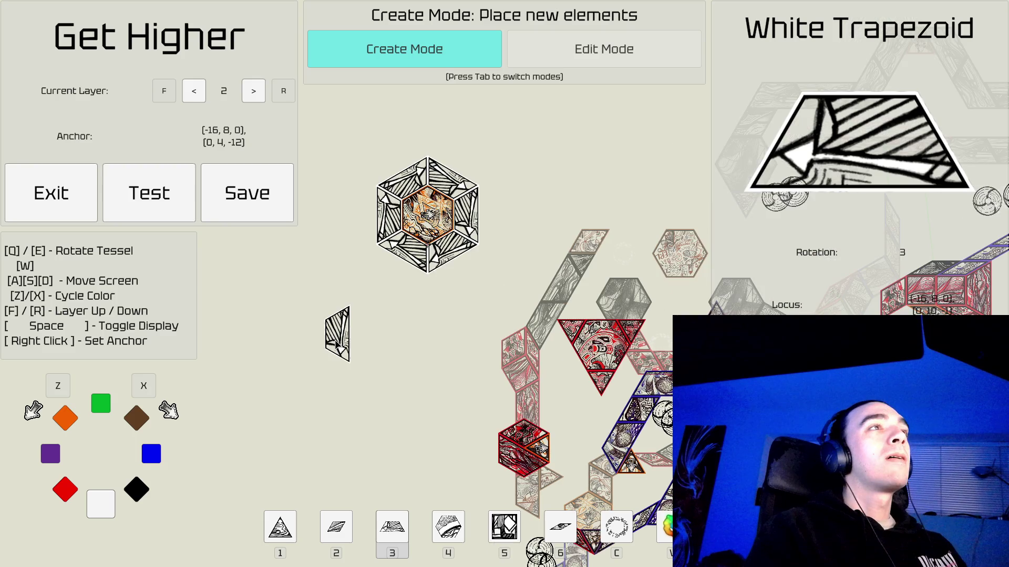
key(w)
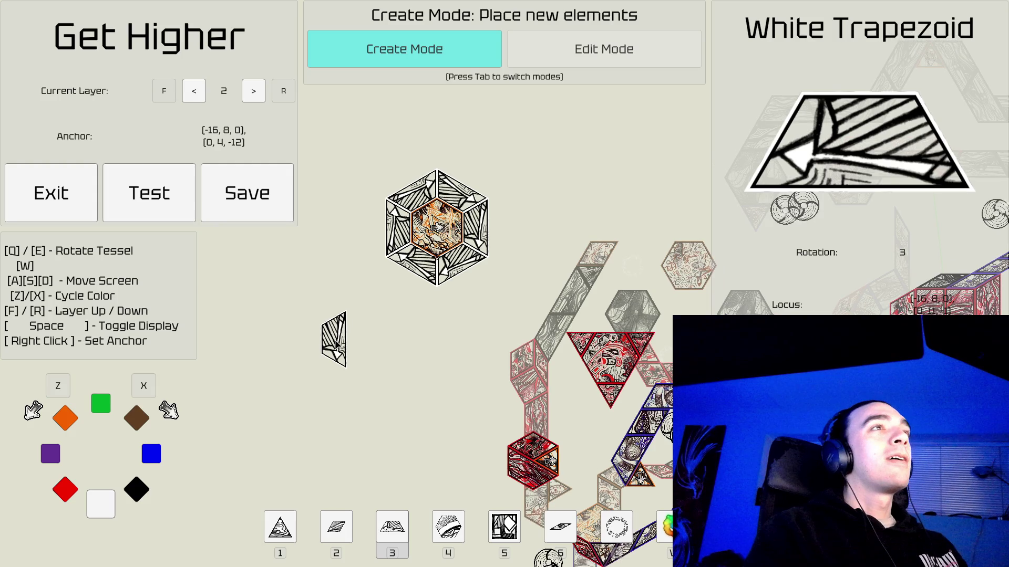
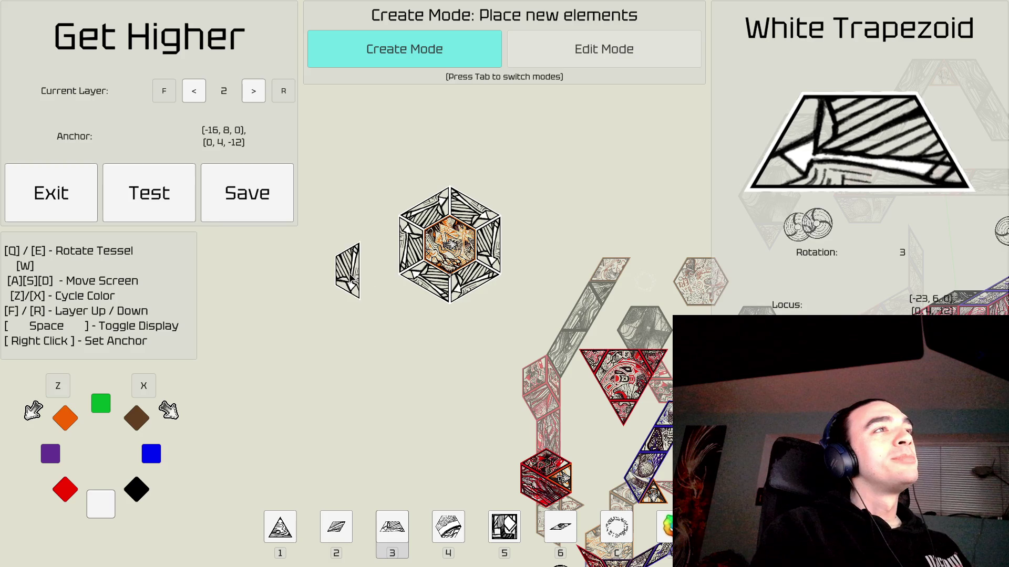
Fill the hexagon's left gap with a white trapezoid, then switch the trapezoid colour to red.
click(384, 255)
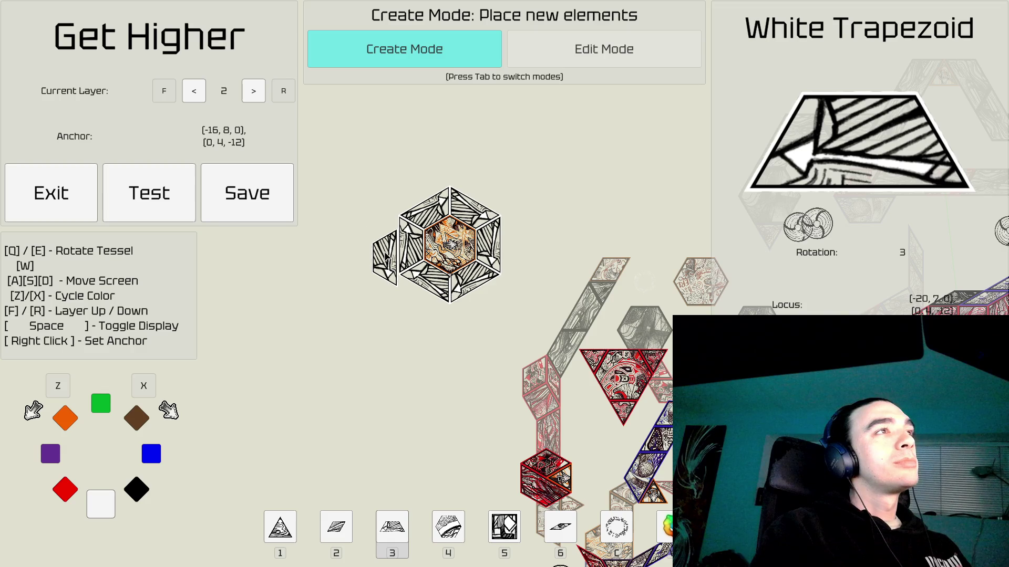
key(q)
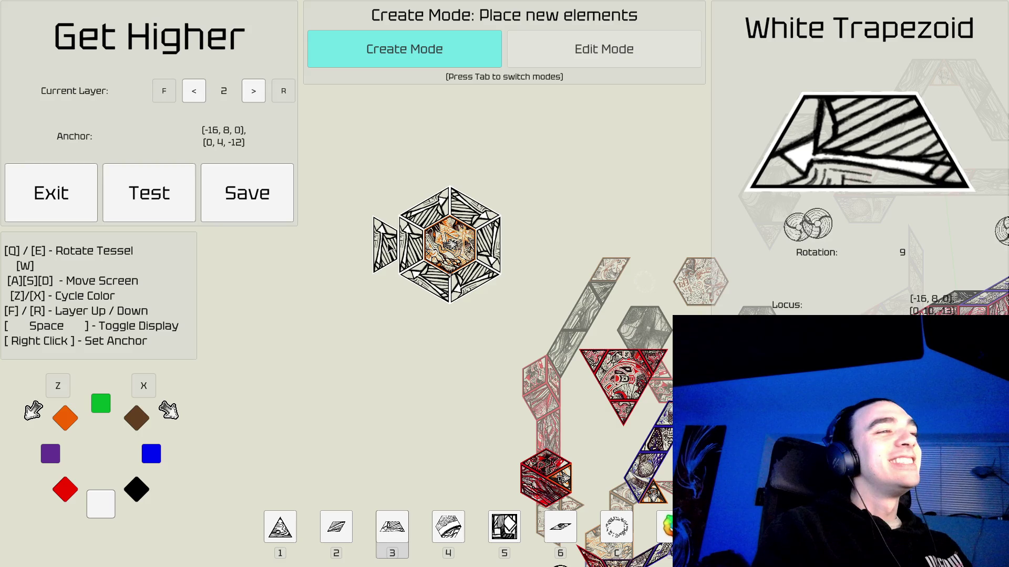
key(1)
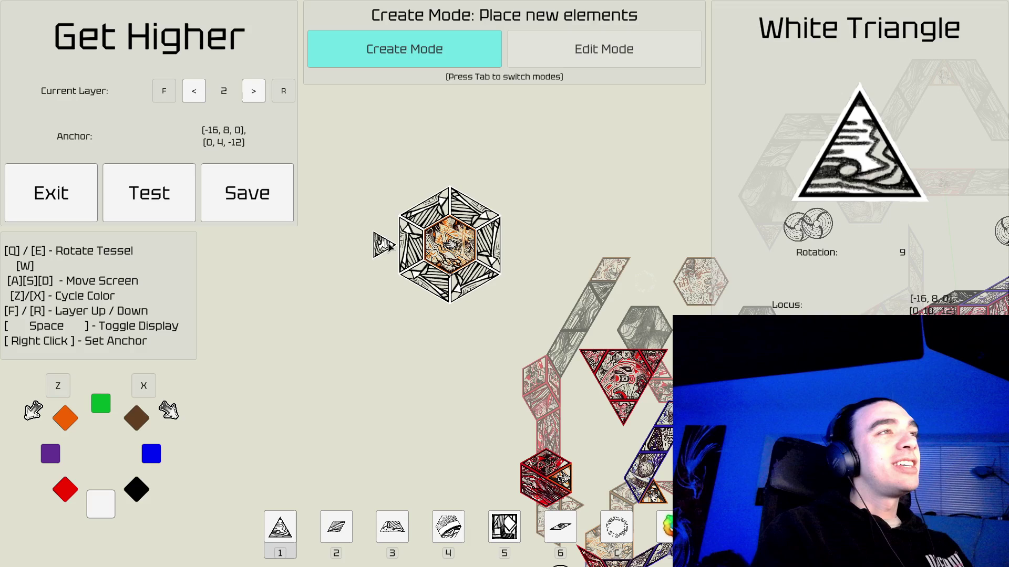
key(3)
key(e)
key(e)
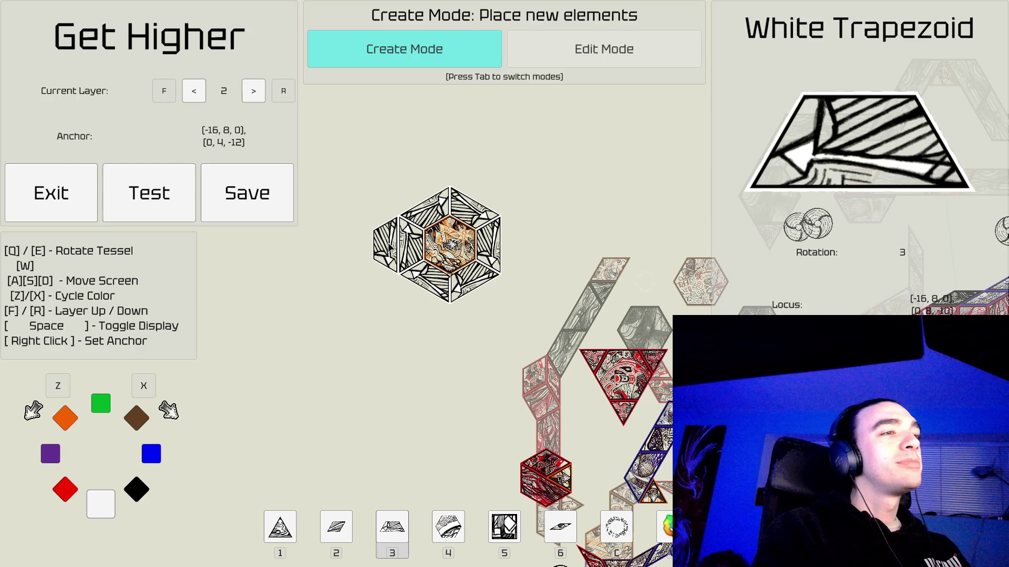
key(z)
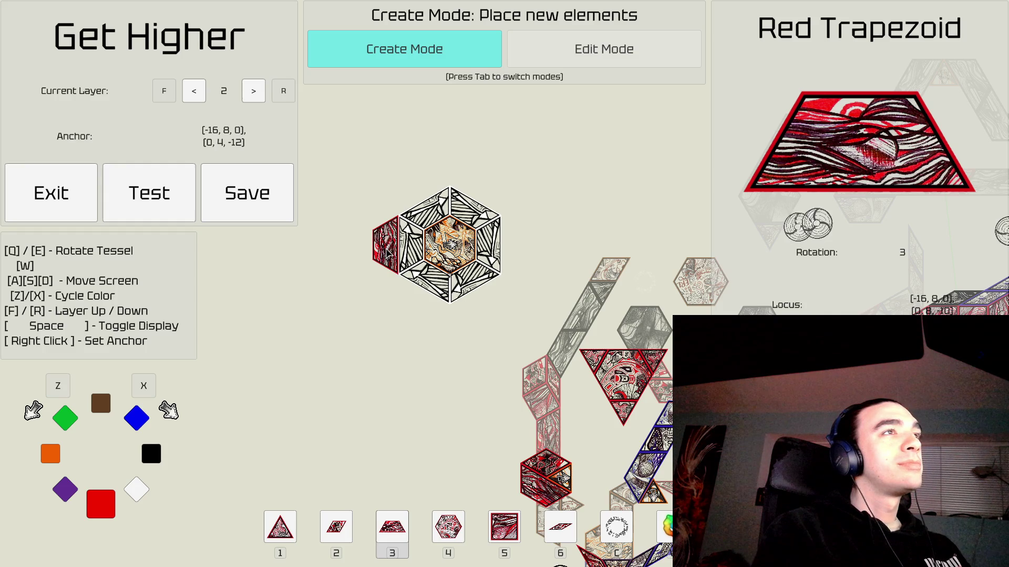
Place red trapezoids at the hexagon's lower-left, lower-right, right, upper-right and upper-left, then choose green triangles.
key(e)
key(e)
key(e)
click(409, 305)
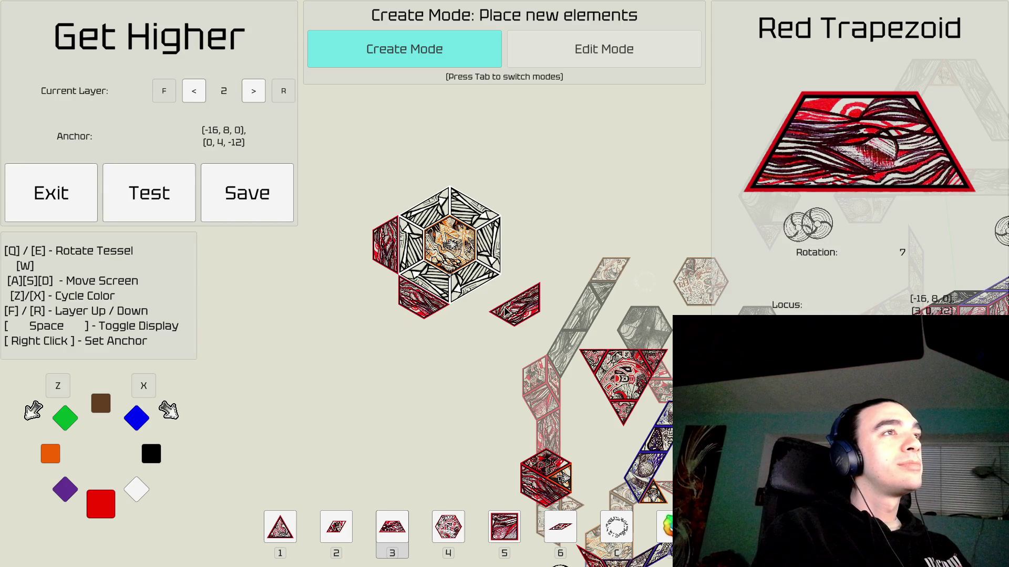
key(e)
click(484, 307)
key(e)
key(e)
click(514, 245)
key(e)
key(e)
click(477, 185)
key(e)
key(e)
click(415, 193)
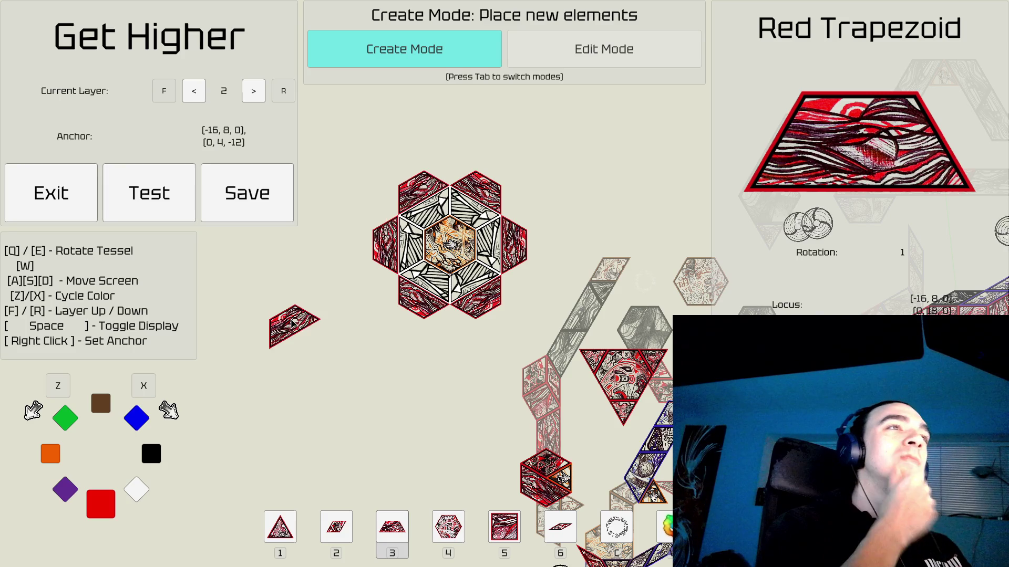
key(1)
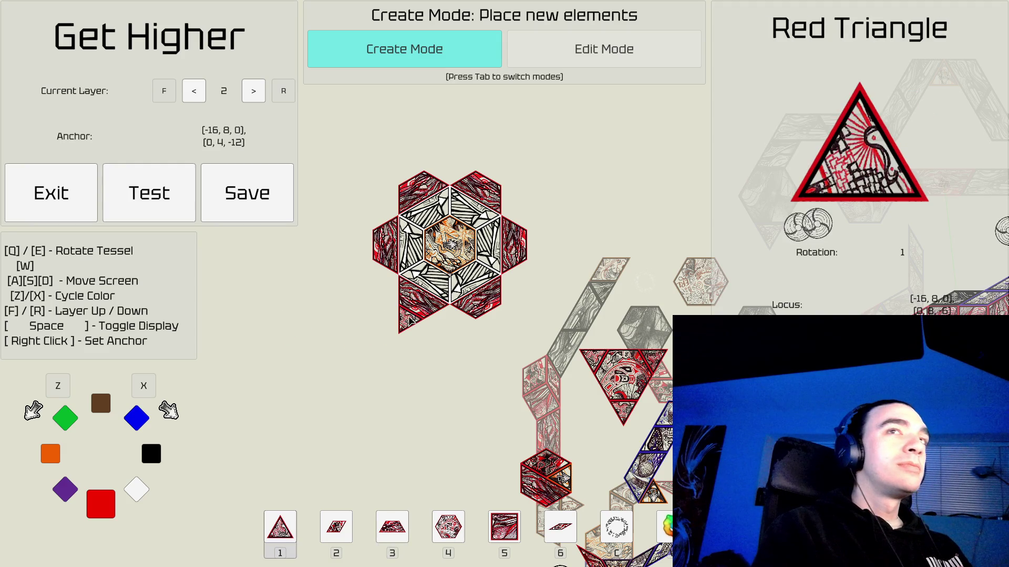
key(z)
key(z)
key(z)
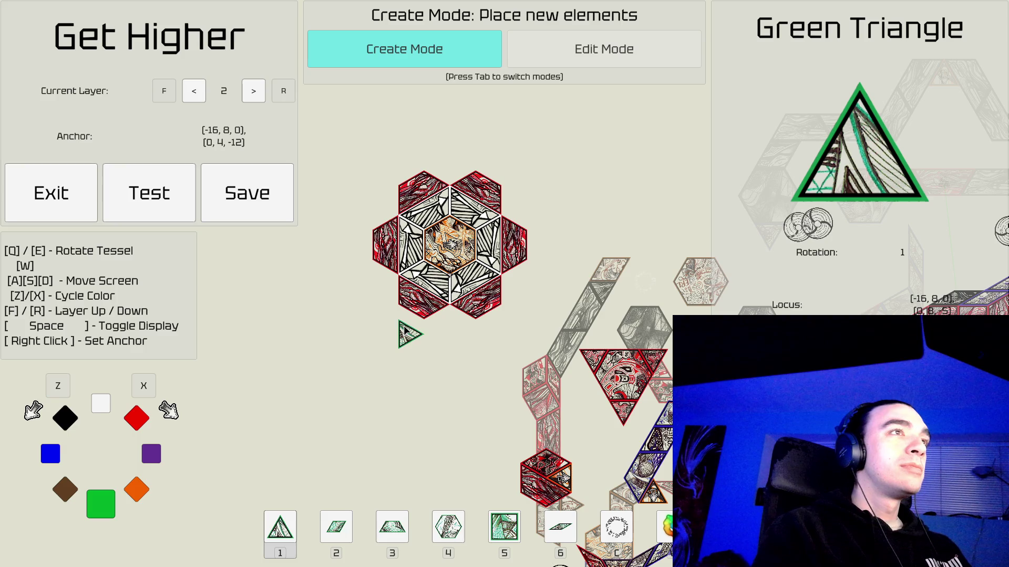
Zoom in, turn the green triangle two steps and drop it below the lower-left red point.
scroll(423, 327, up, 3)
key(q)
key(q)
key(q)
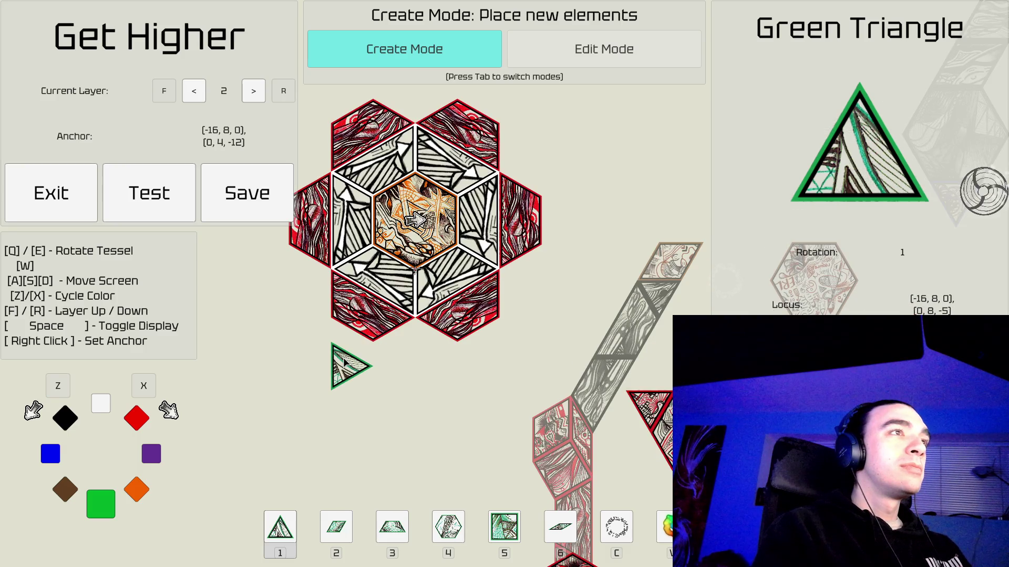
key(q)
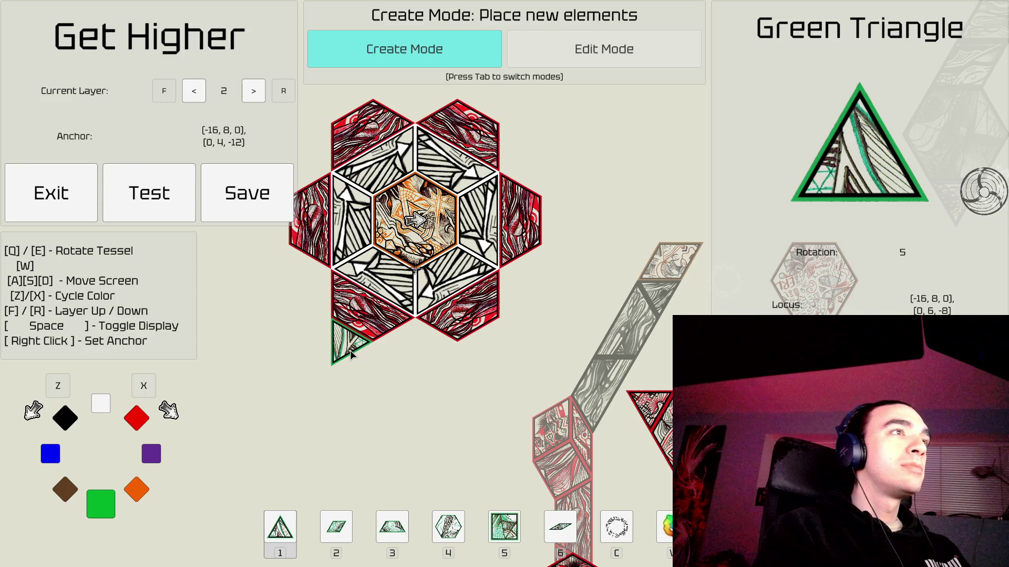
click(351, 356)
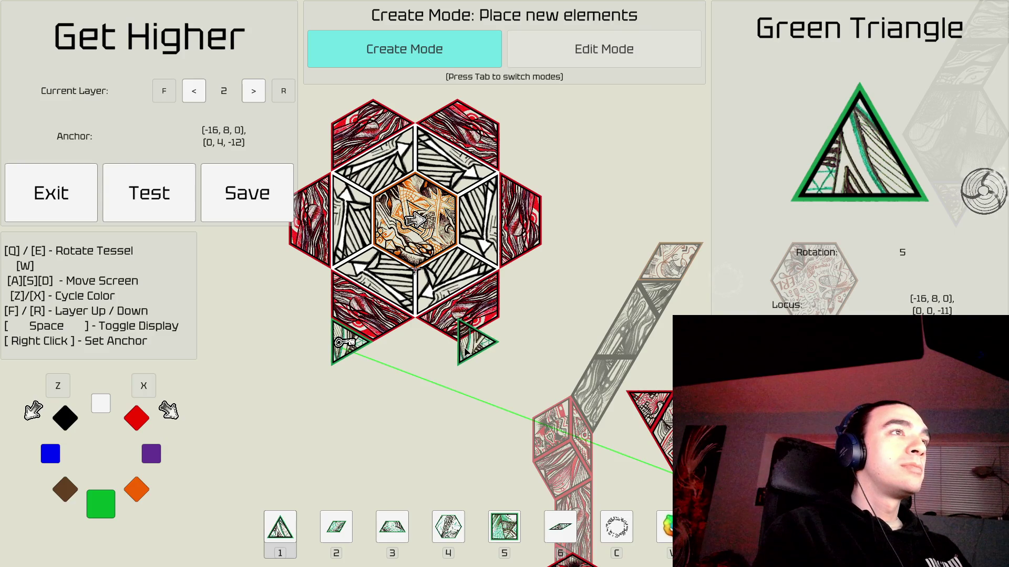
Zoom out and survey the whole level, then enter Edit Mode.
scroll(458, 355, down, 2)
scroll(456, 354, down, 4)
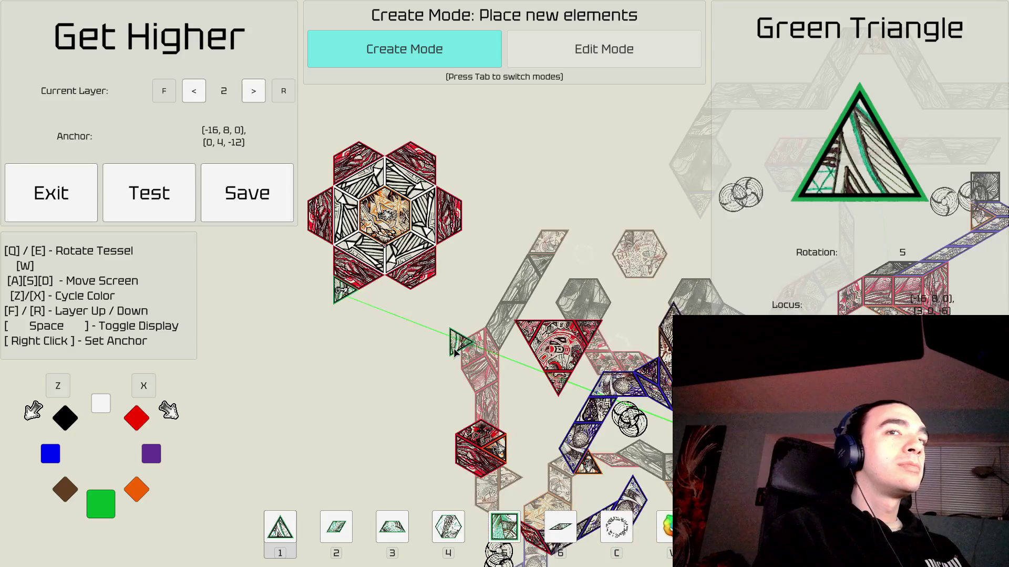
key(s)
key(d)
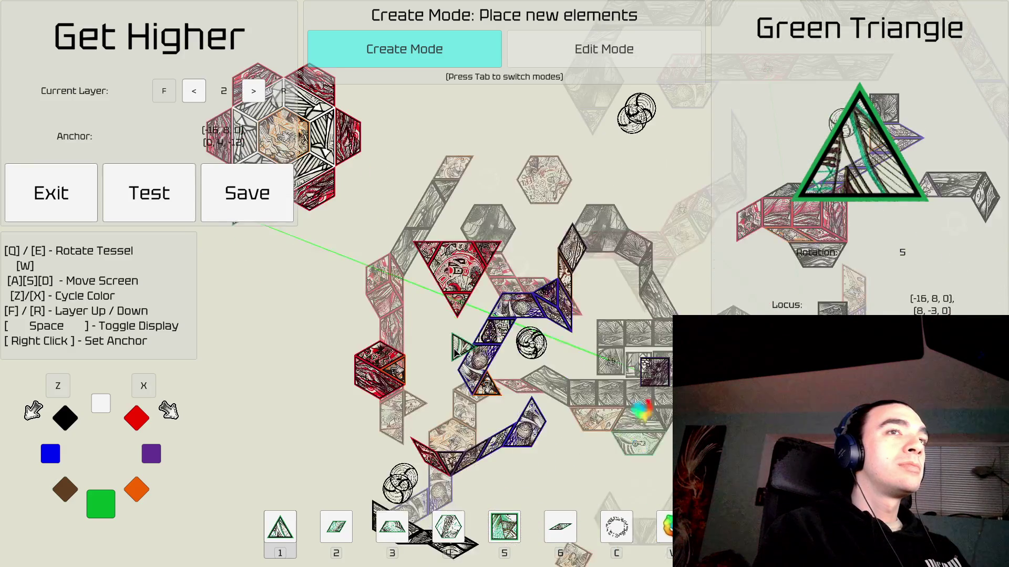
key(a)
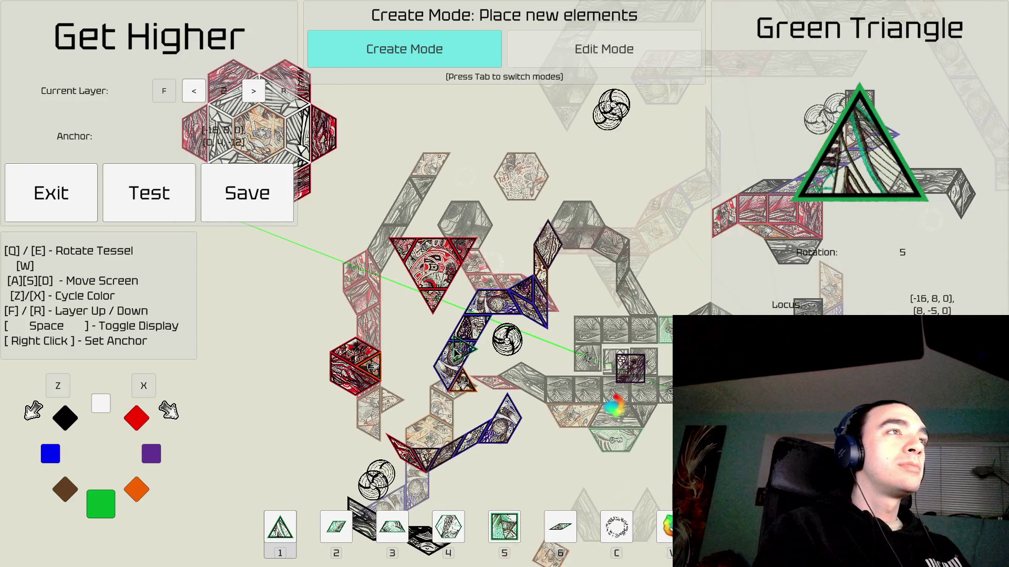
key(s)
key(d)
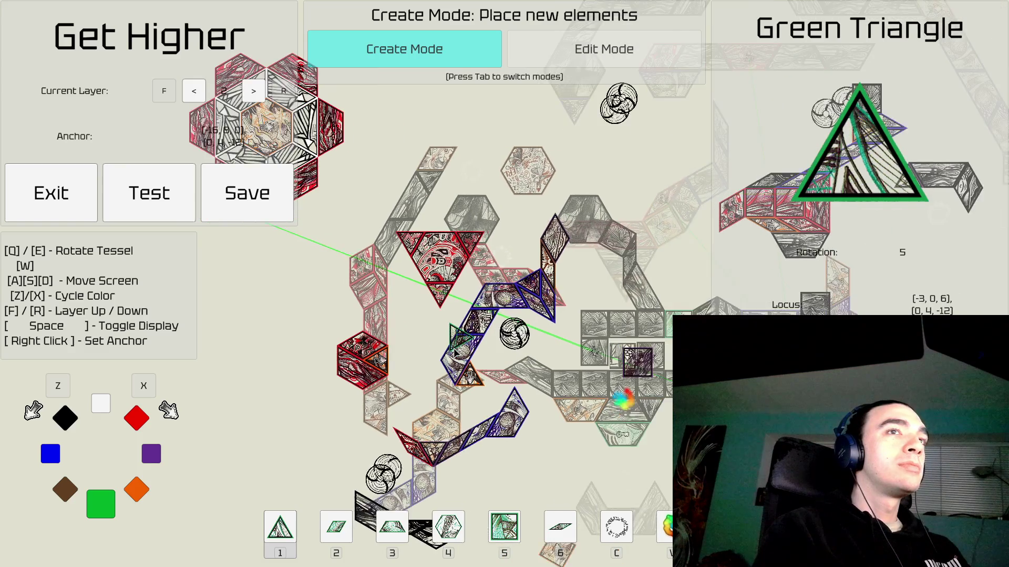
key(s)
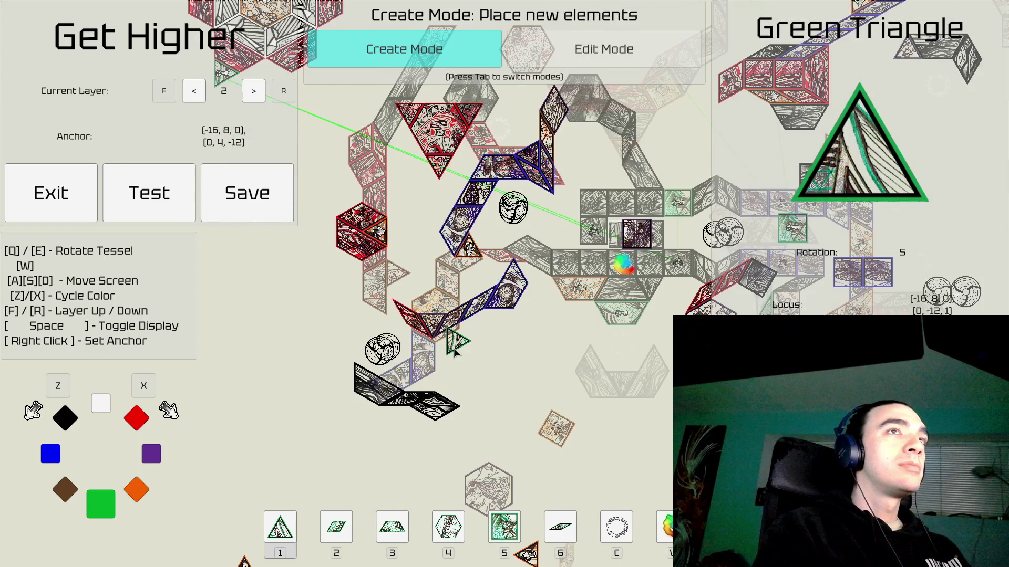
key(a)
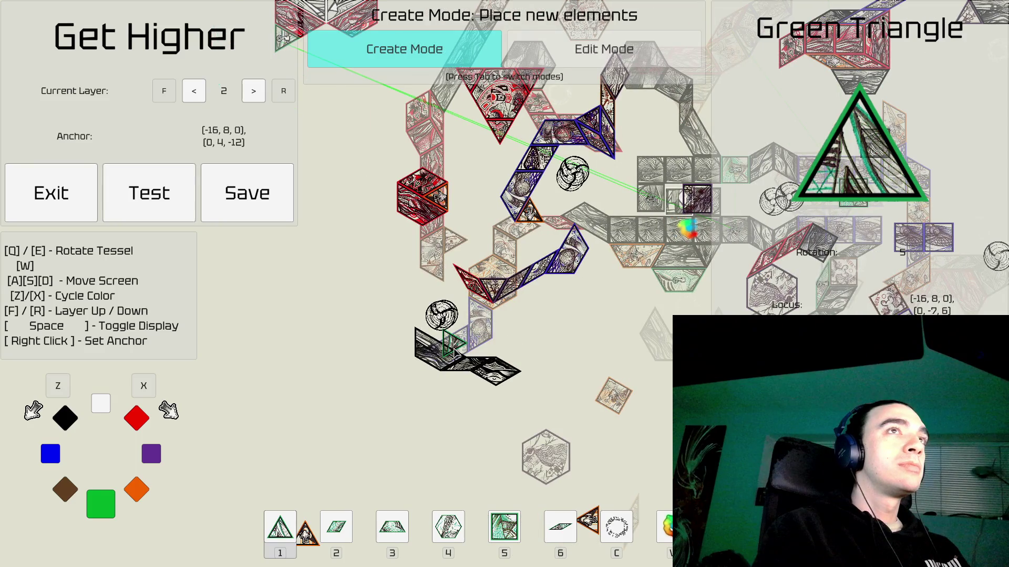
key(d)
key(d)
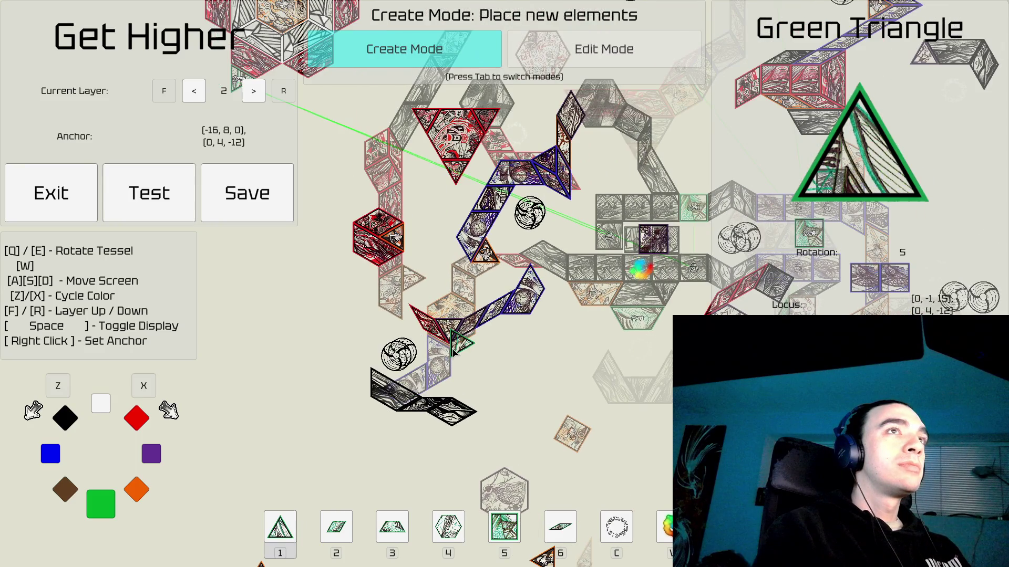
key(a)
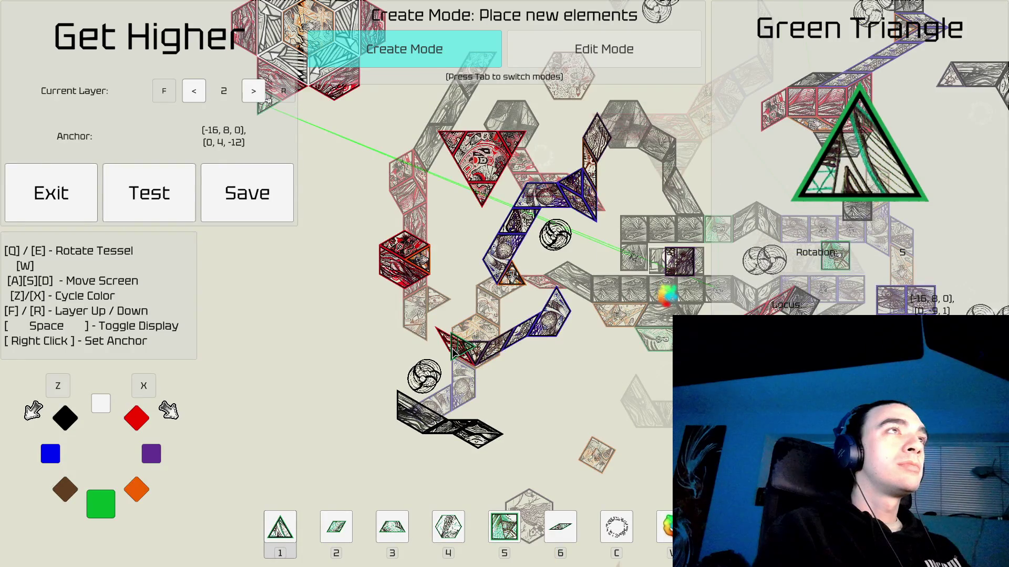
key(a)
key(a)
key(Tab)
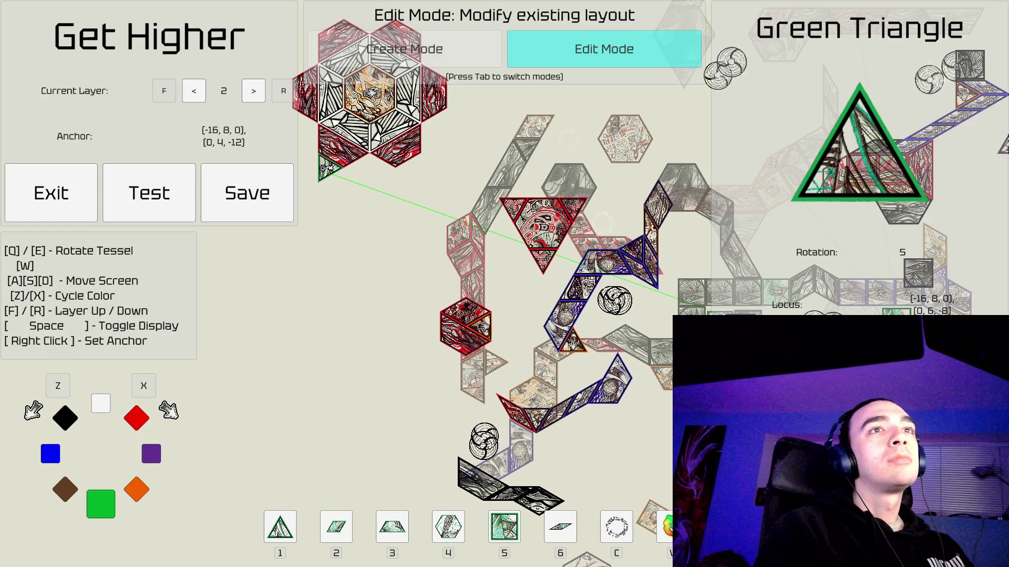
Look around the level and briefly check layer 1 before returning.
key(d)
key(d)
key(s)
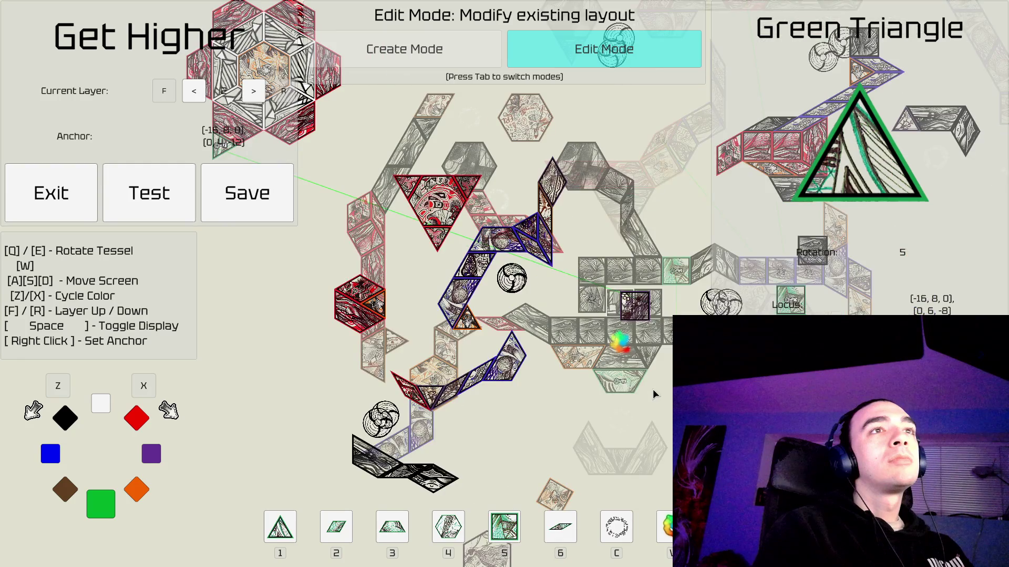
key(d)
key(s)
key(d)
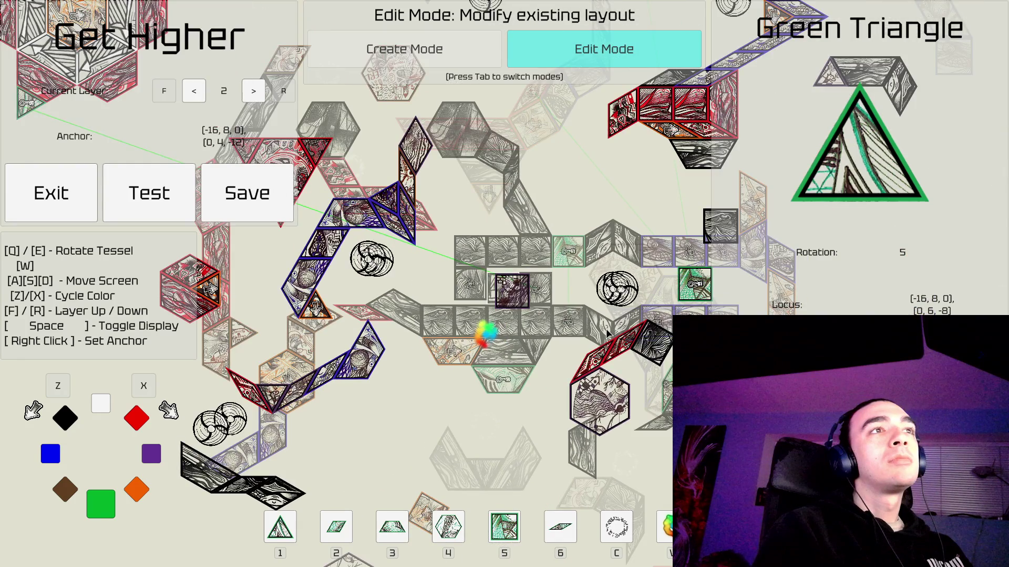
key(a)
key(w)
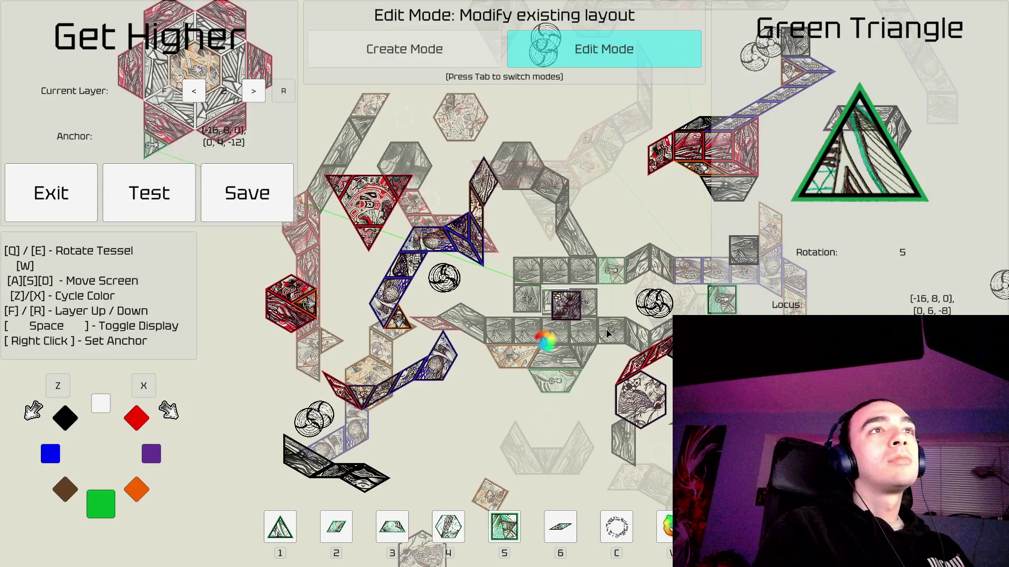
key(a)
key(w)
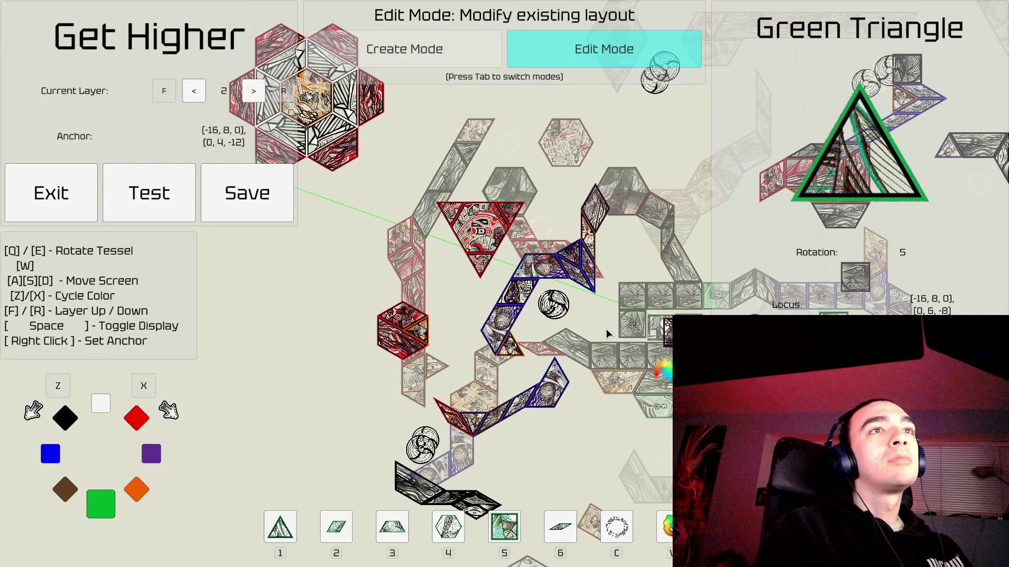
key(d)
key(r)
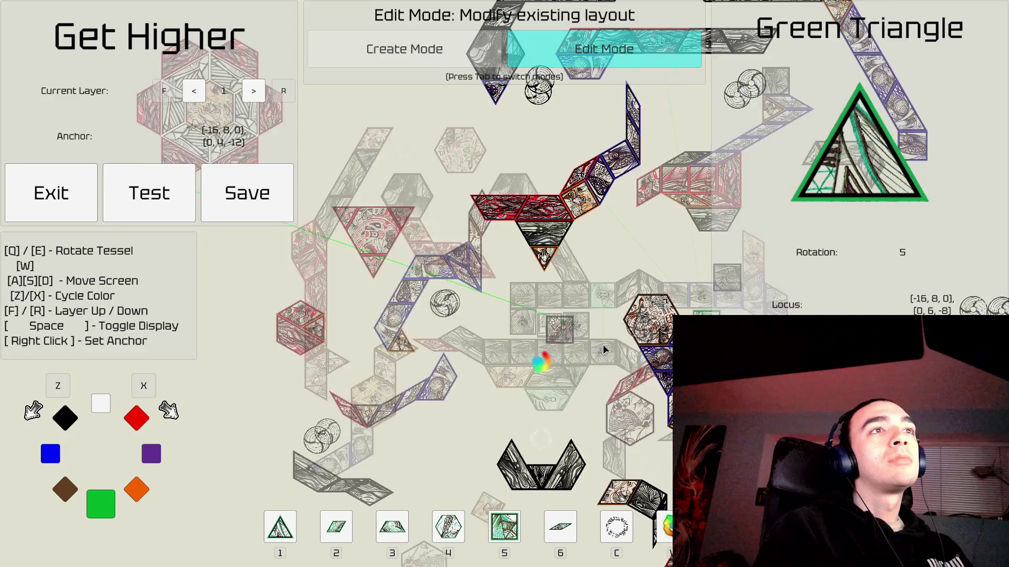
key(f)
key(f)
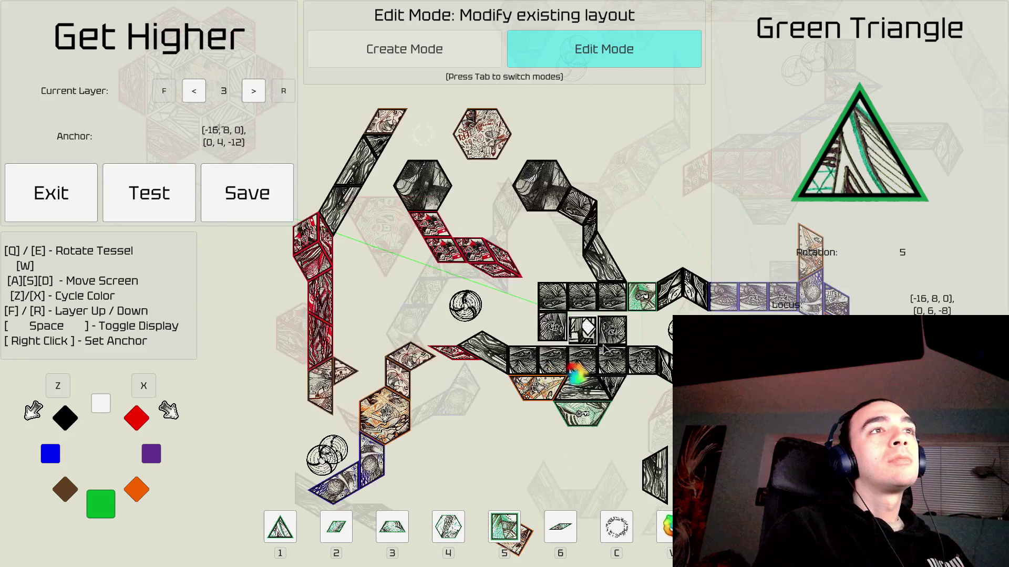
key(a)
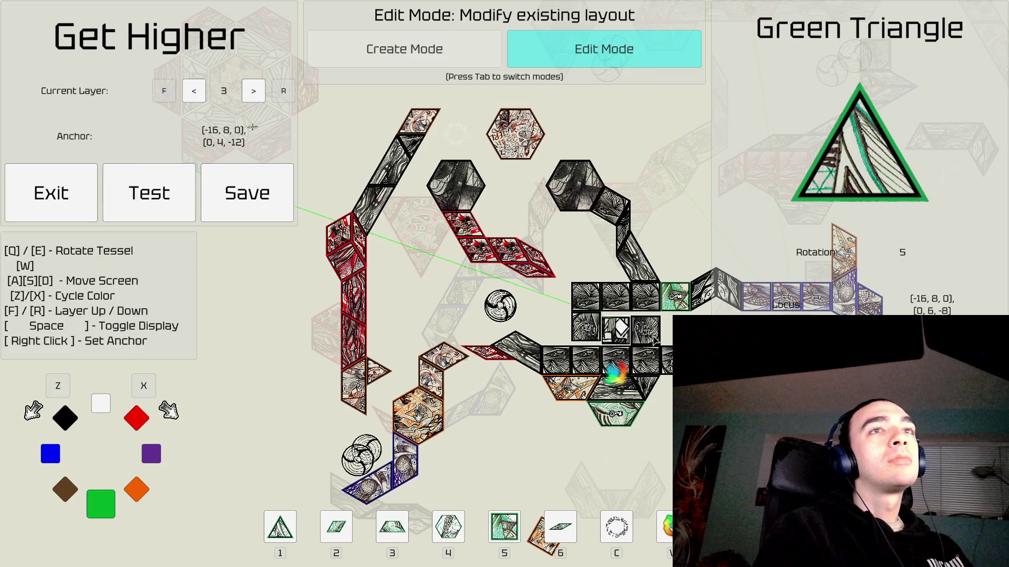
Select the black square and green tiles, then clear the selection.
click(655, 341)
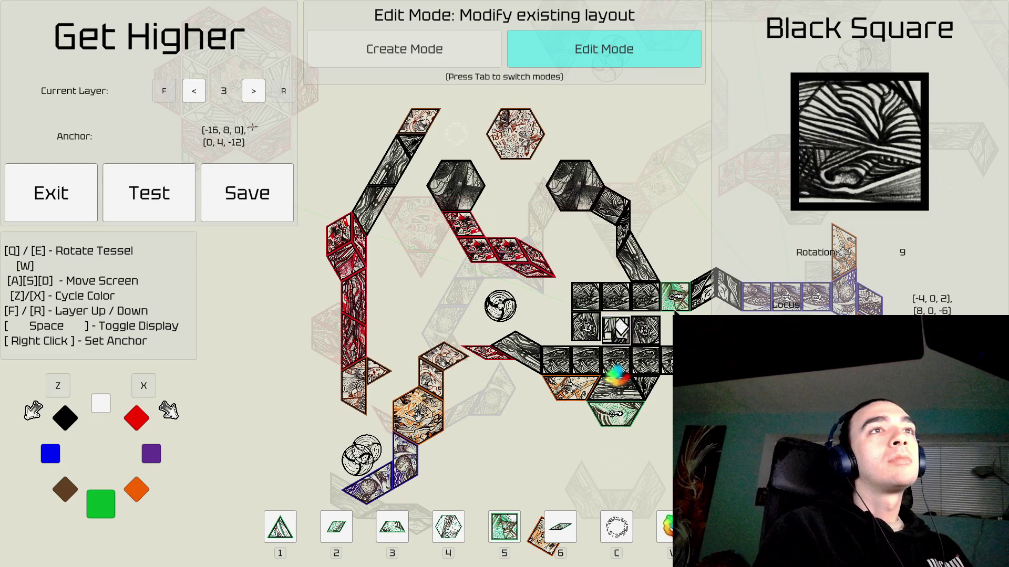
click(674, 308)
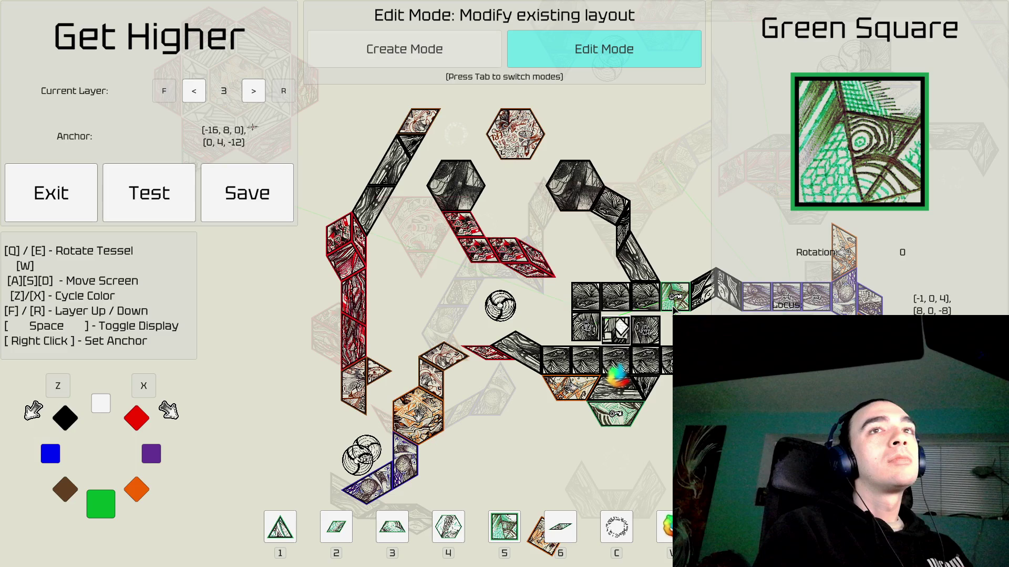
click(625, 424)
click(638, 433)
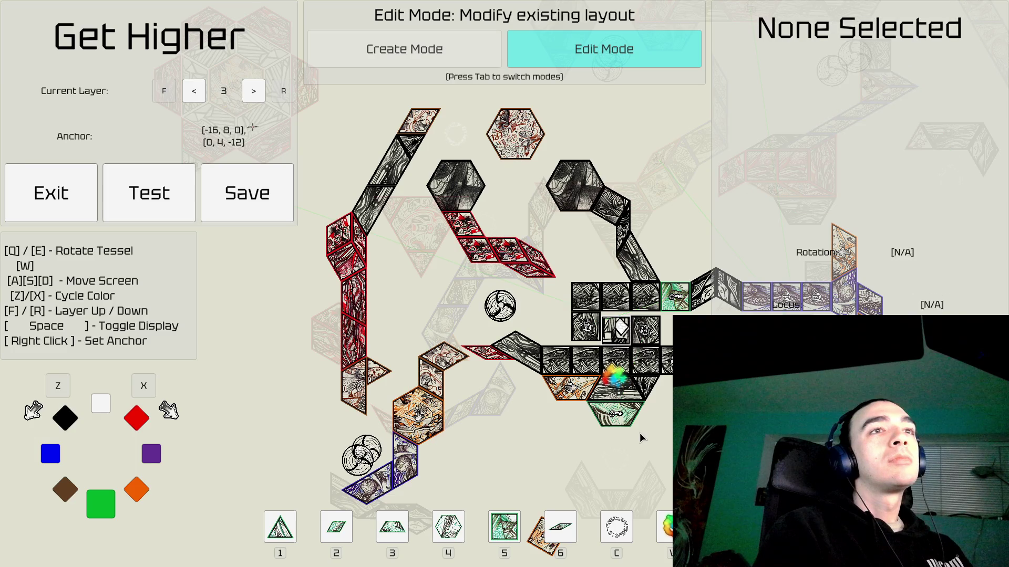
Go to layer 2 and select the green triangle beside the hexagon motif.
key(a)
key(w)
key(f)
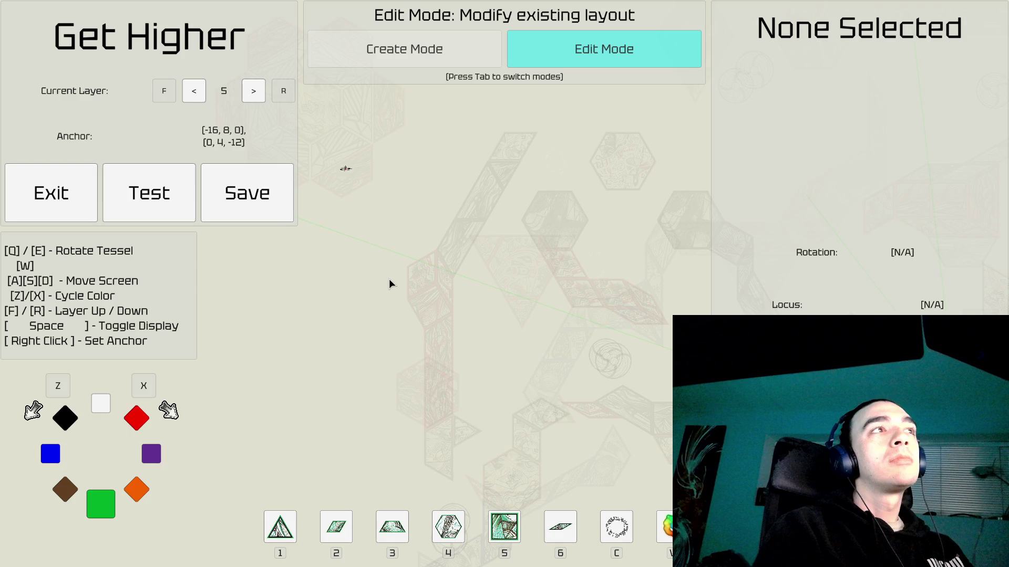
click(352, 225)
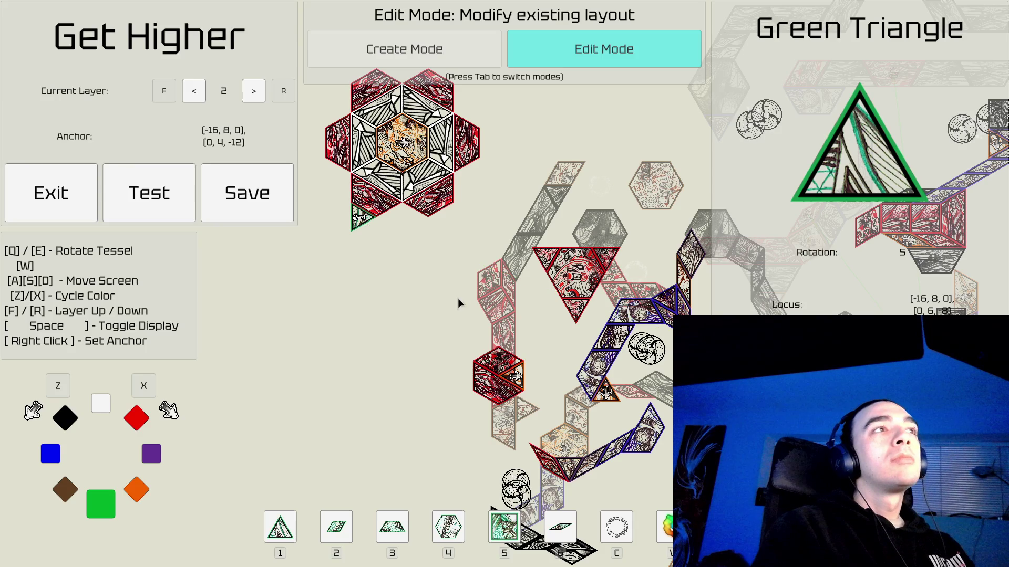
In Create Mode, add green triangles at the lower-left, lower-right, right, upper-left and left points.
key(a)
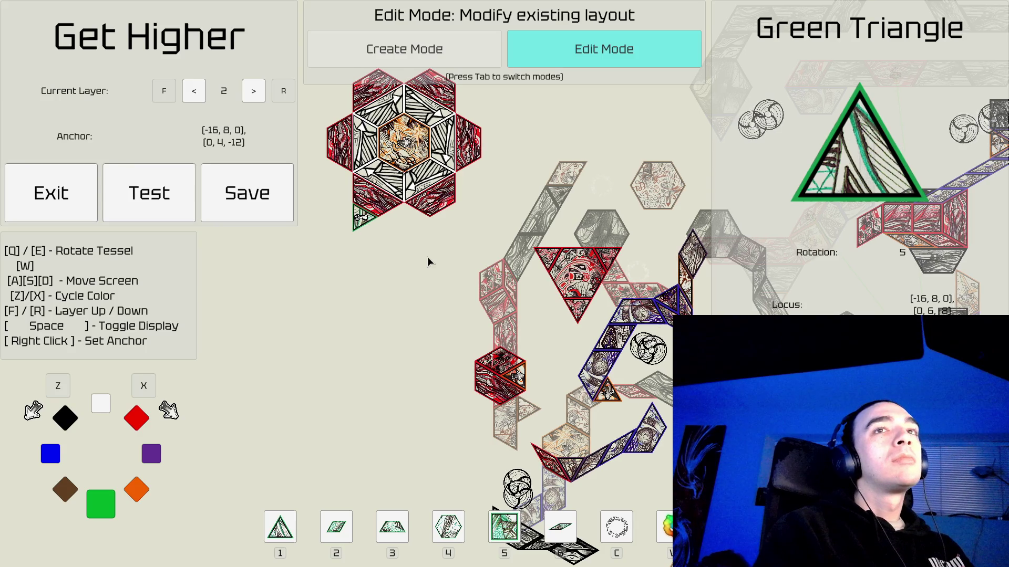
key(w)
key(a)
key(Tab)
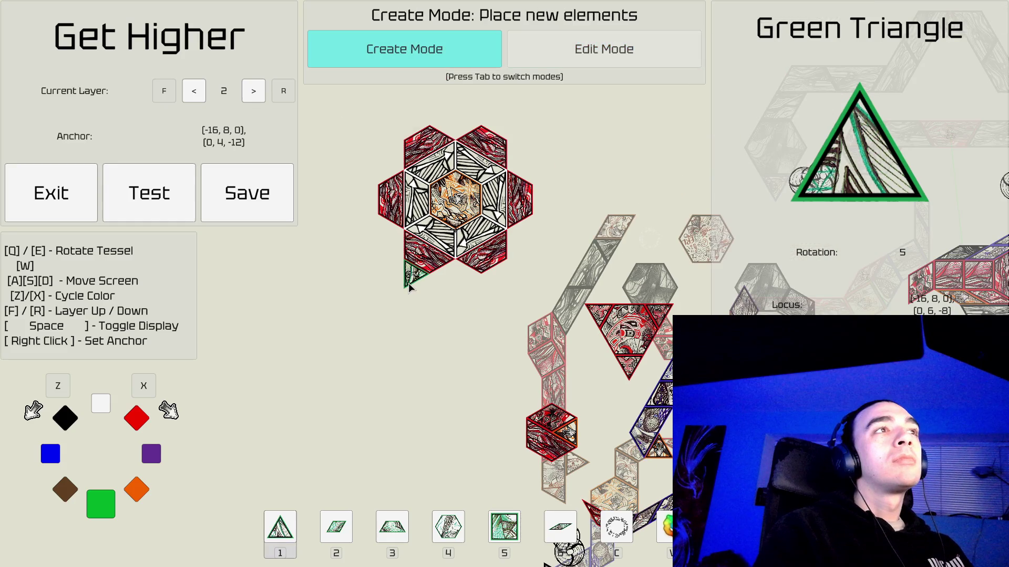
click(408, 284)
key(d)
click(483, 283)
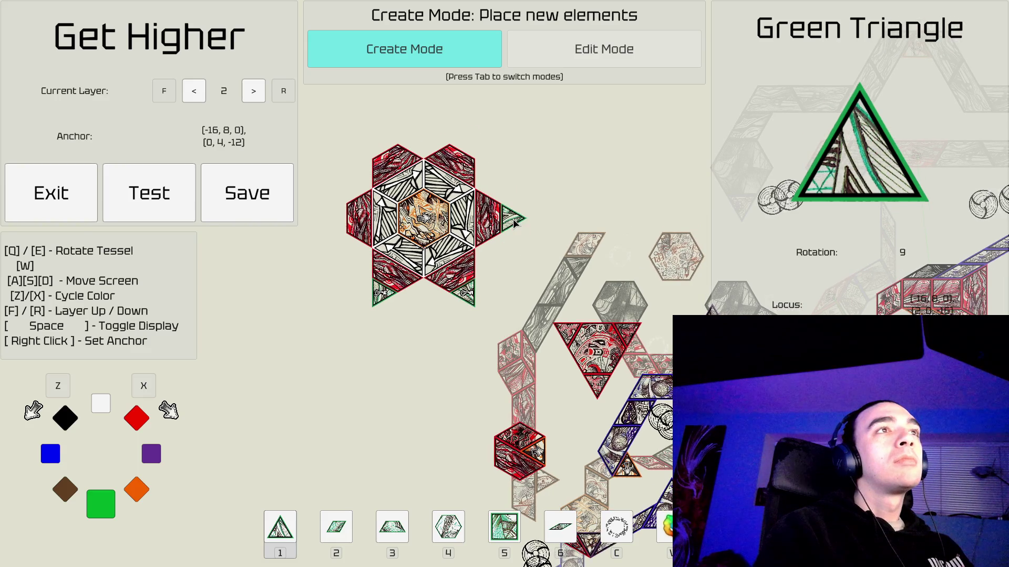
click(514, 223)
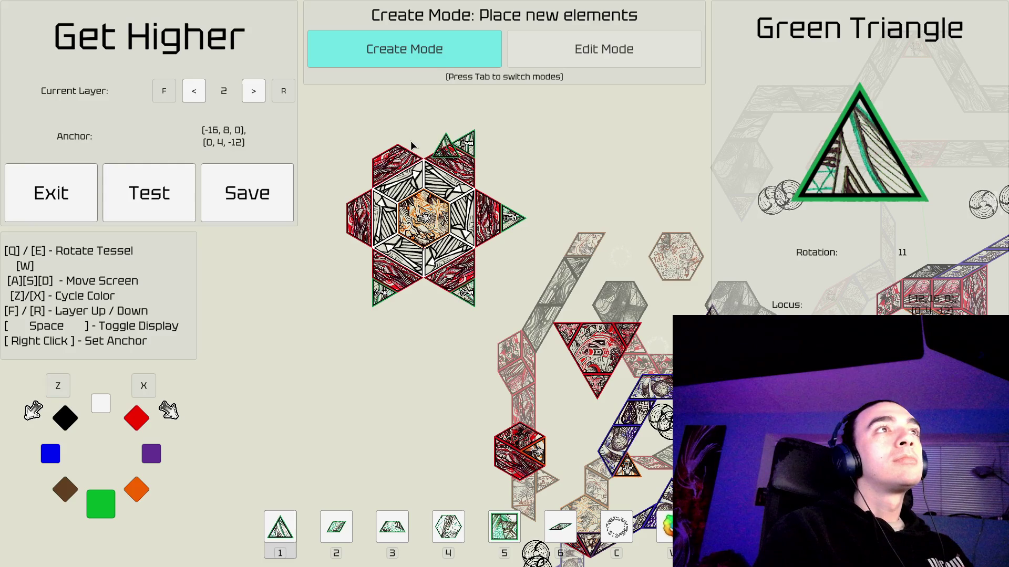
click(375, 145)
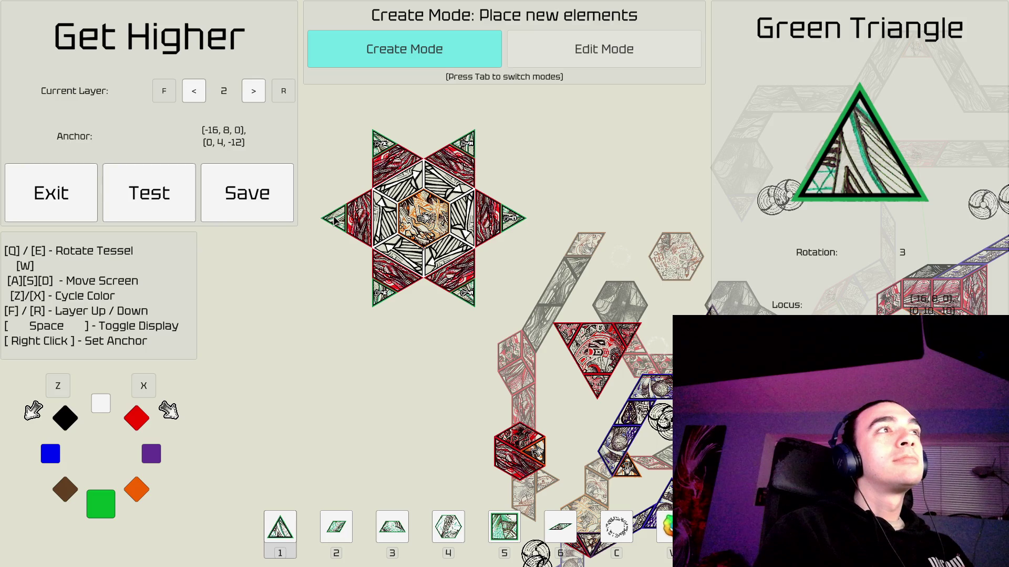
click(328, 237)
Return to Edit Mode and select a red trapezoid in the star.
key(a)
key(w)
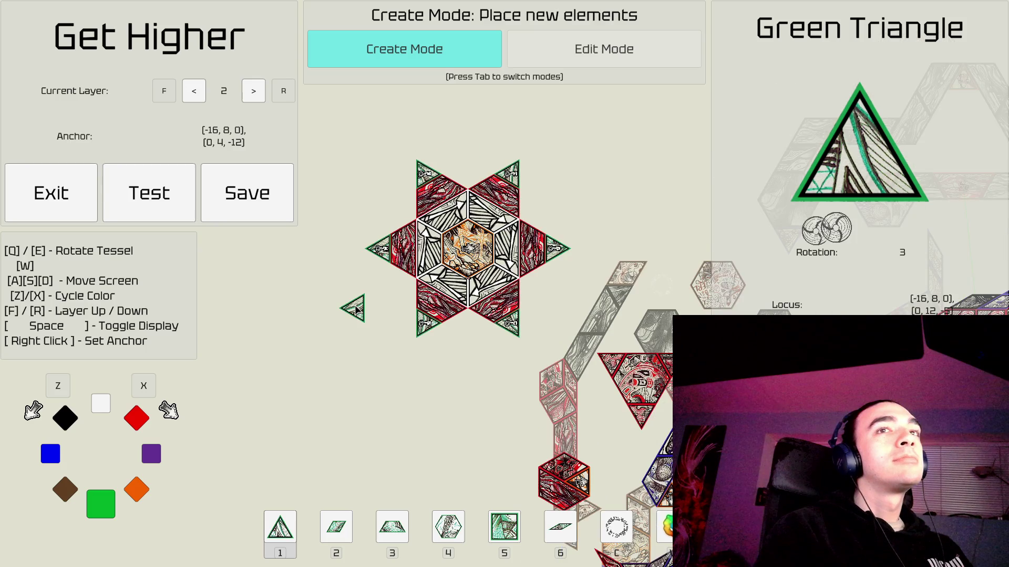
key(Tab)
click(434, 307)
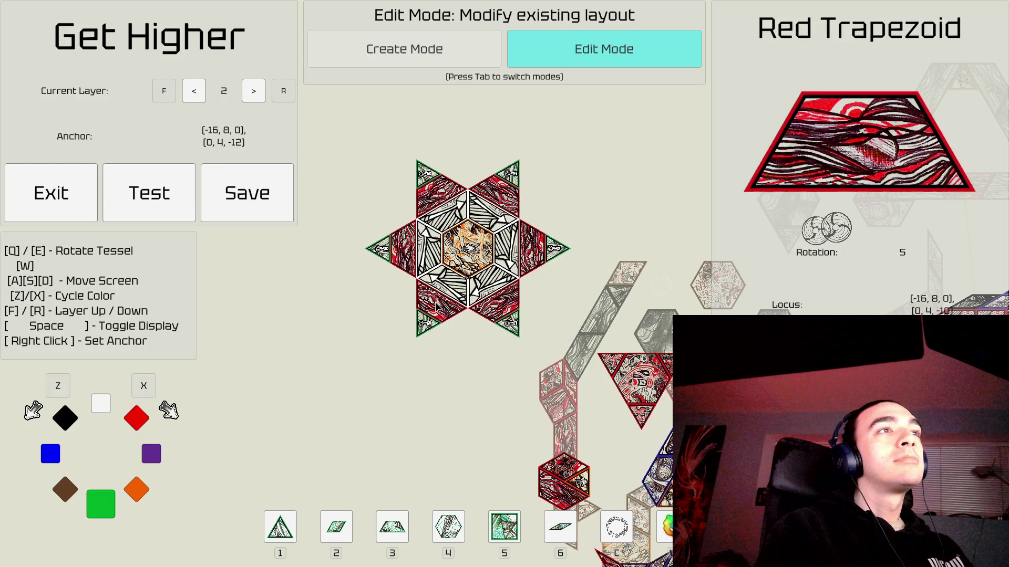
Delete the old red trapezoids around the hexagon, including the upper-right, right and lower-right ones.
key(q)
key(q)
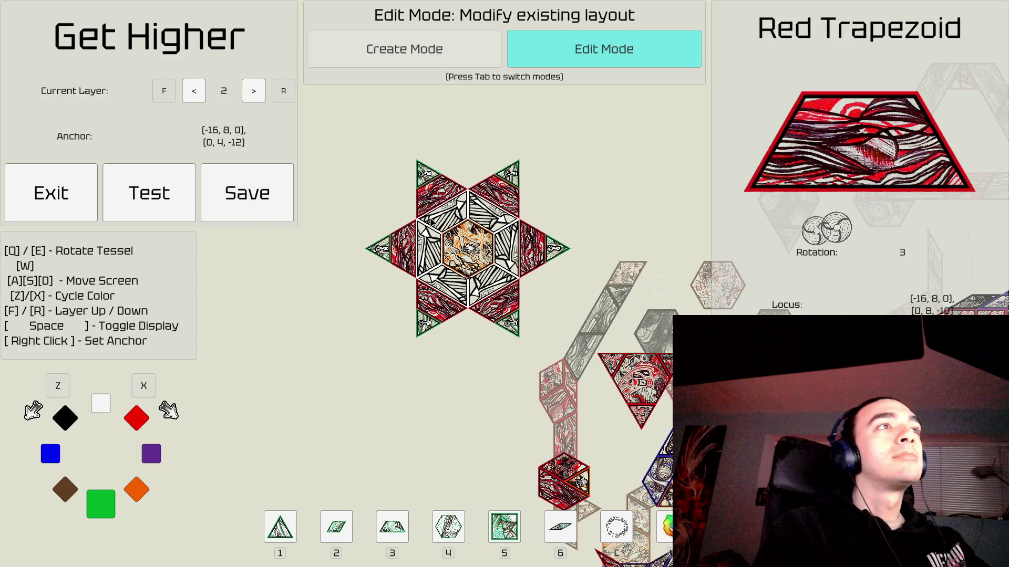
key(Delete)
click(496, 202)
click(532, 247)
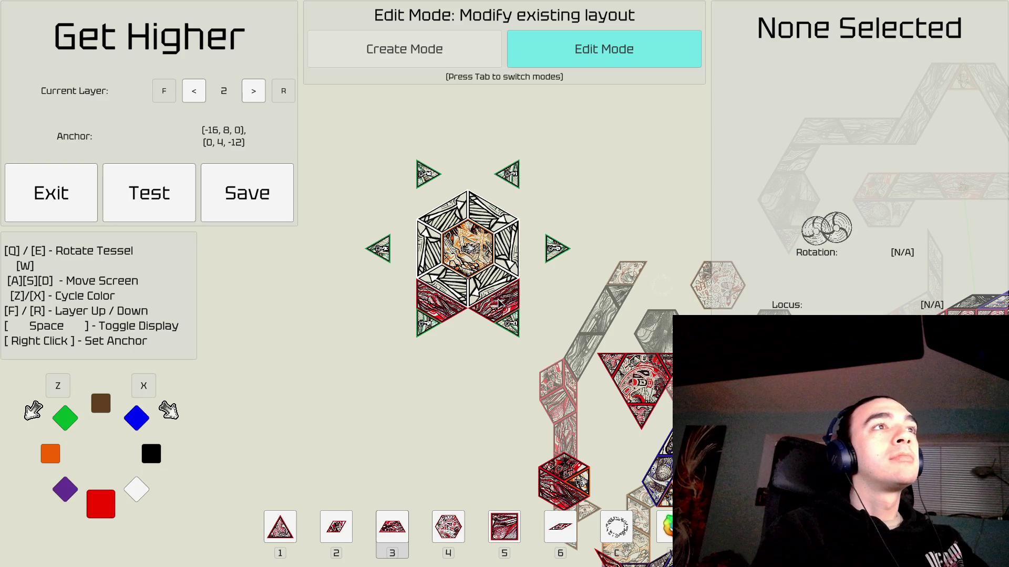
click(493, 300)
click(436, 307)
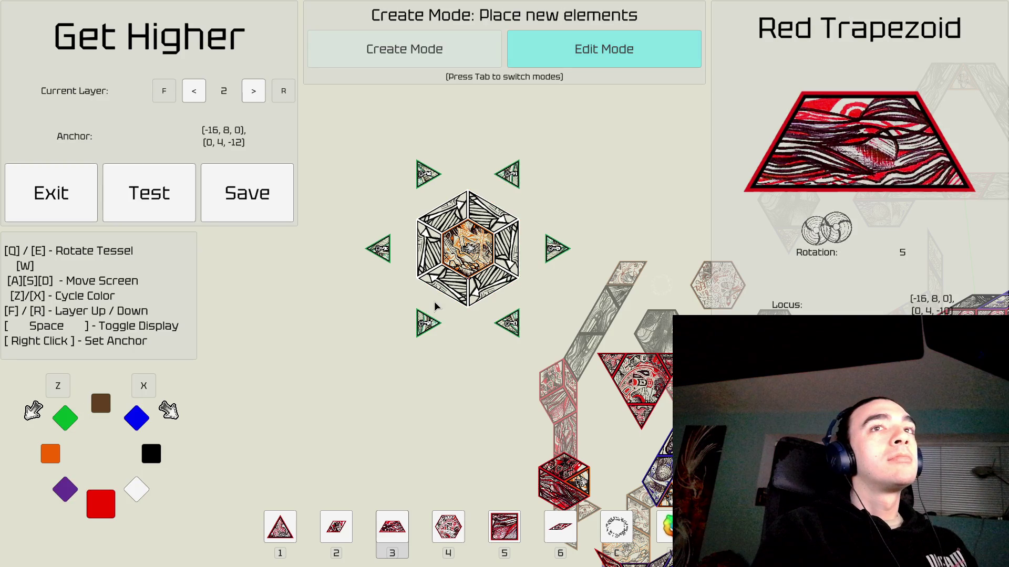
click(436, 308)
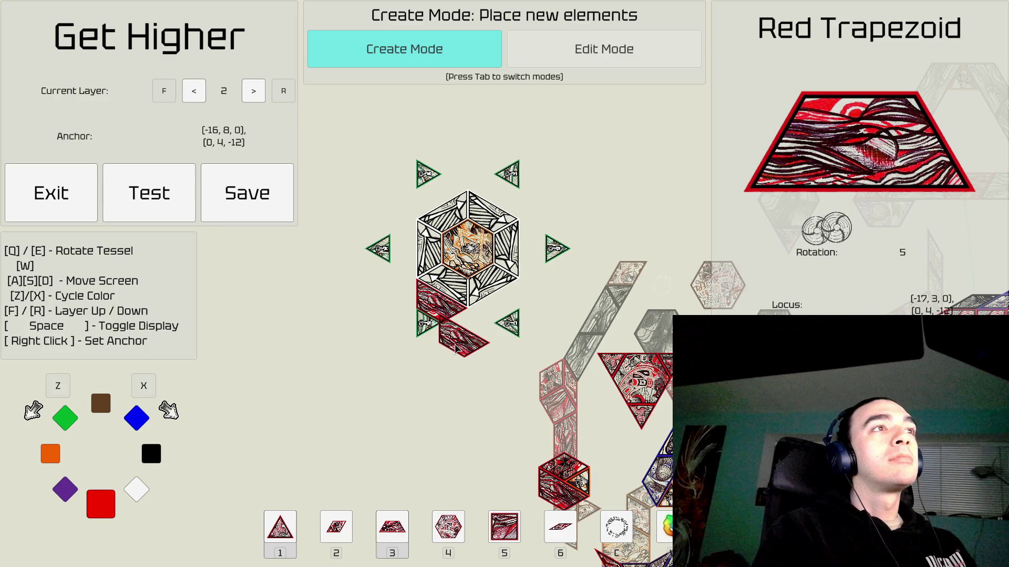
Place new red trapezoids in the bottom, left, top-left, top-right, right and bottom-right slots.
key(Tab)
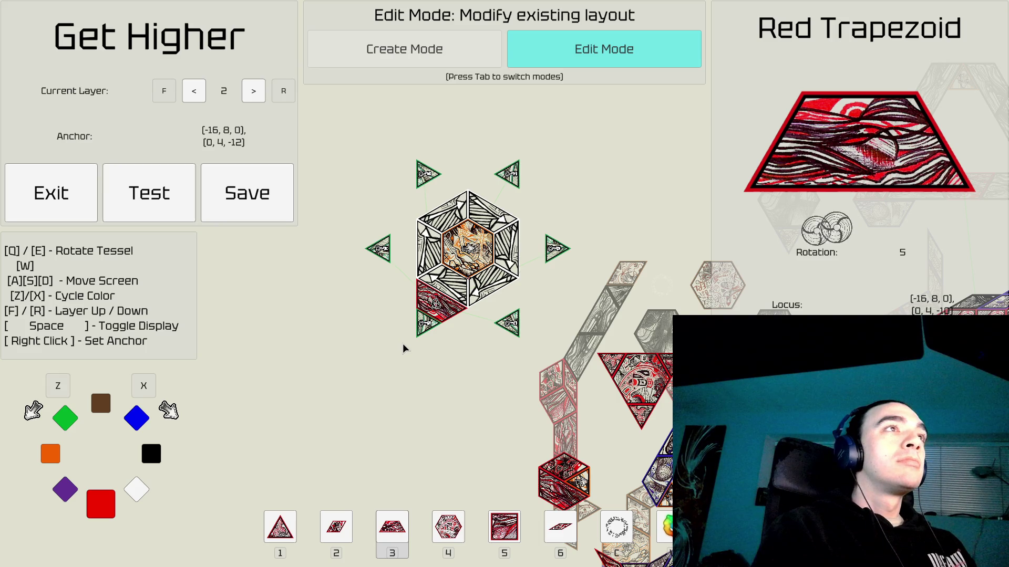
key(Tab)
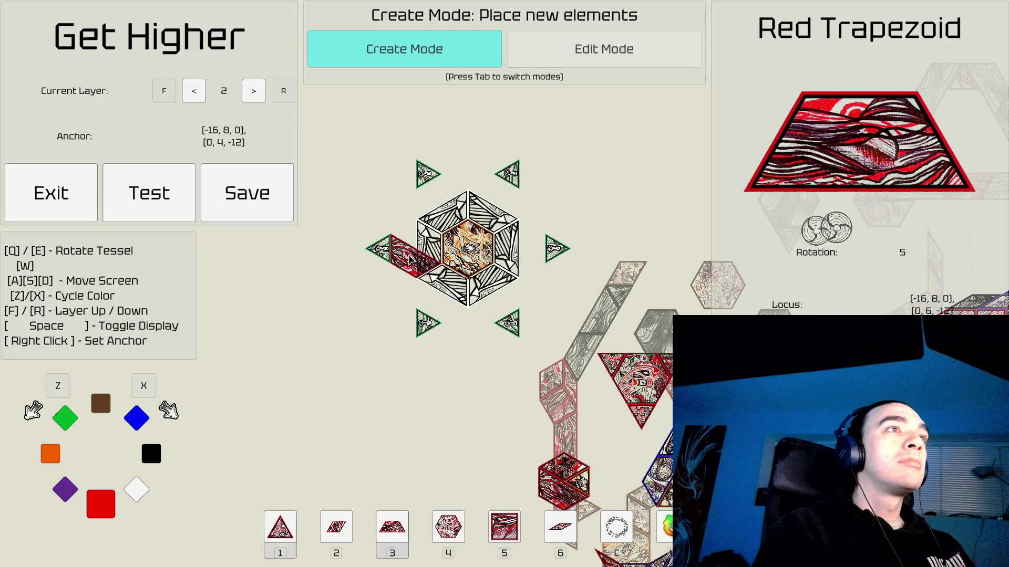
click(433, 308)
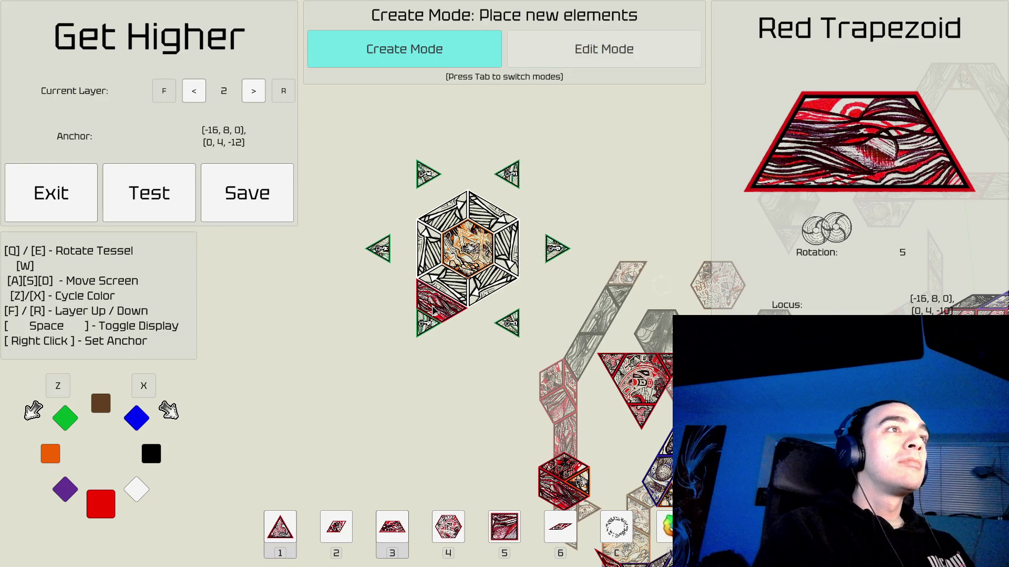
click(403, 247)
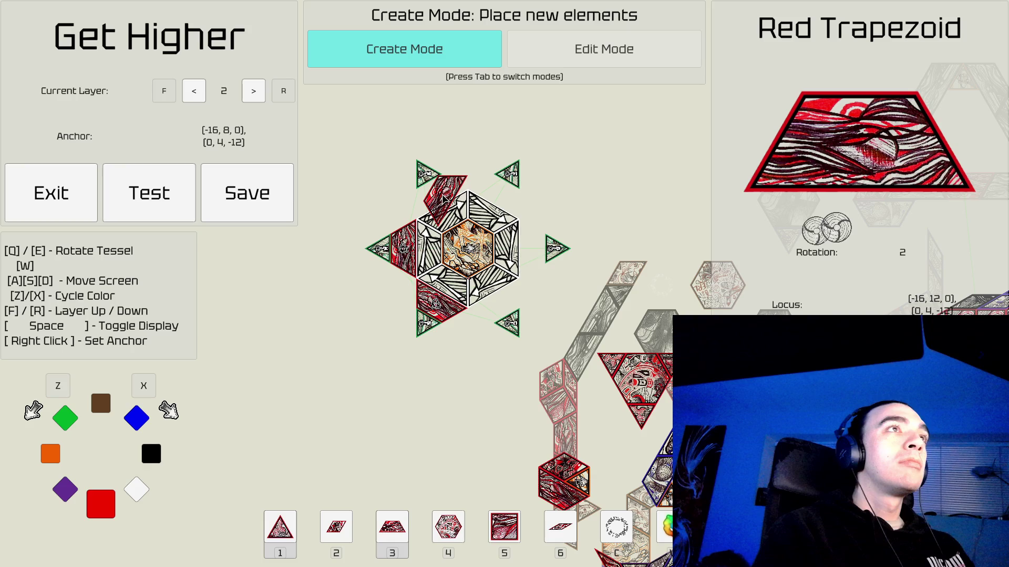
click(443, 198)
click(502, 199)
click(532, 248)
click(501, 315)
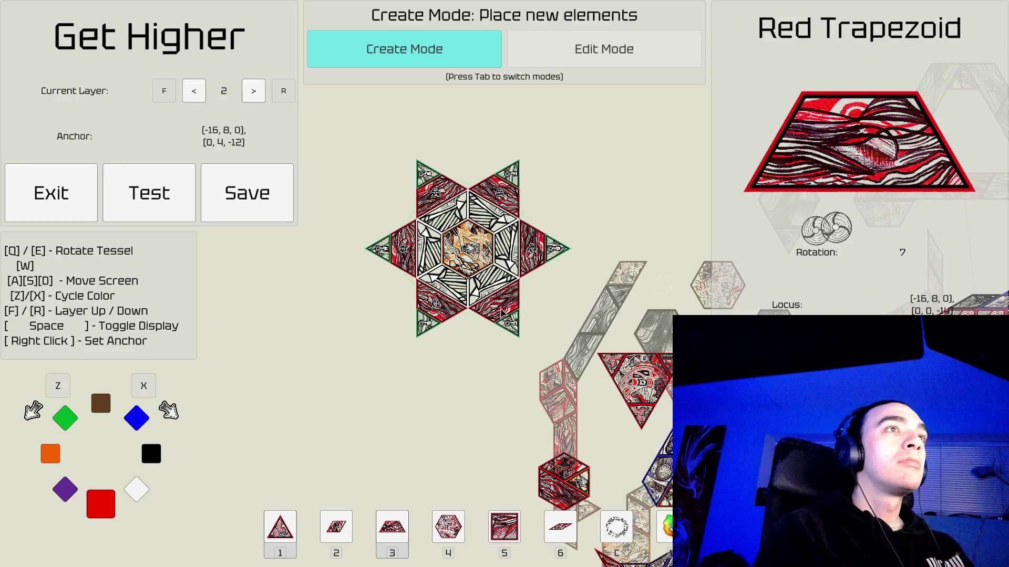
click(502, 311)
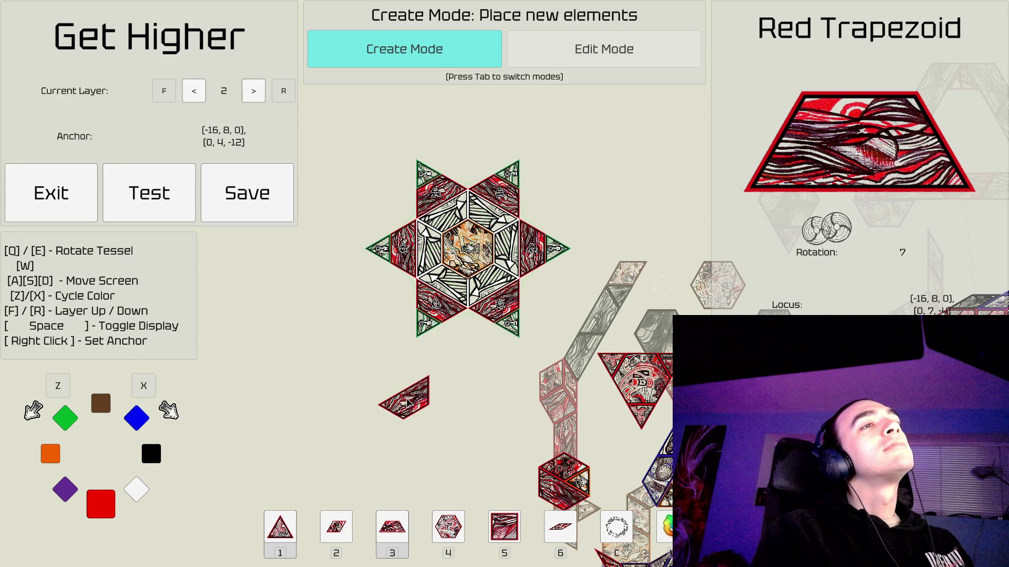
Pan around the layout and back to the finished star, red trapezoid still ready to place.
key(s)
key(d)
key(s)
key(d)
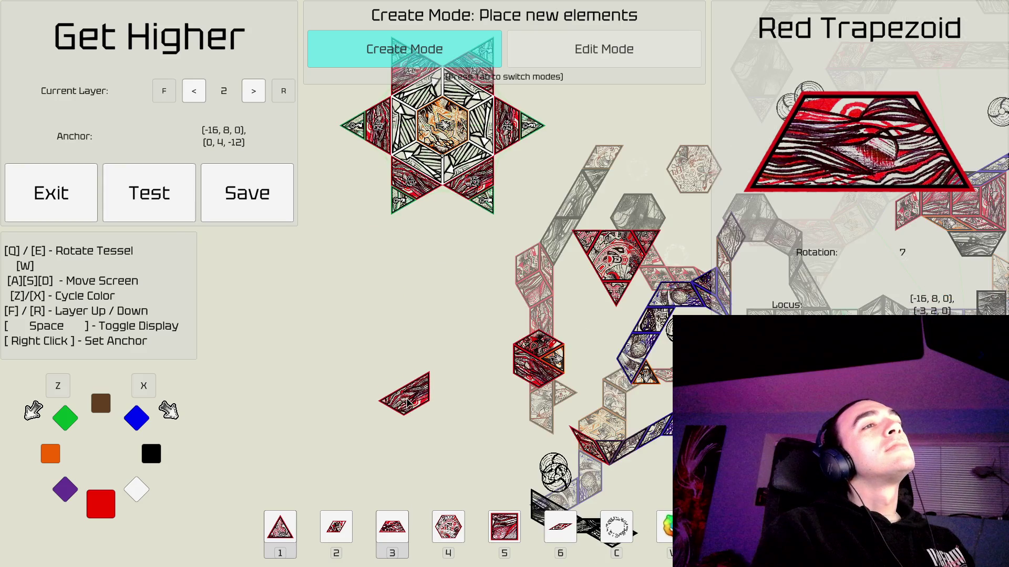
key(s)
key(a)
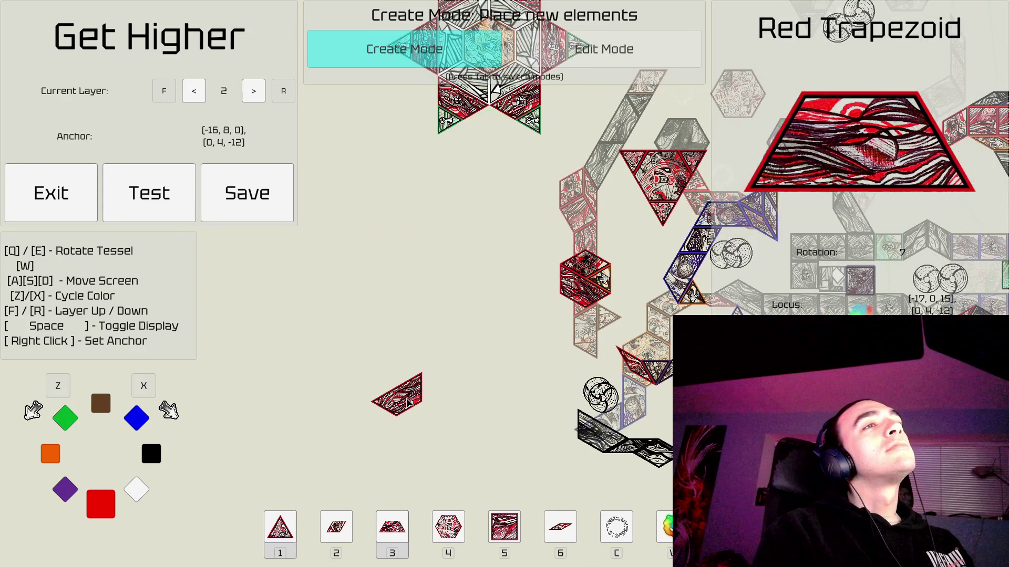
key(s)
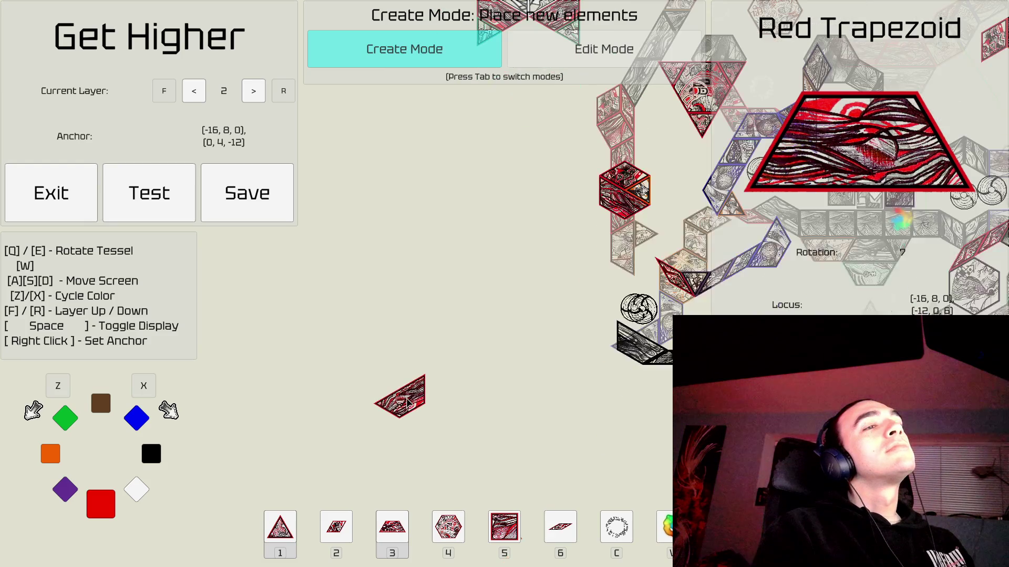
key(w)
key(d)
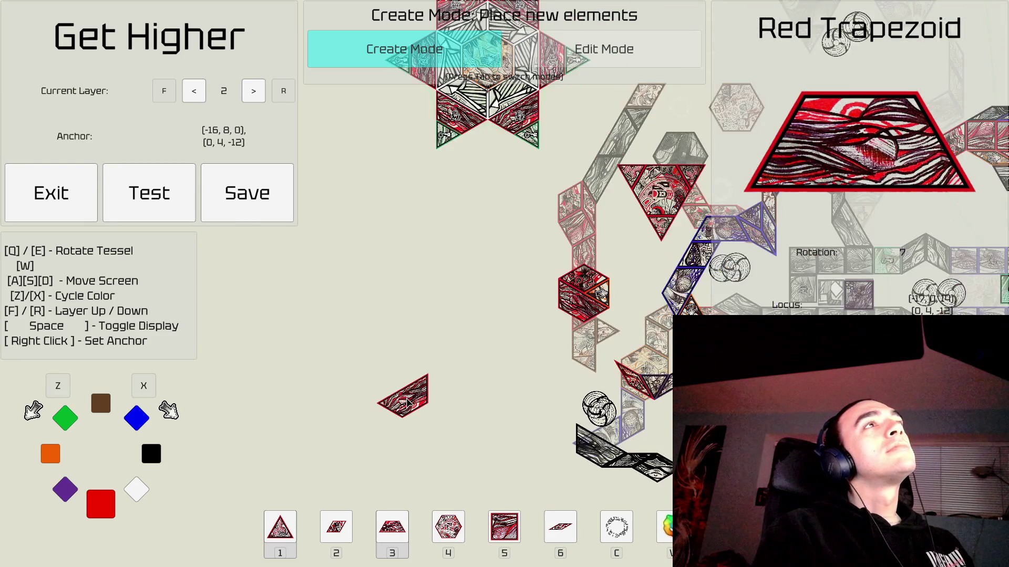
key(w)
key(d)
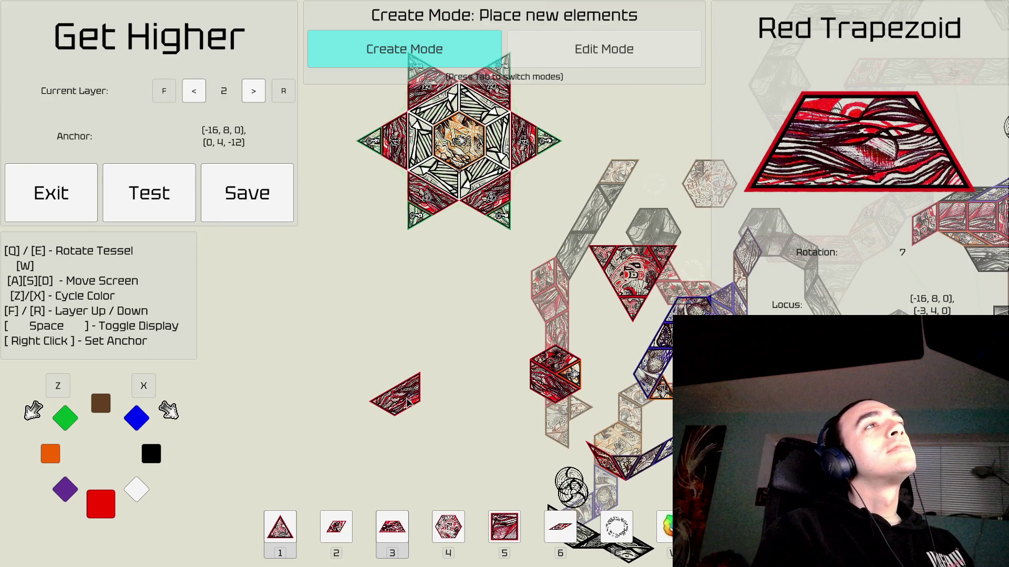
key(w)
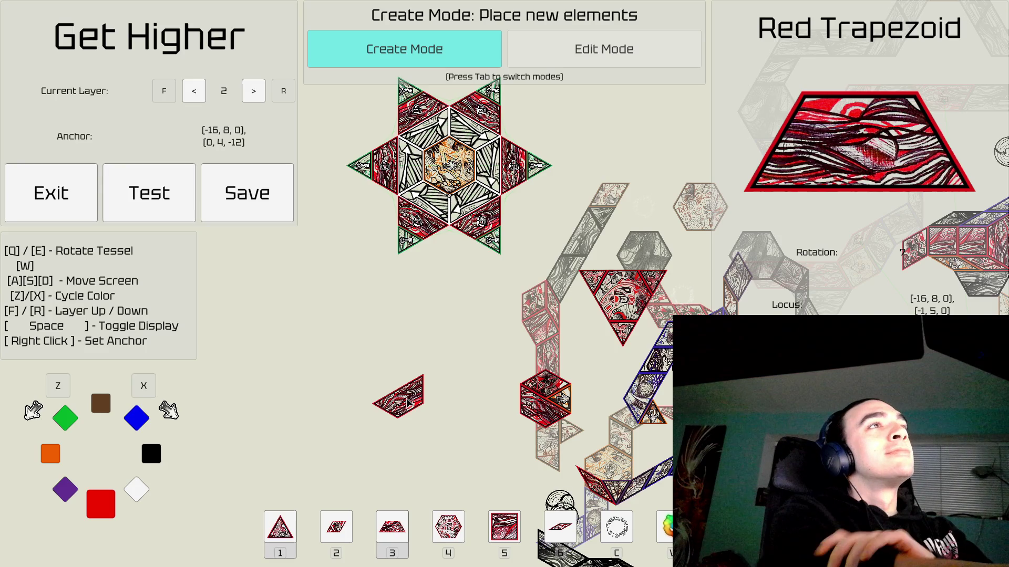
key(w)
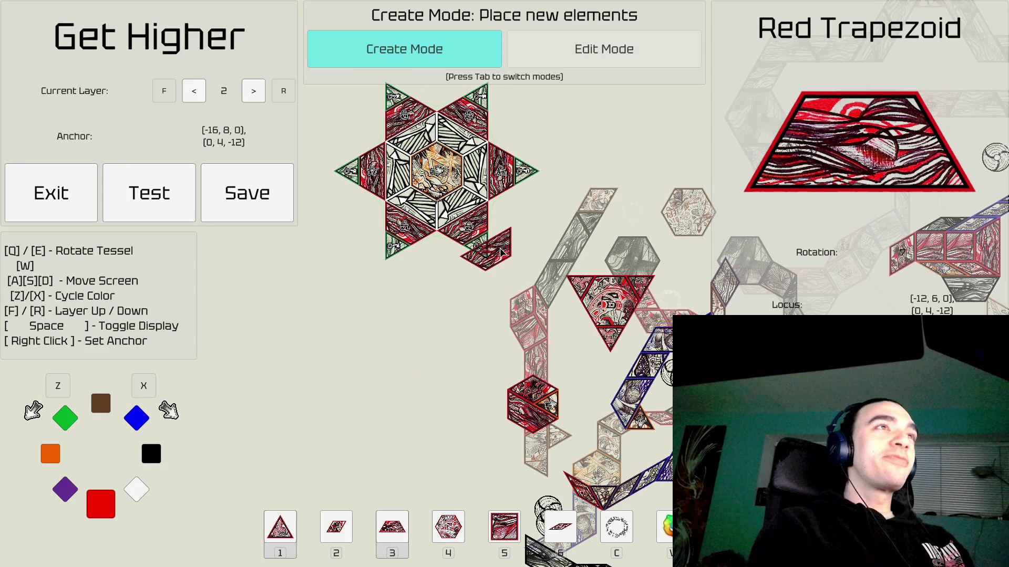
key(w)
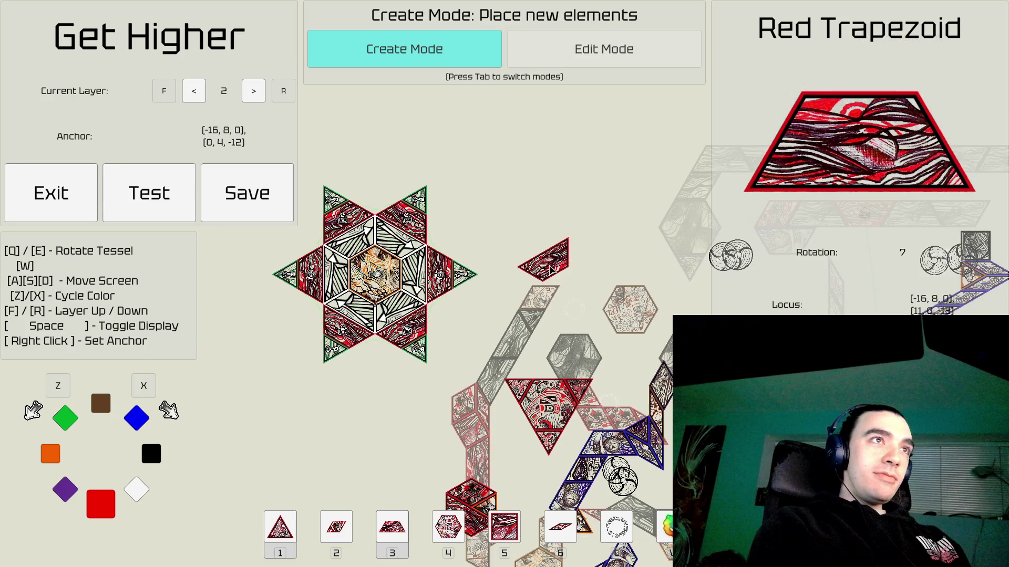
key(d)
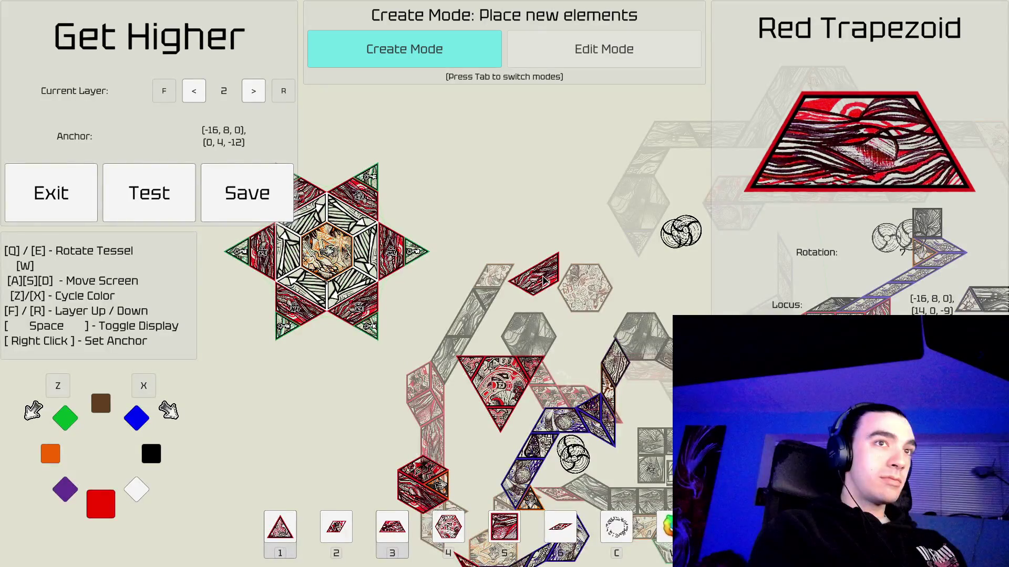
key(s)
key(a)
key(w)
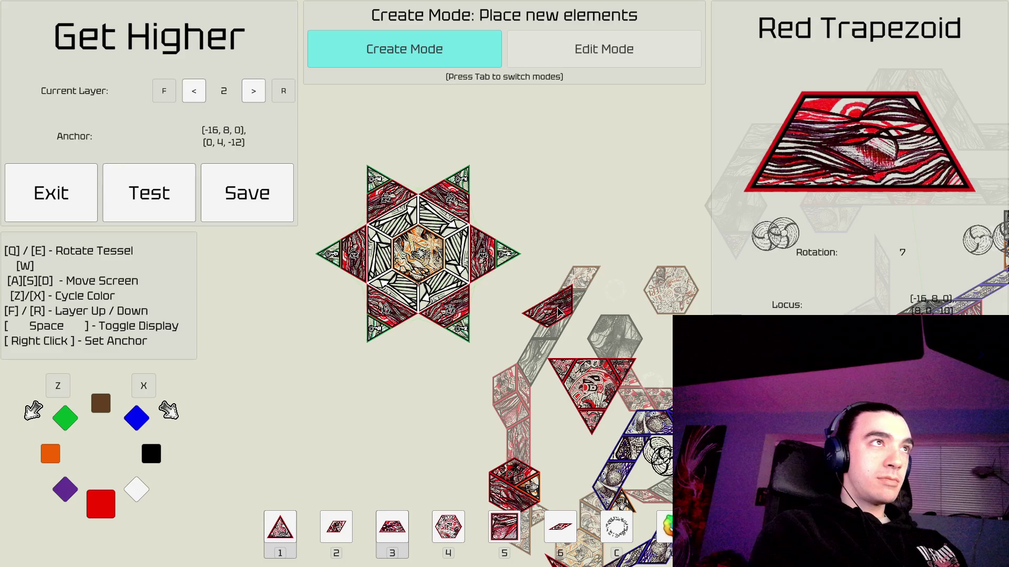
Pan back and forth across the level layout, bringing the star back into view.
key(d)
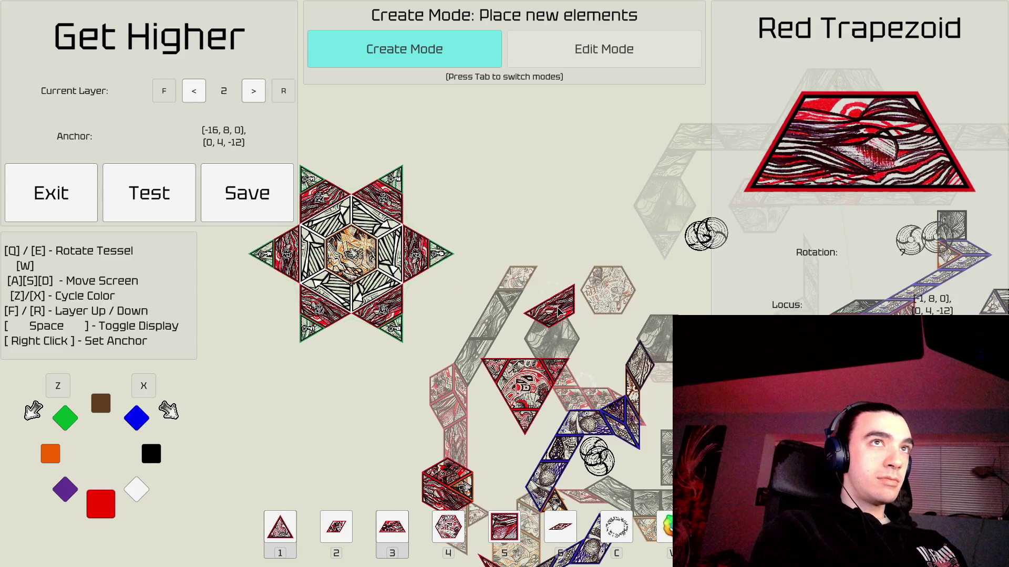
key(d)
key(d)
key(d)
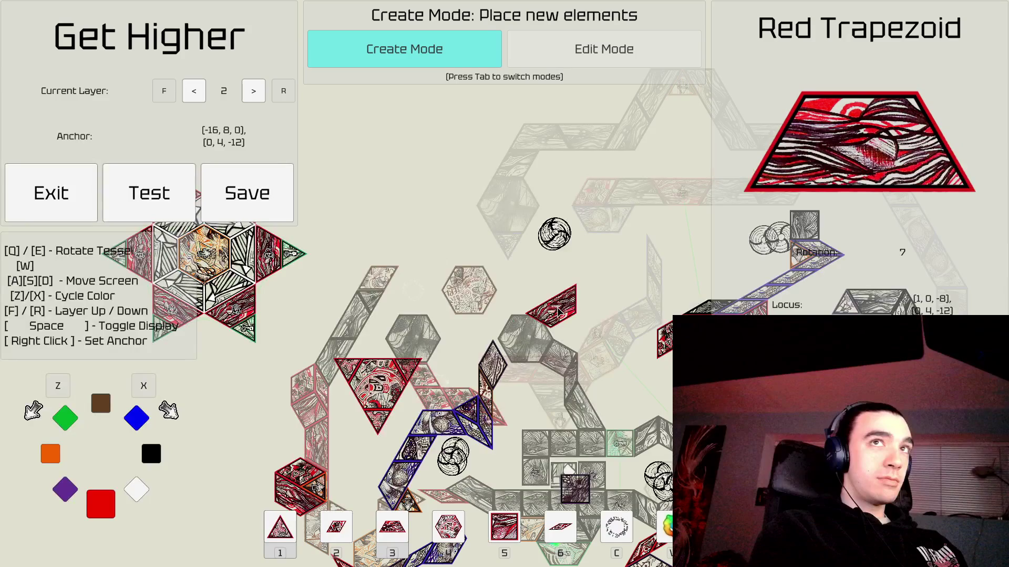
key(d)
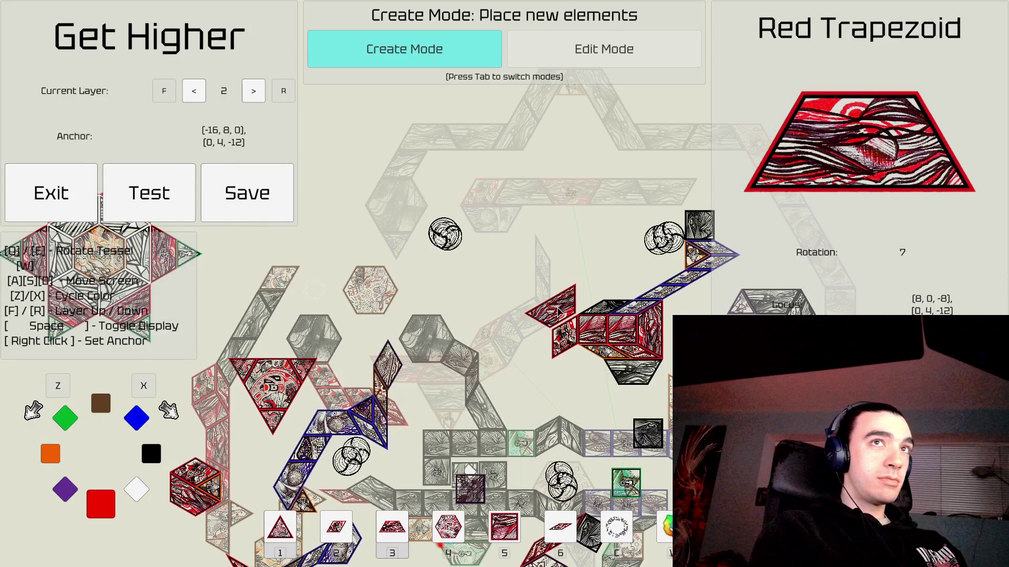
key(d)
key(d)
key(d)
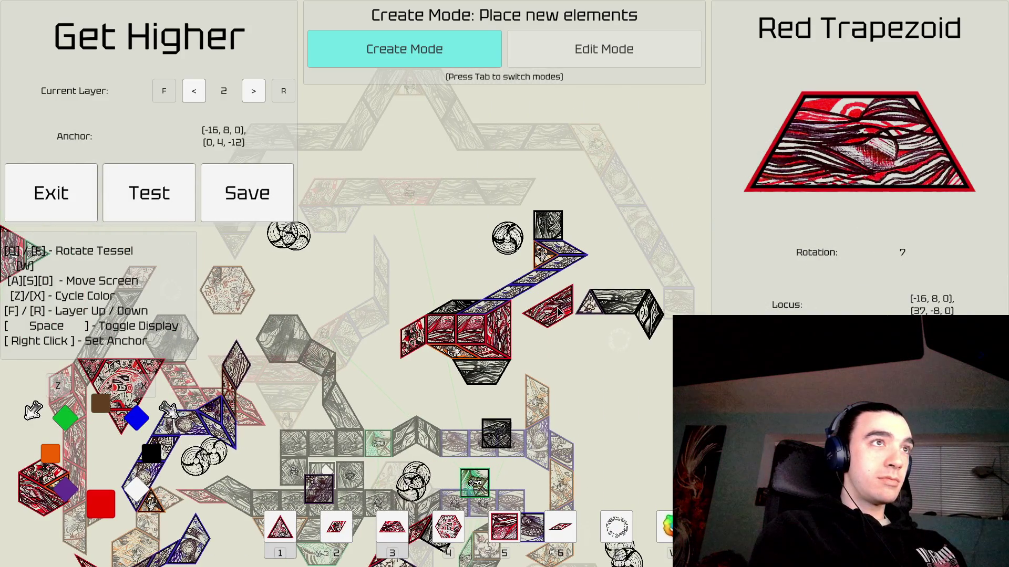
key(a)
key(a)
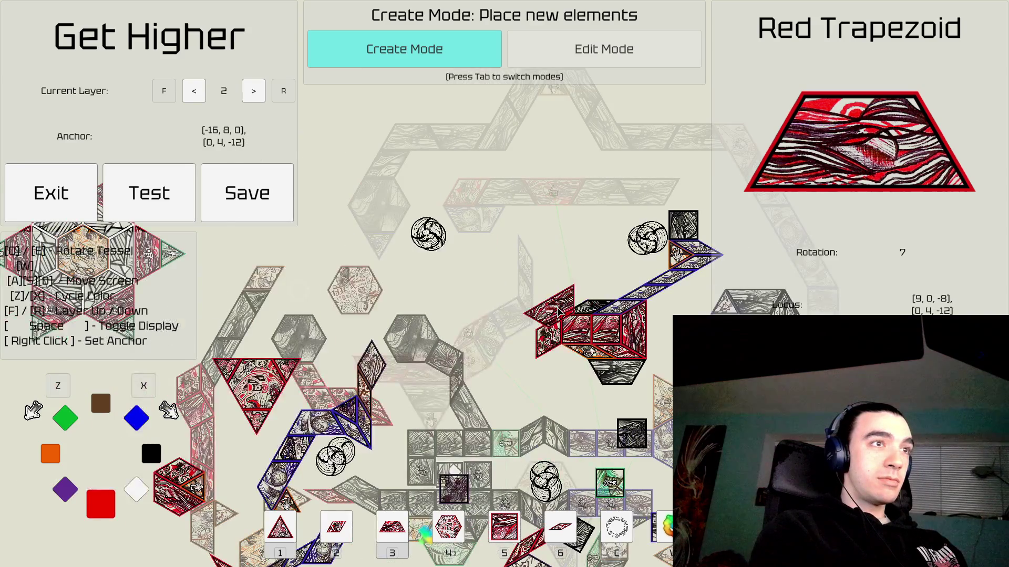
key(d)
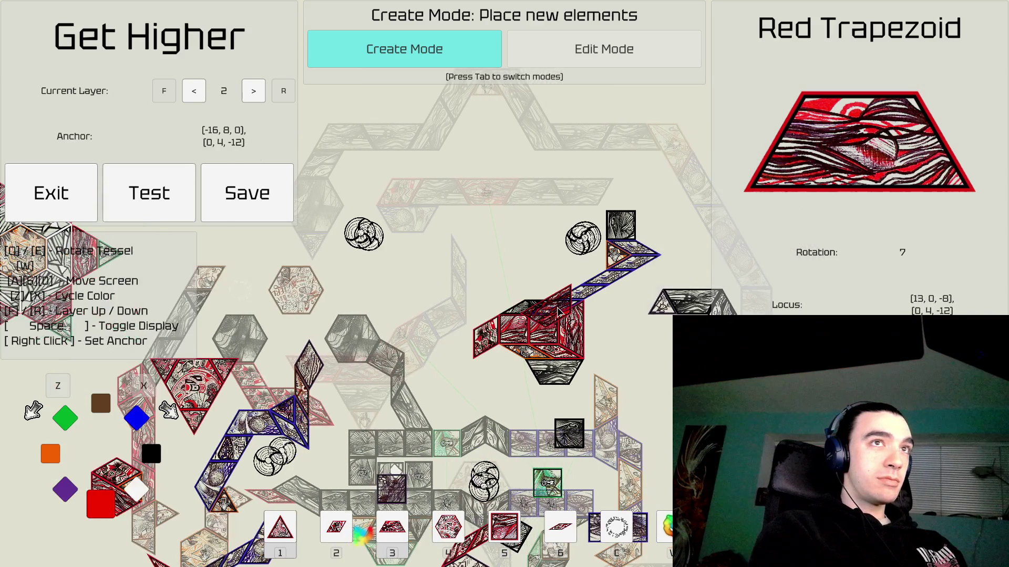
key(d)
key(a)
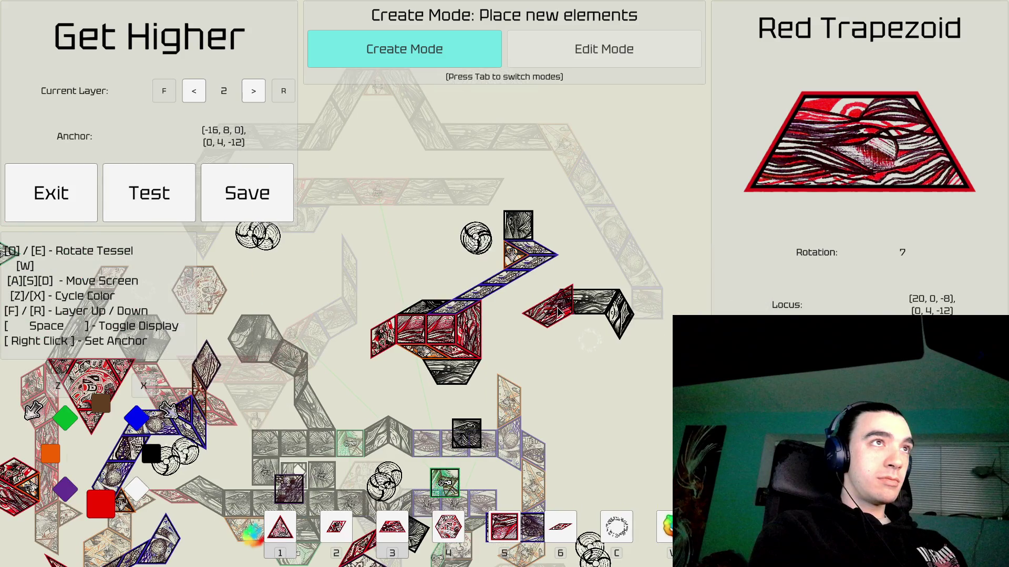
key(a)
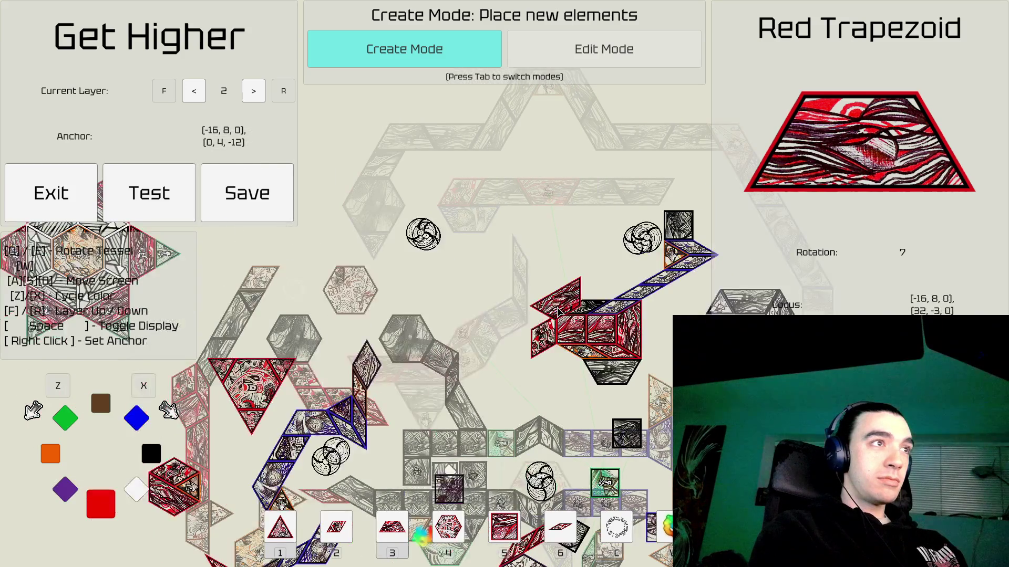
key(a)
key(a)
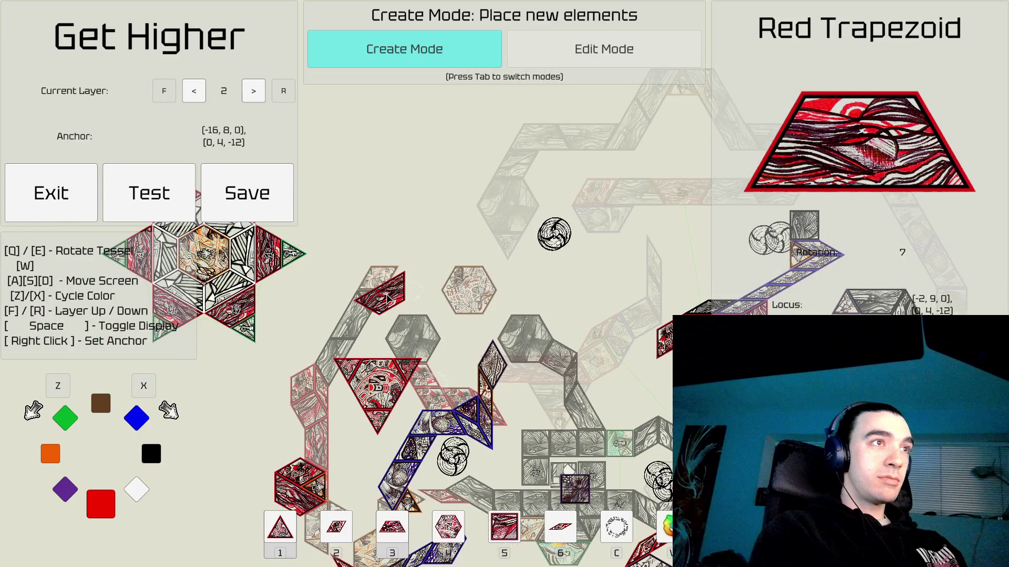
key(a)
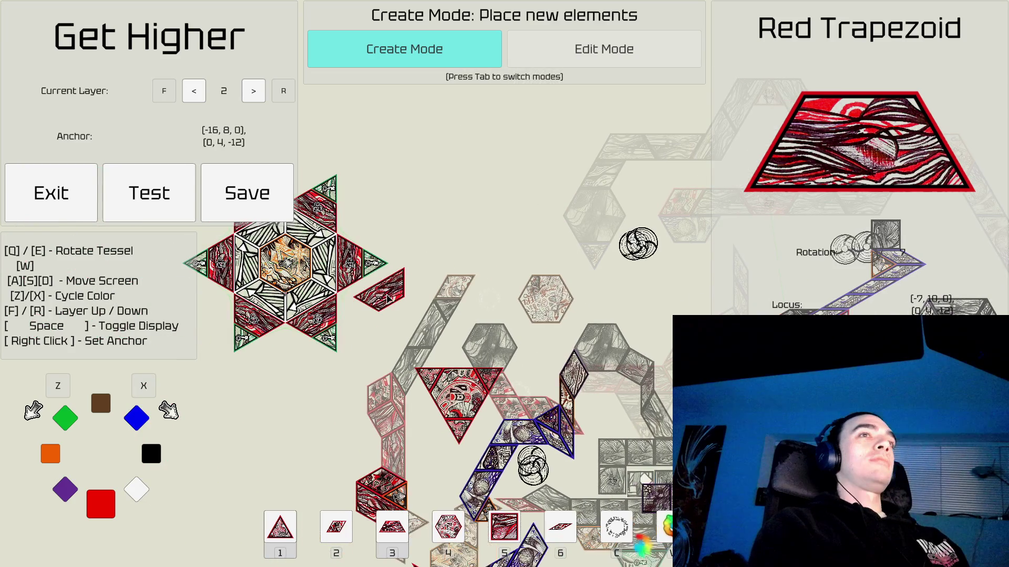
key(d)
key(s)
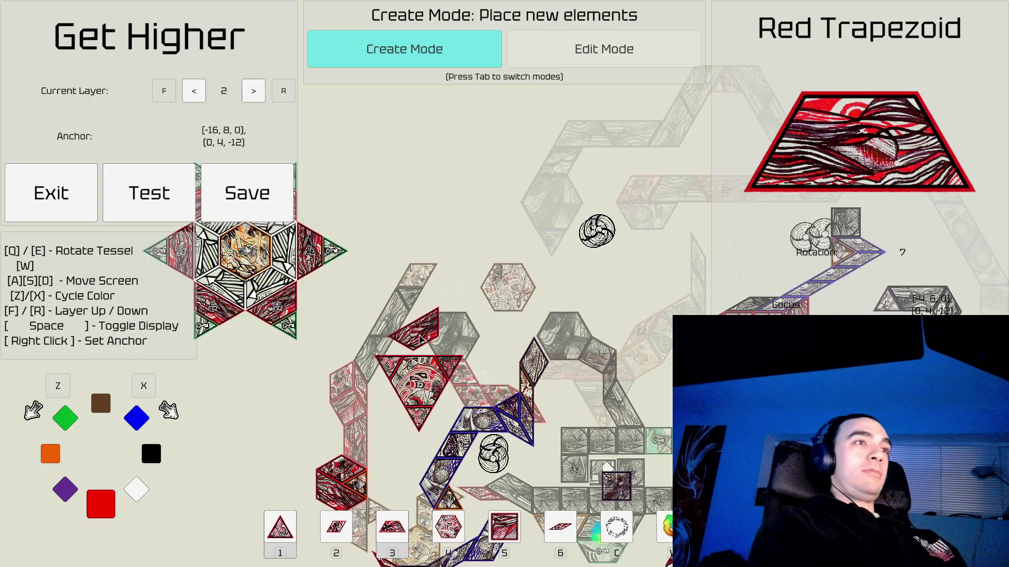
key(s)
key(s)
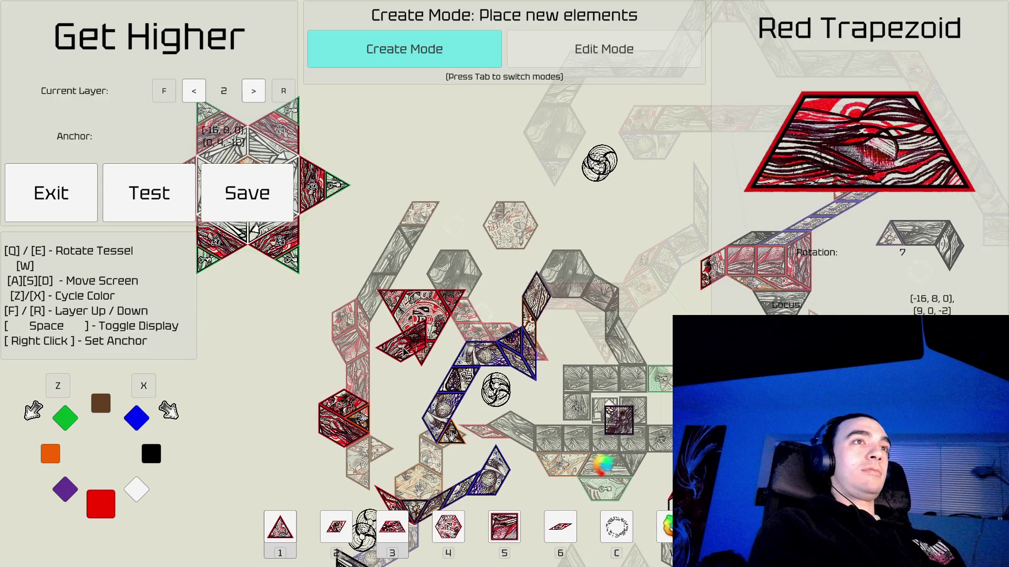
key(w)
key(w)
key(d)
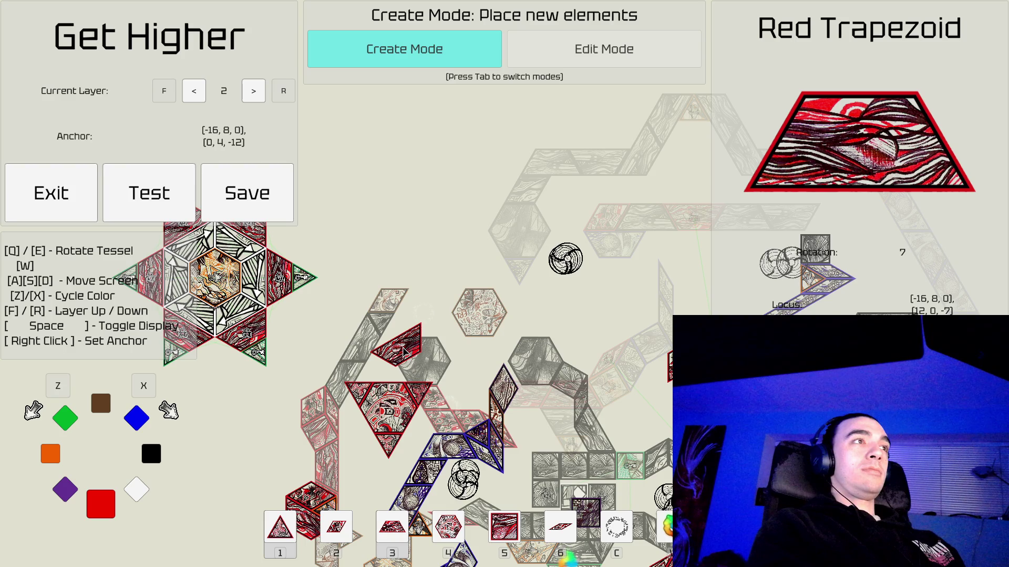
key(a)
key(a)
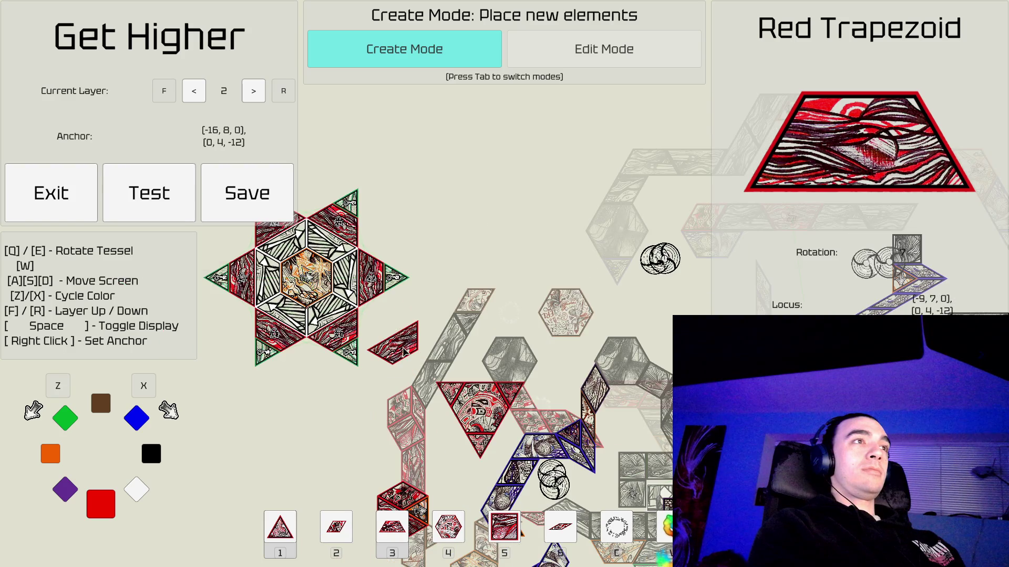
key(a)
key(w)
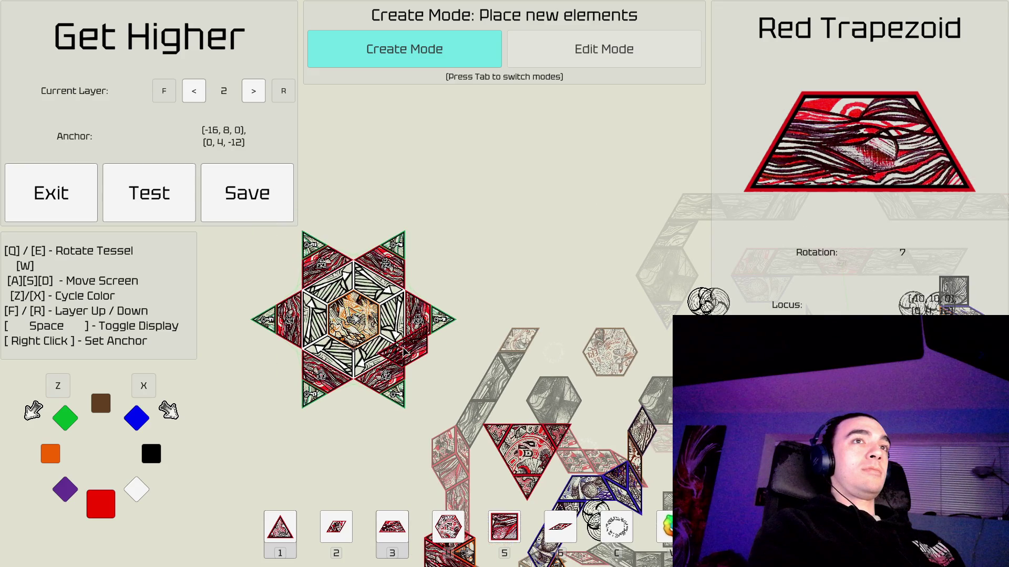
key(d)
key(d)
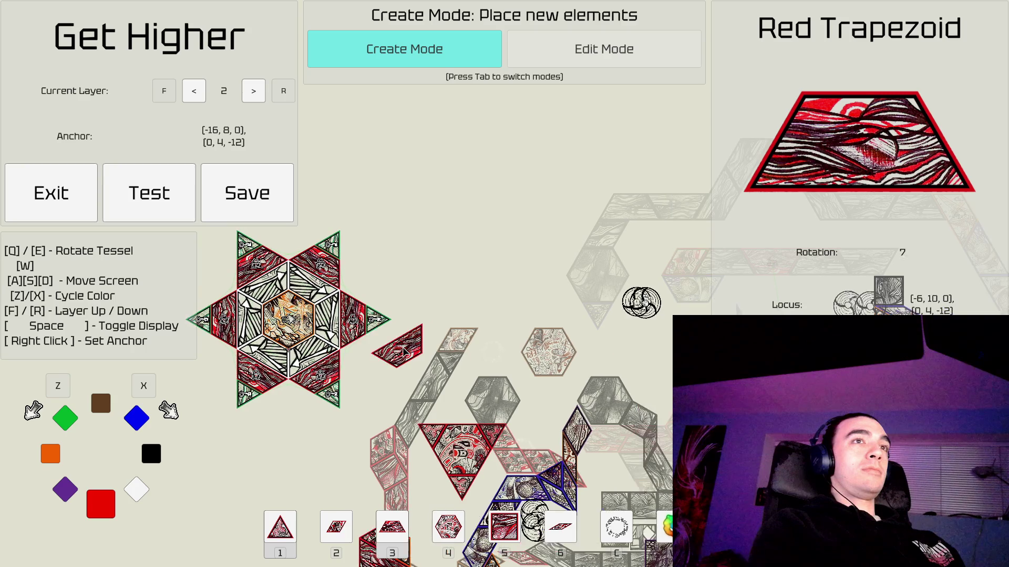
key(s)
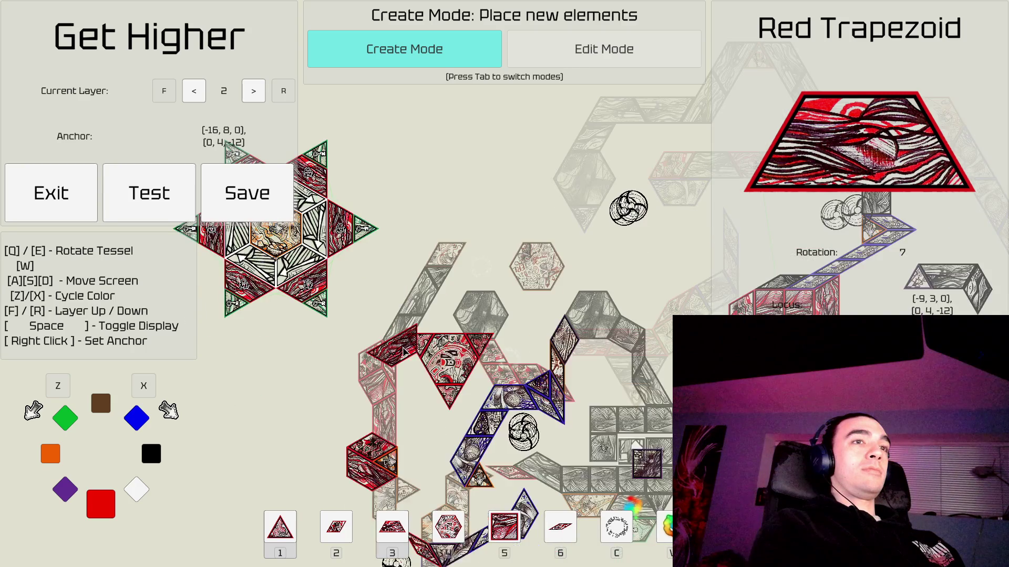
key(s)
key(d)
key(s)
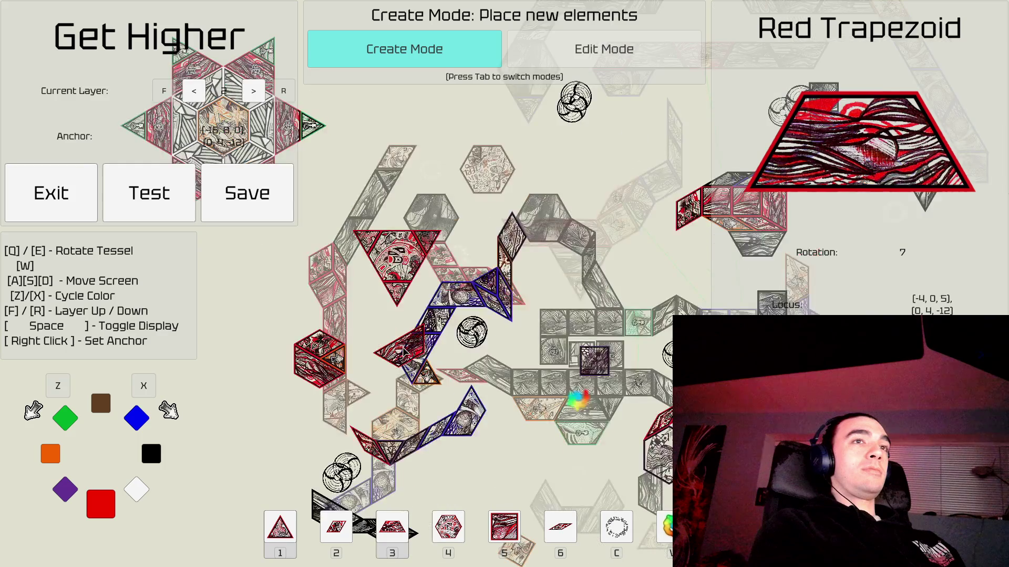
key(d)
Peek at layer 1, return to layer 2, then enter Edit Mode and select the centre hexagon.
key(f)
key(a)
key(w)
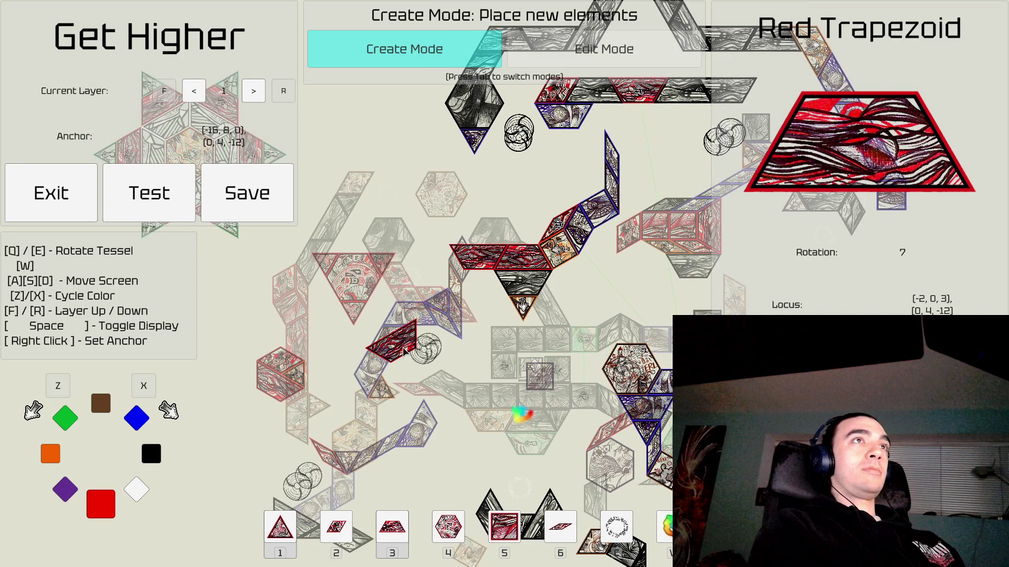
key(r)
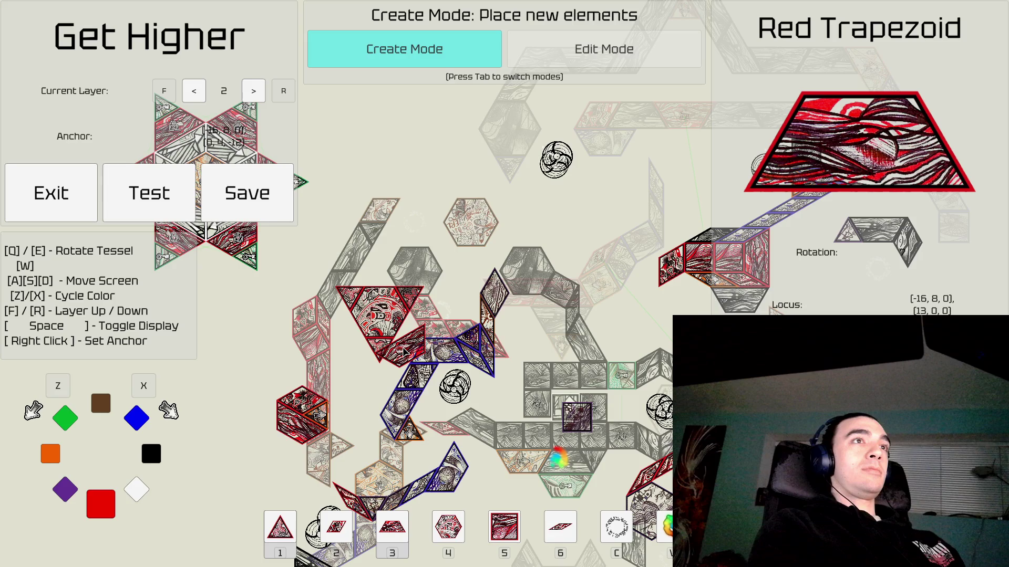
key(w)
key(w)
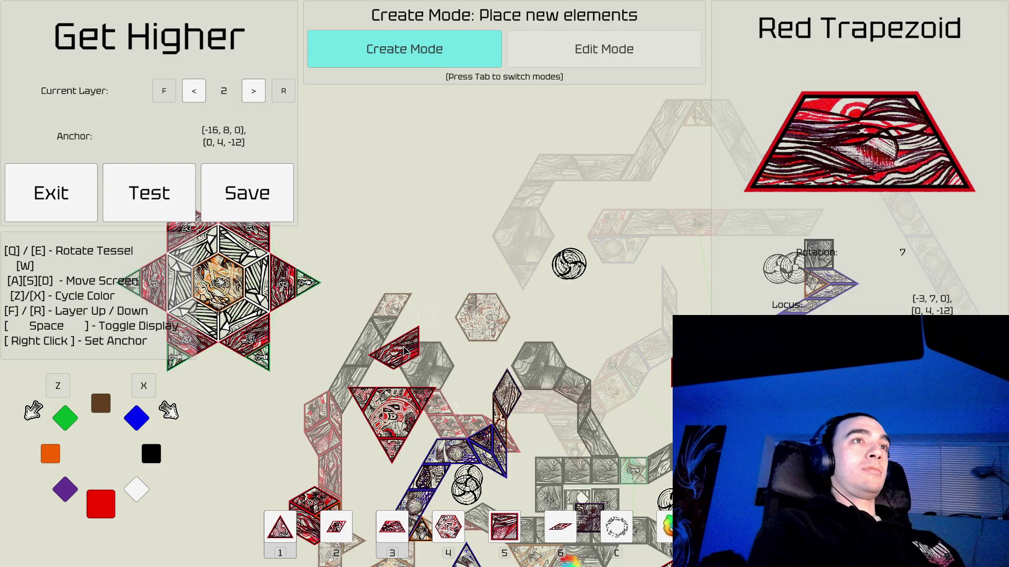
key(a)
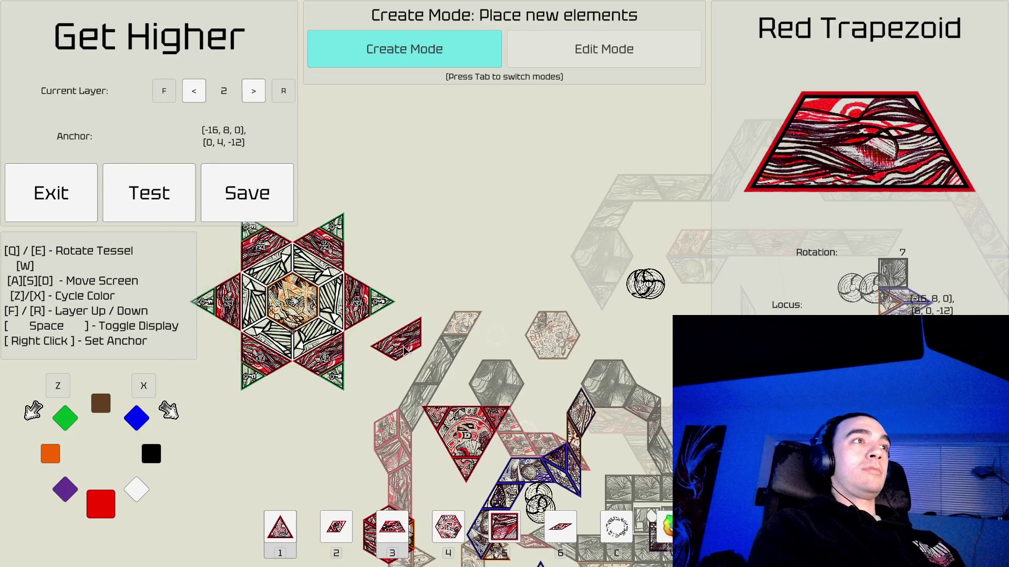
key(a)
key(a)
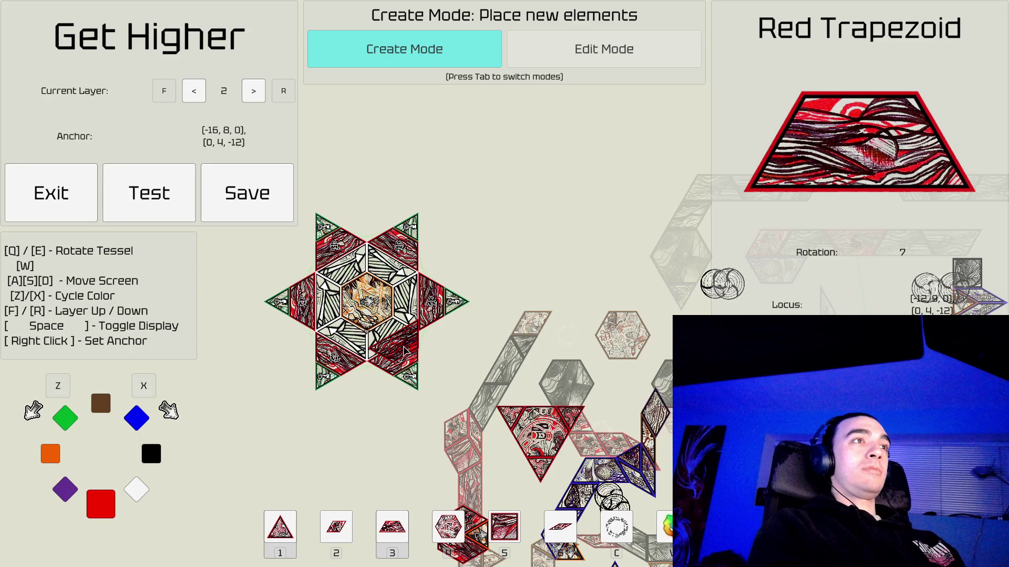
key(Tab)
click(366, 304)
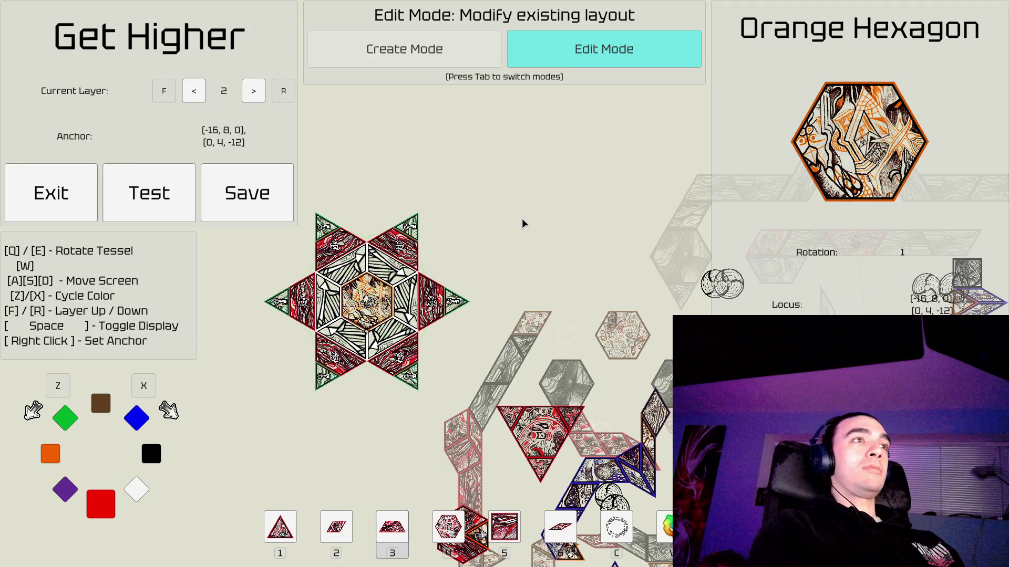
Pan the layout with W/A/S/D until the hexagram star is centred in view.
key(s)
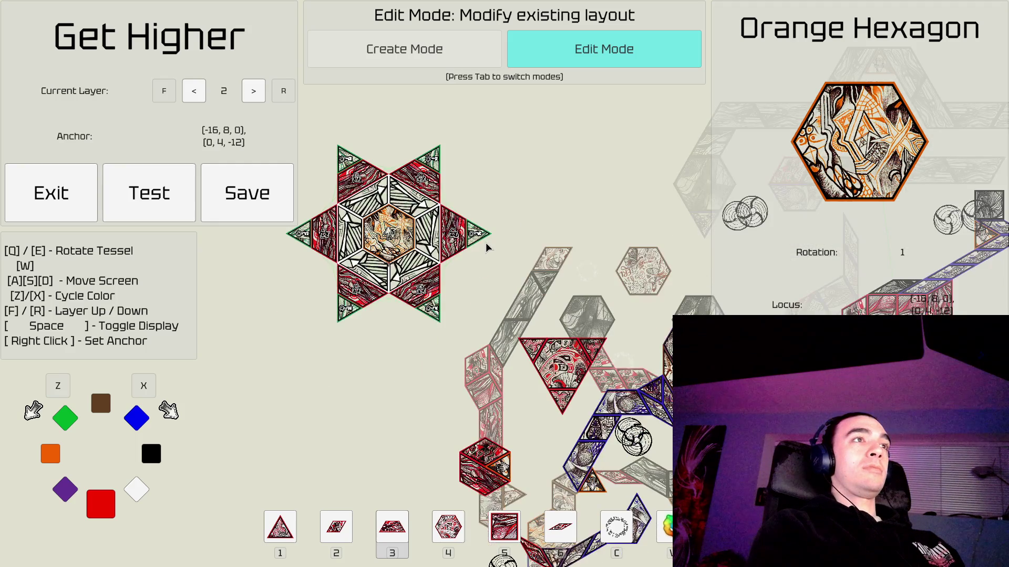
key(s)
key(a)
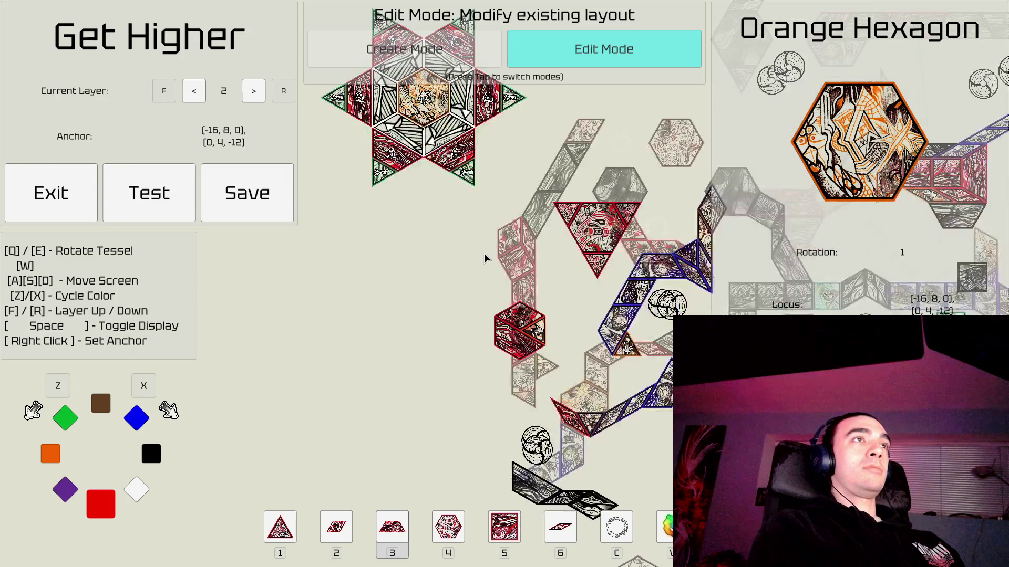
key(w)
key(w)
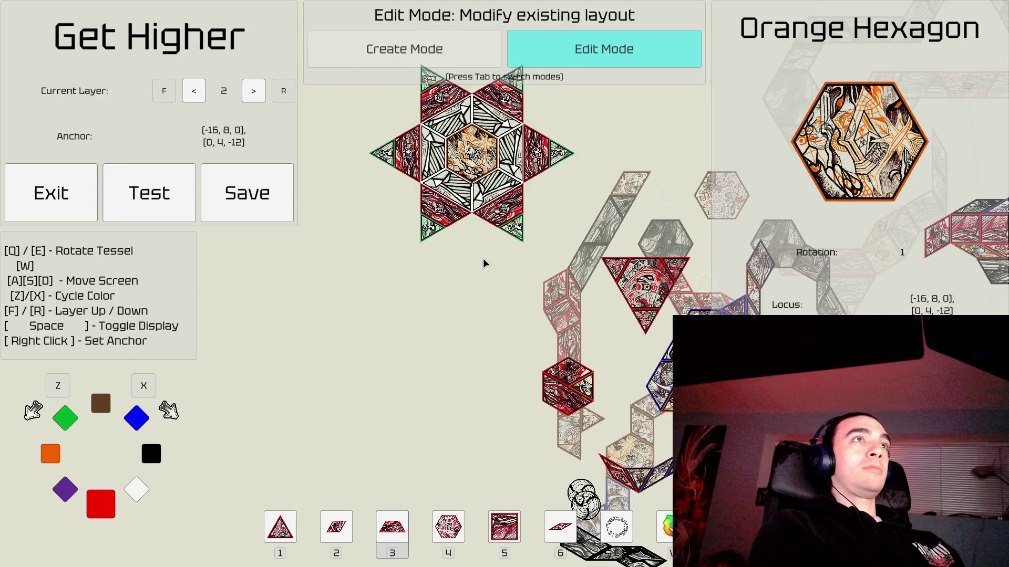
key(w)
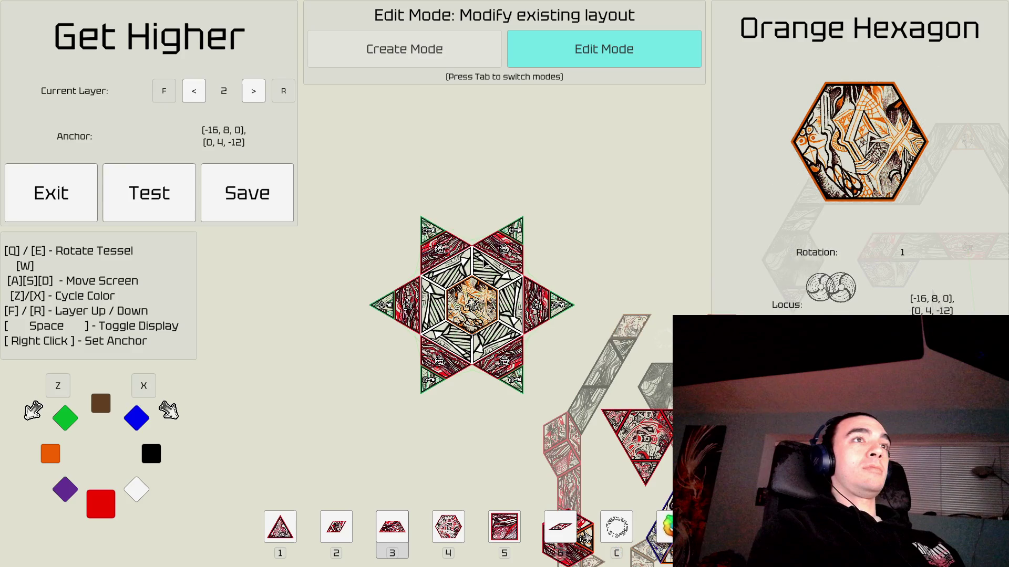
key(s)
key(d)
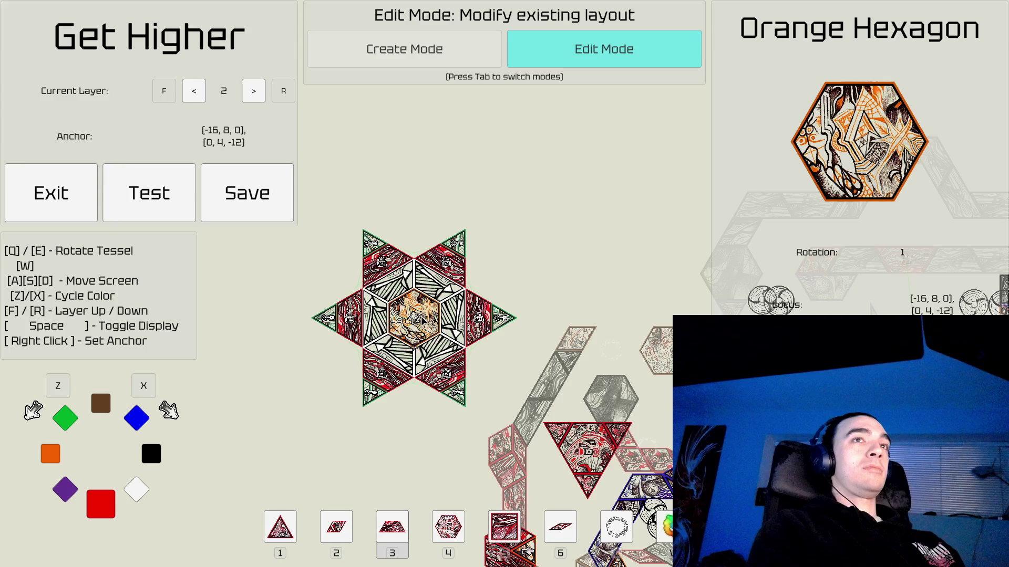
key(d)
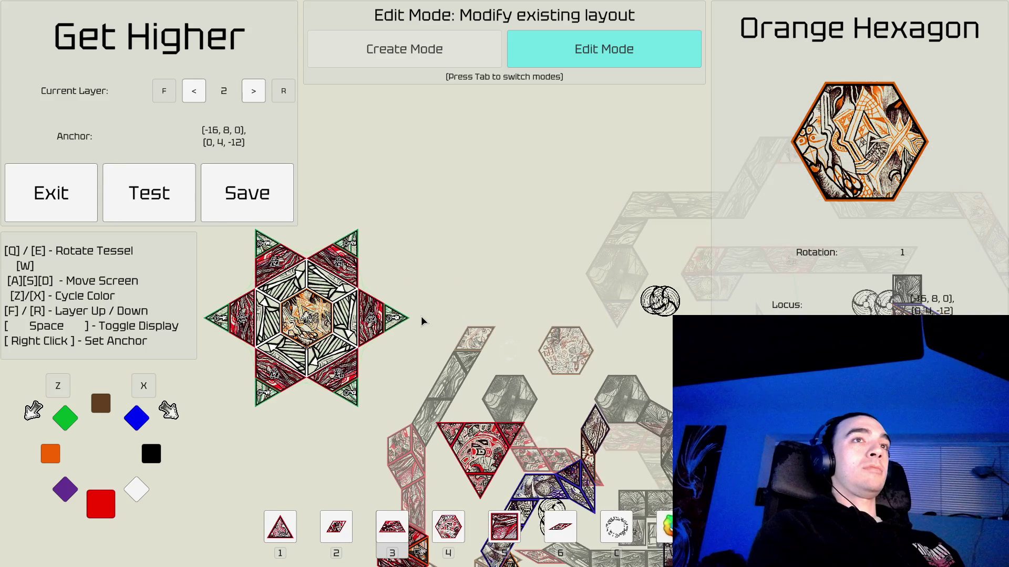
Lift the orange hexagon out of the star's centre, leaving the core empty.
key(a)
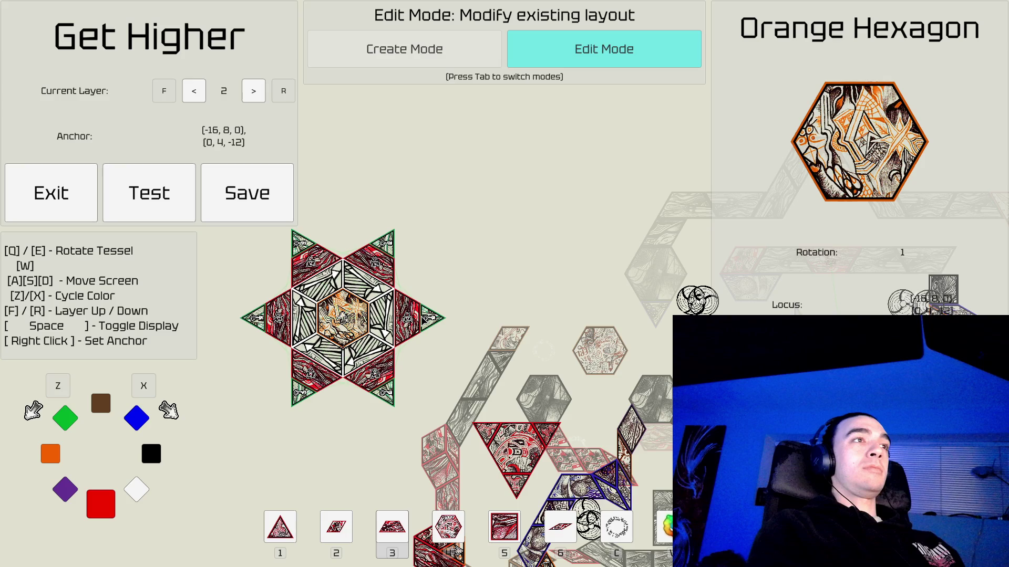
key(a)
key(Tab)
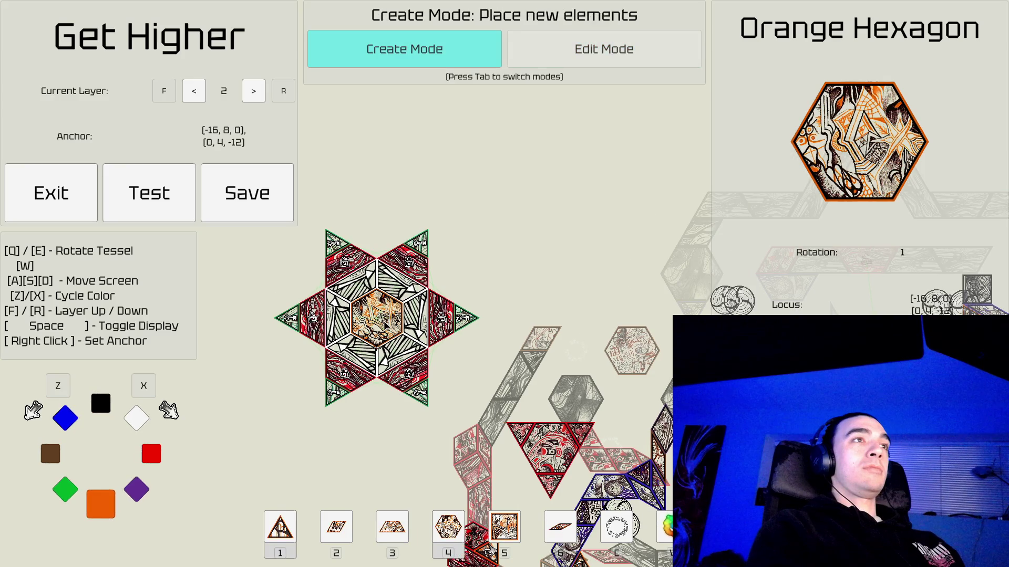
key(d)
key(a)
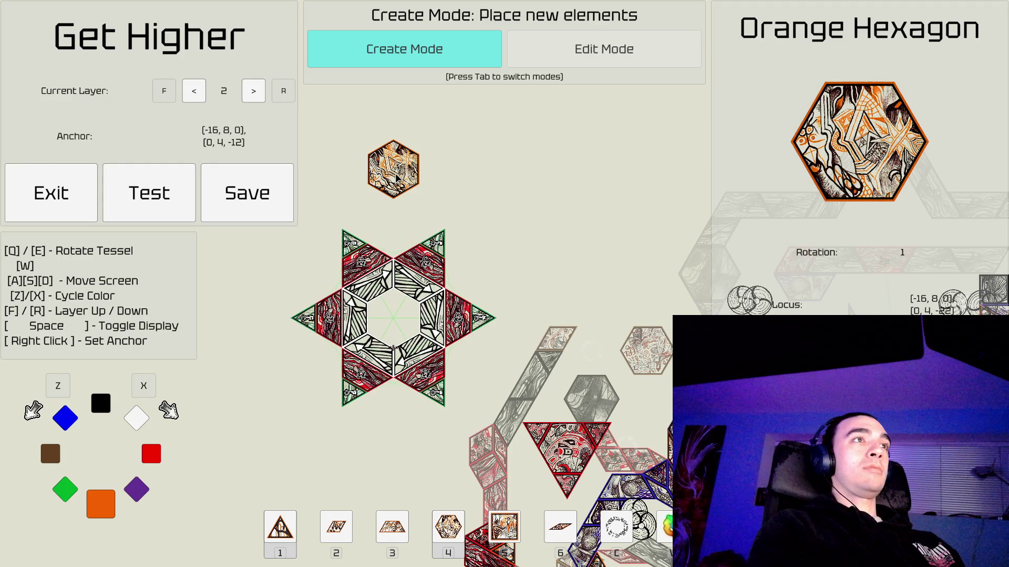
key(Tab)
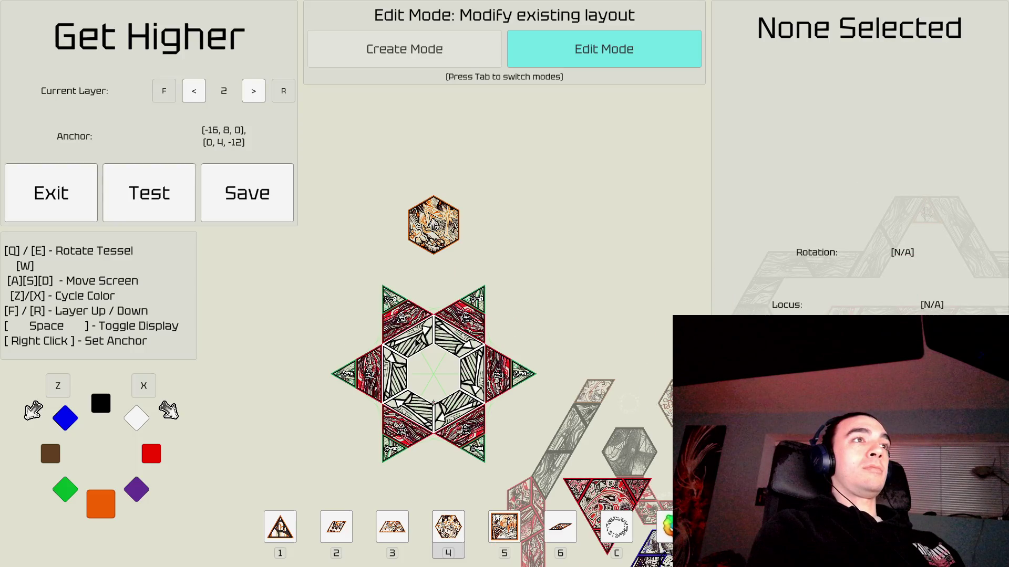
Place two white trapezoids side by side above the orange hexagon, rotating one to fit.
key(Tab)
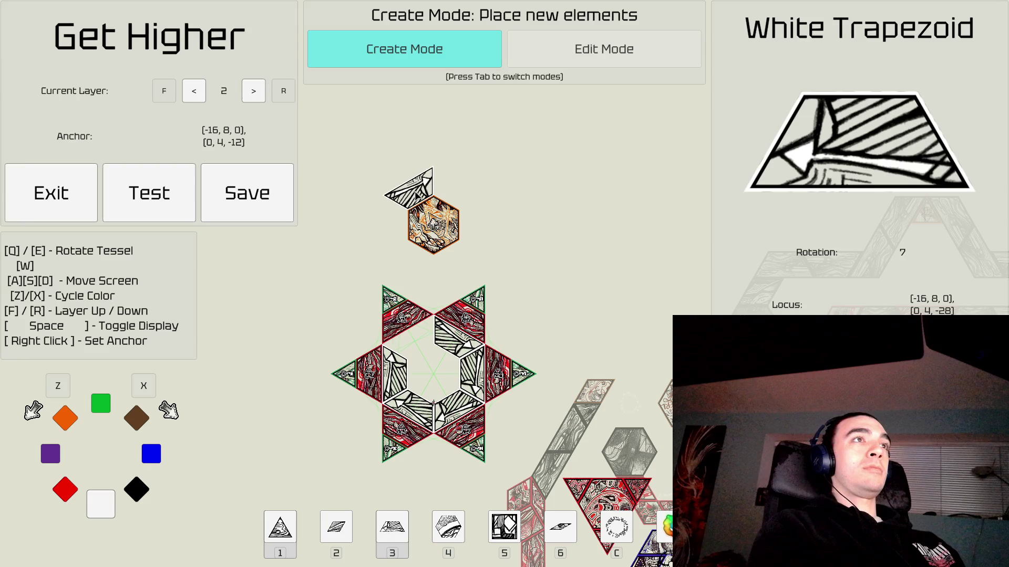
click(417, 196)
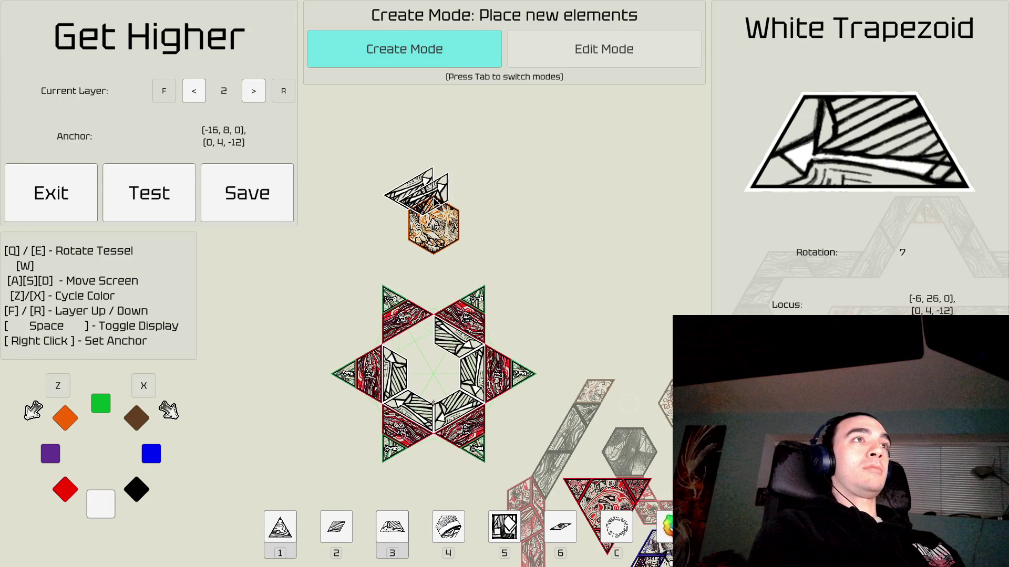
key(q)
key(q)
key(Tab)
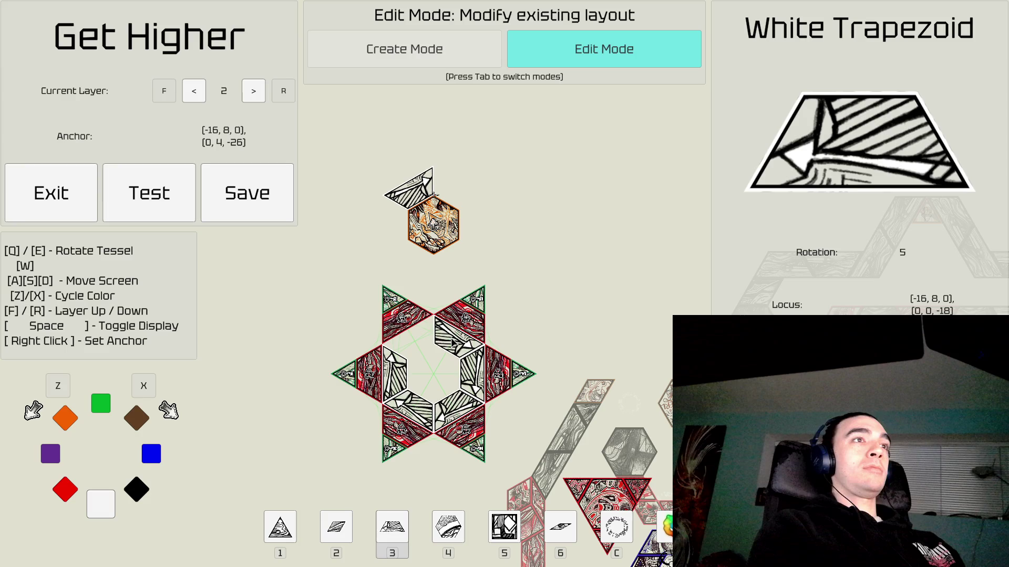
key(Tab)
click(465, 195)
key(Tab)
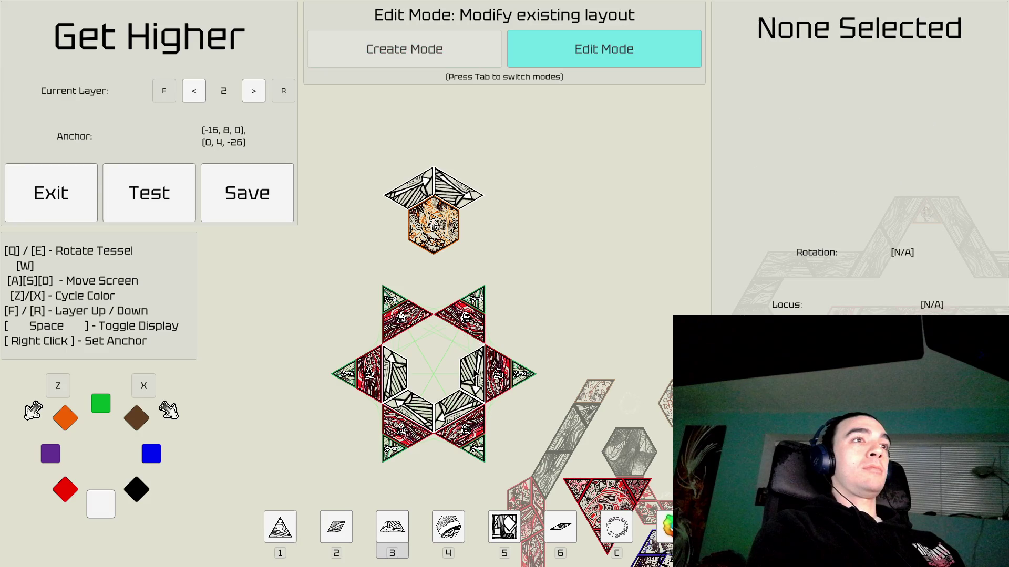
Add white trapezoids on the hexagon's right and lower-left sides to close the ring.
key(Tab)
click(484, 237)
key(Tab)
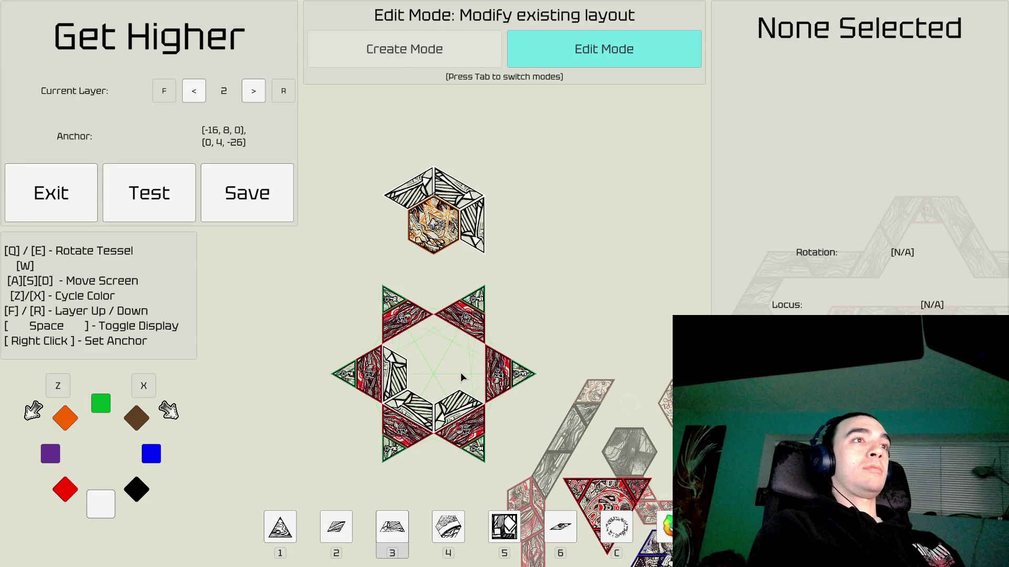
key(Tab)
key(Tab)
key(Tab)
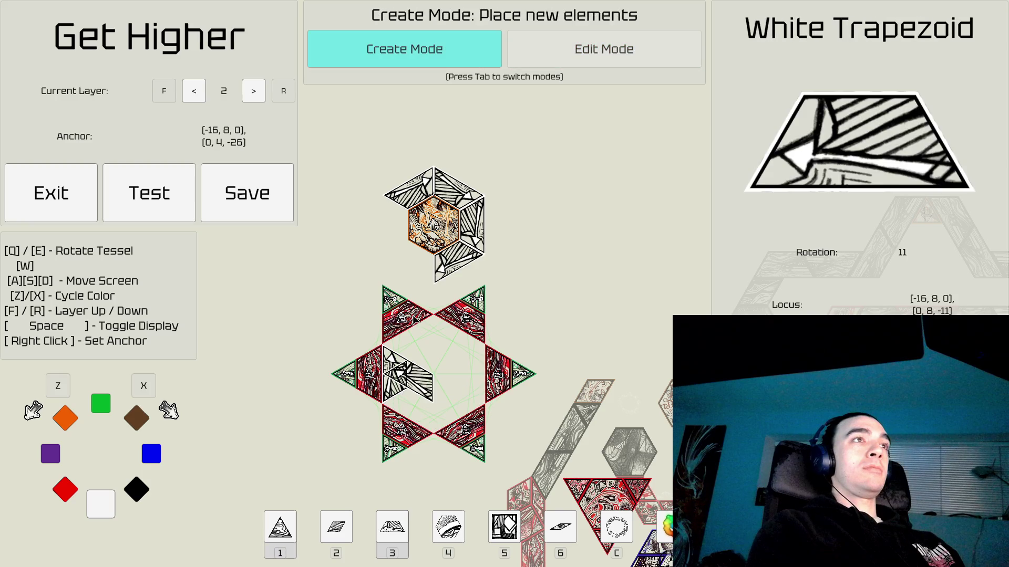
click(414, 319)
key(Tab)
key(Tab)
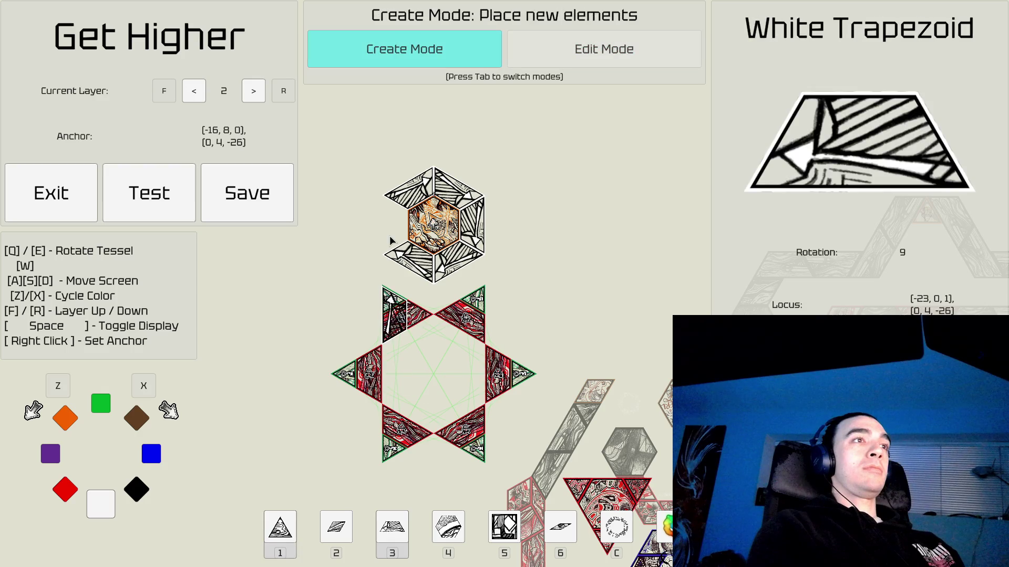
key(Tab)
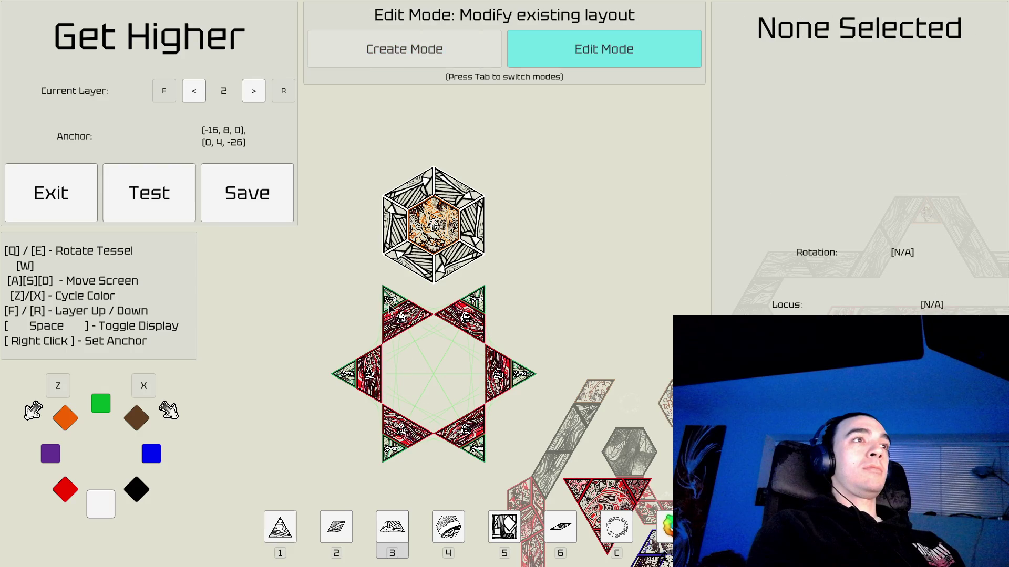
click(391, 309)
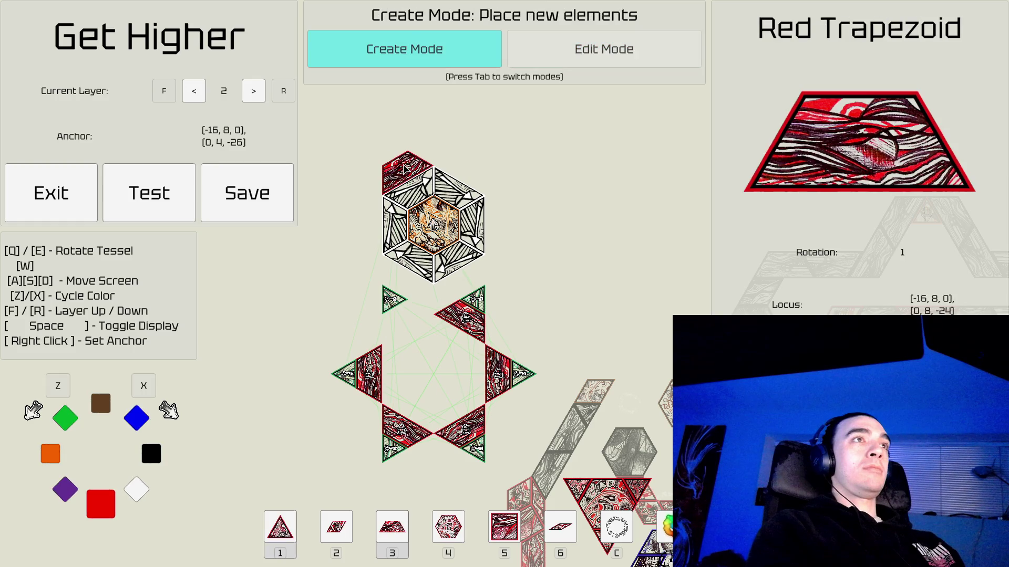
Place red trapezoids at the hexagon's top-left, top-right and right sides.
click(405, 168)
click(478, 330)
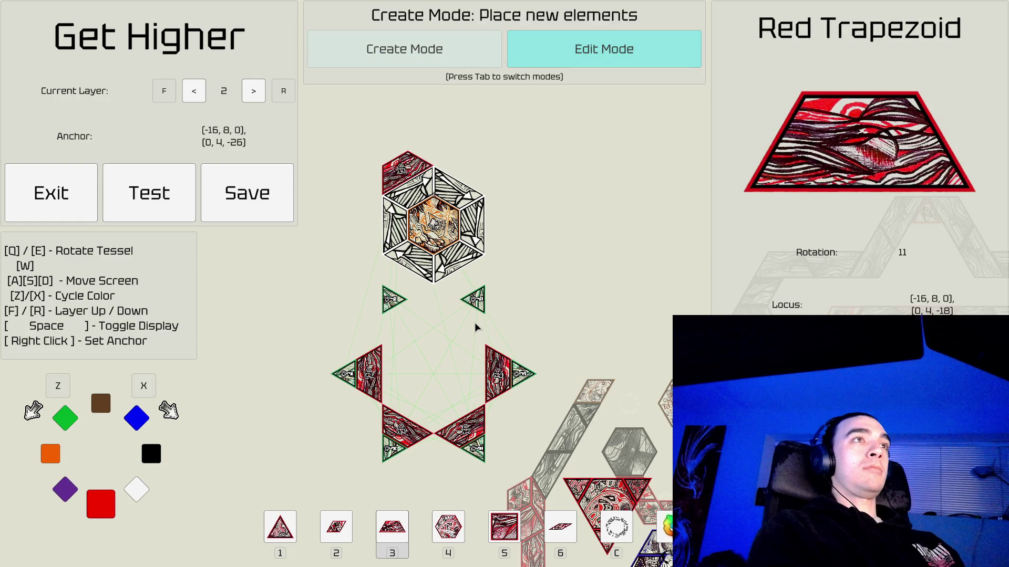
click(460, 169)
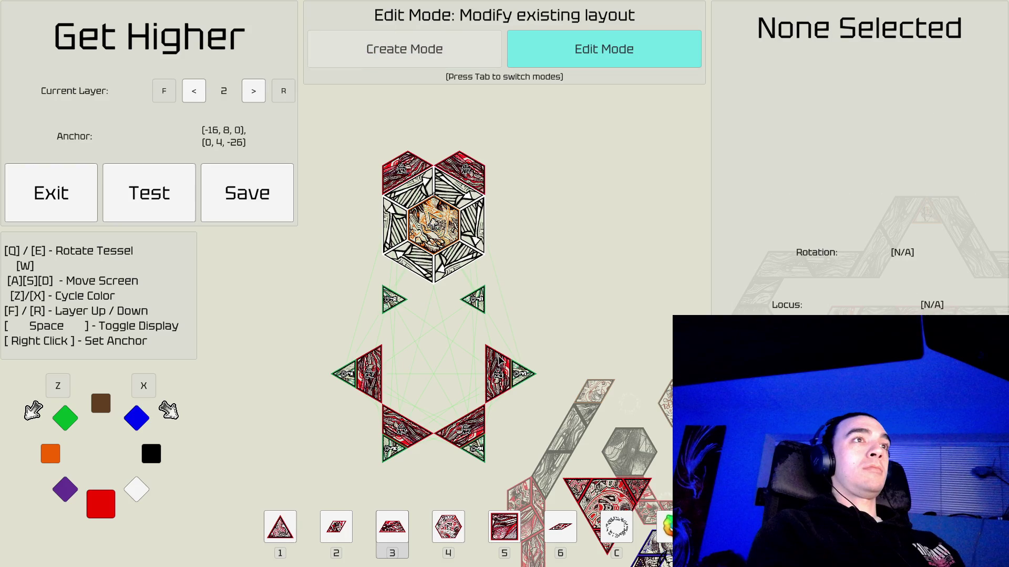
click(496, 373)
click(497, 226)
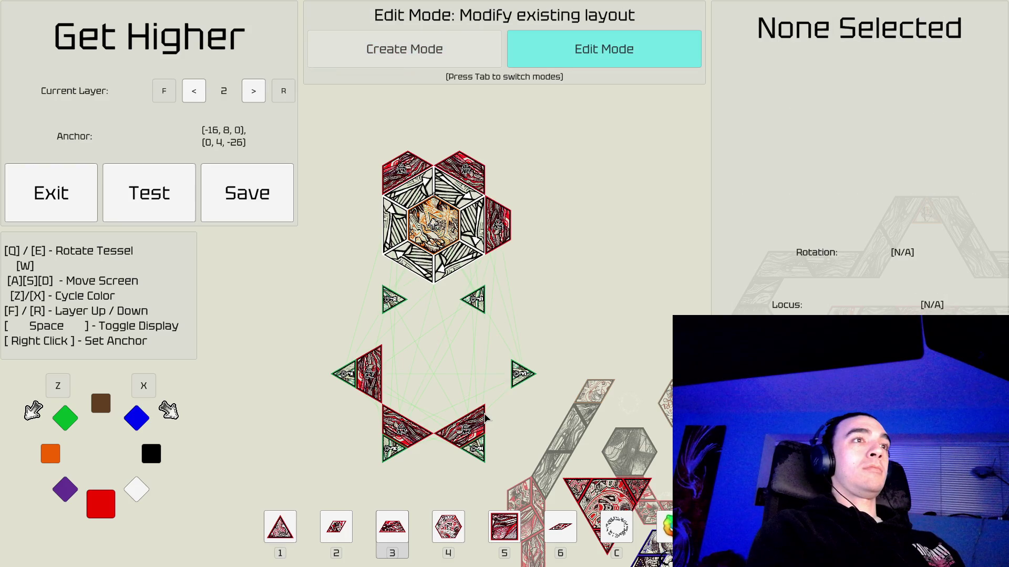
Move the remaining red trapezoids to the hexagon's lower-right, lower-left and left sides.
click(484, 417)
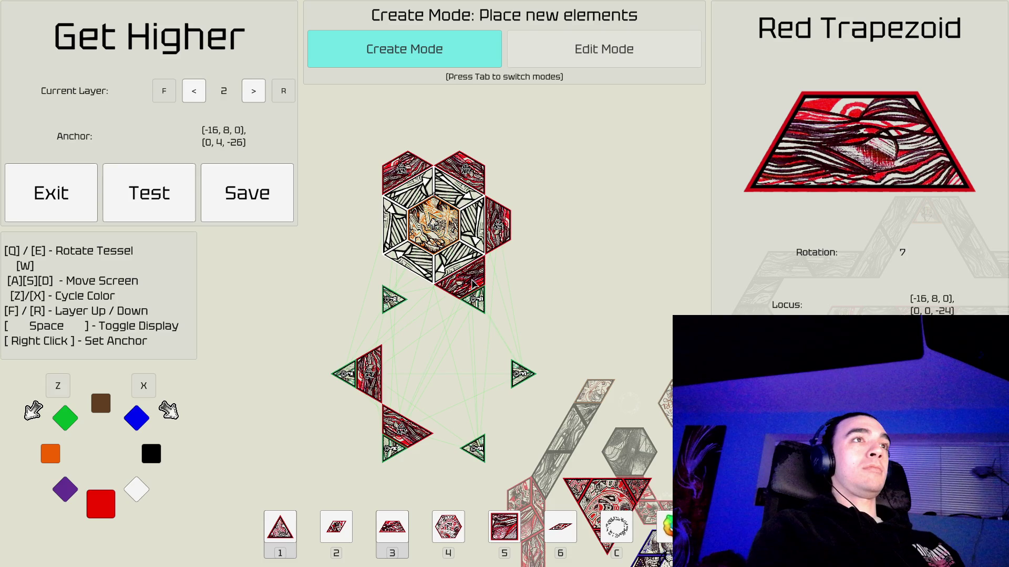
click(473, 283)
click(404, 428)
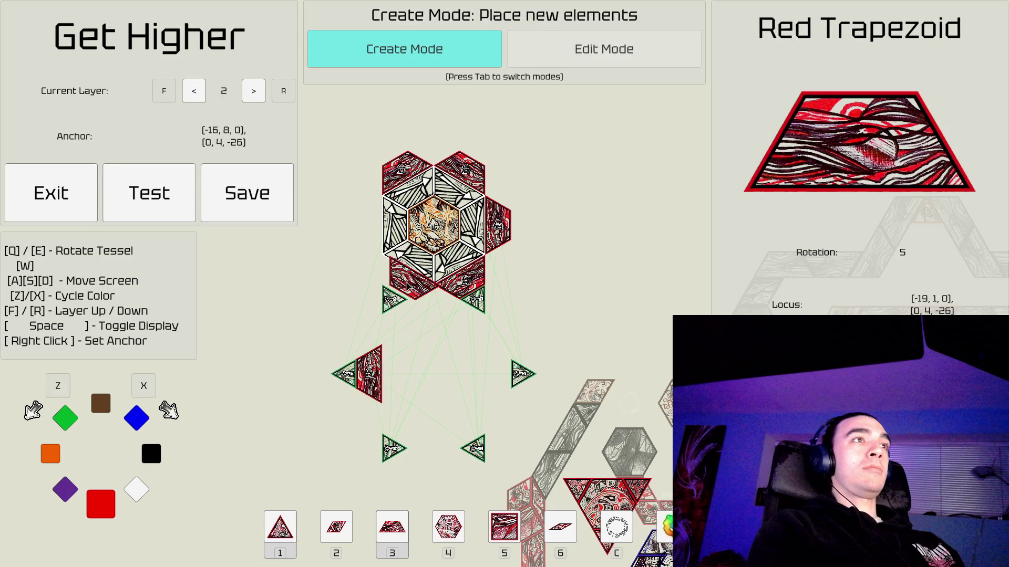
click(407, 285)
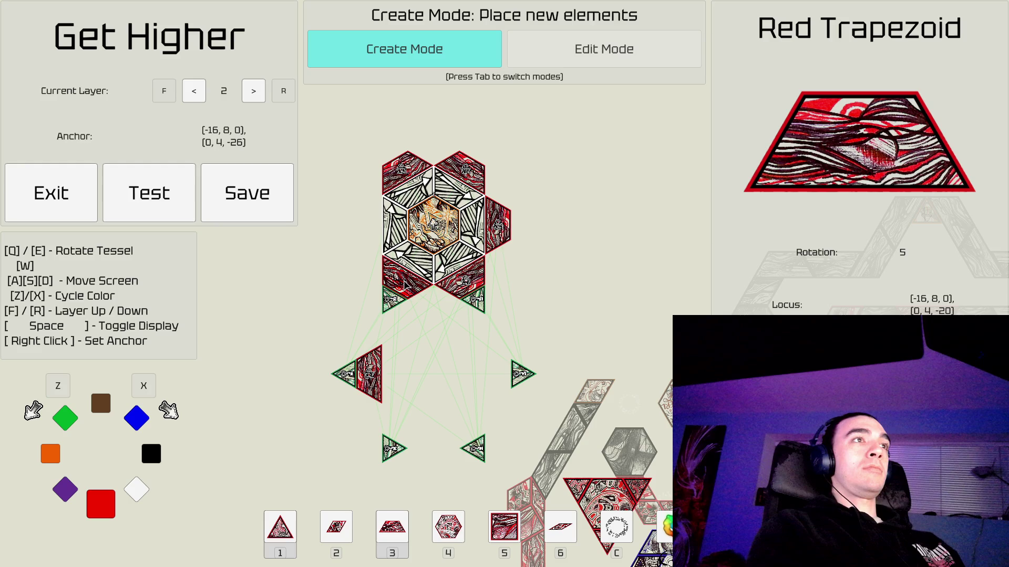
click(382, 364)
click(362, 335)
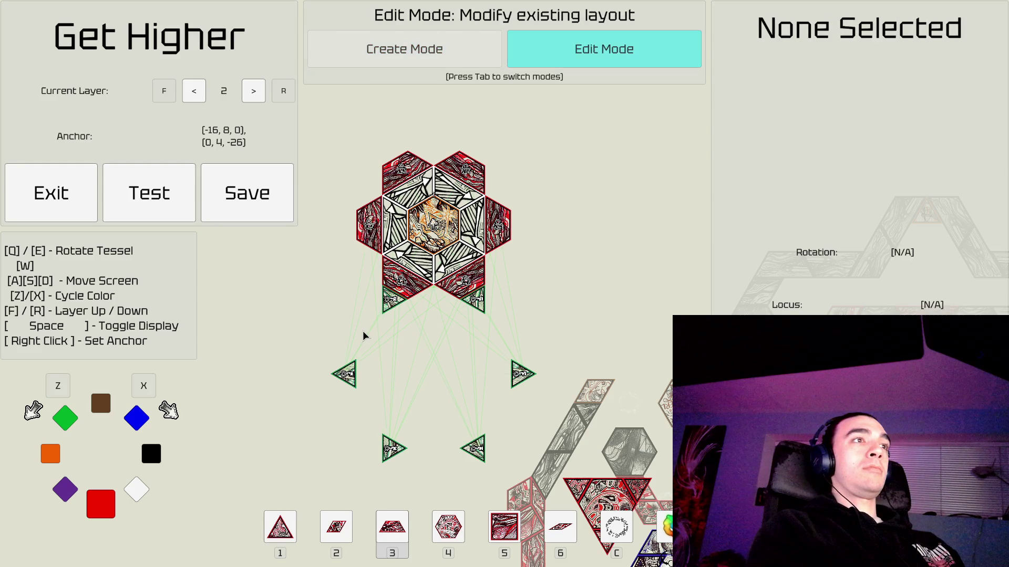
click(344, 374)
Place green triangles at the hexagon's left, top-left and top-right points.
click(344, 225)
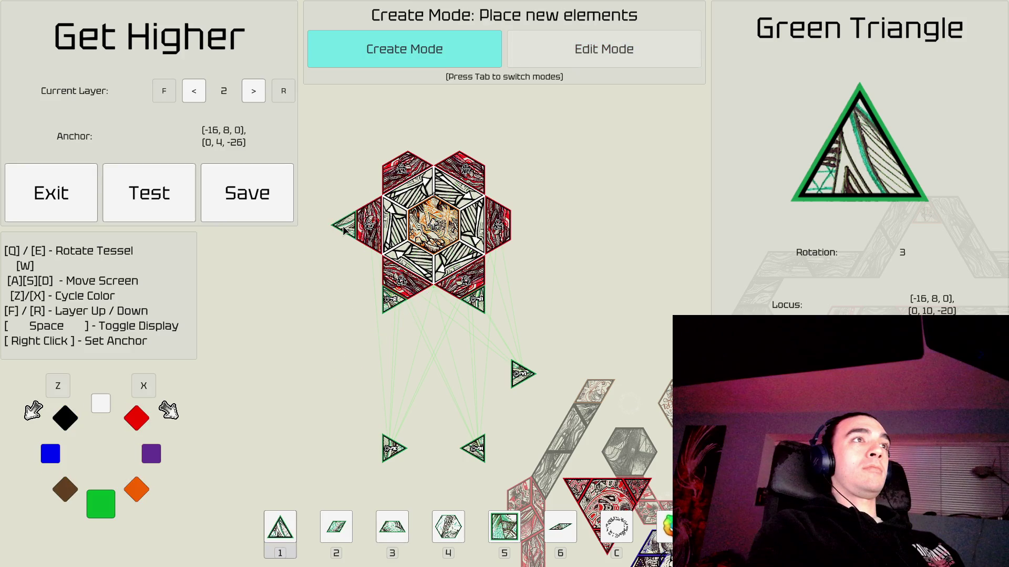
key(Tab)
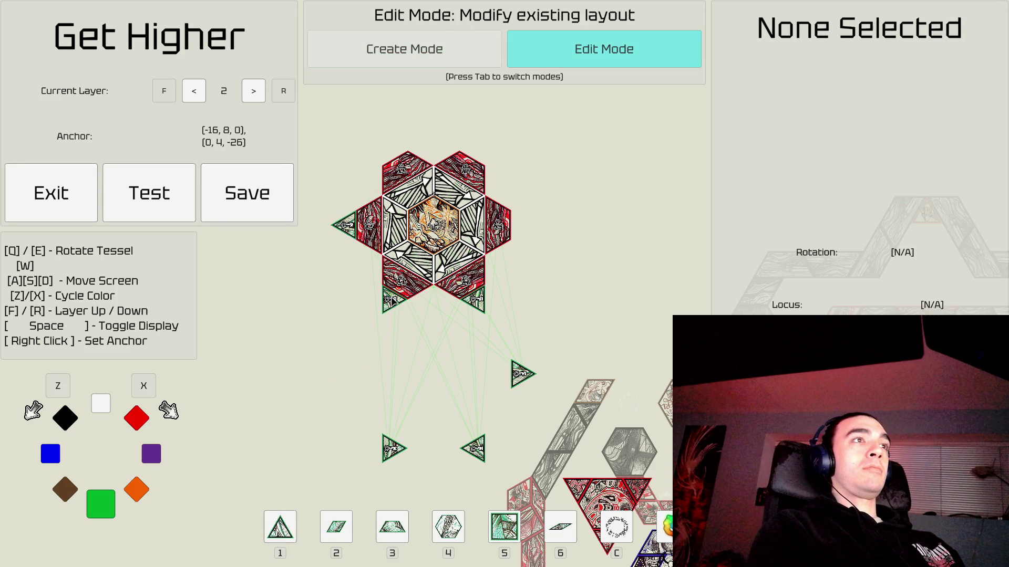
click(390, 299)
click(390, 150)
key(Tab)
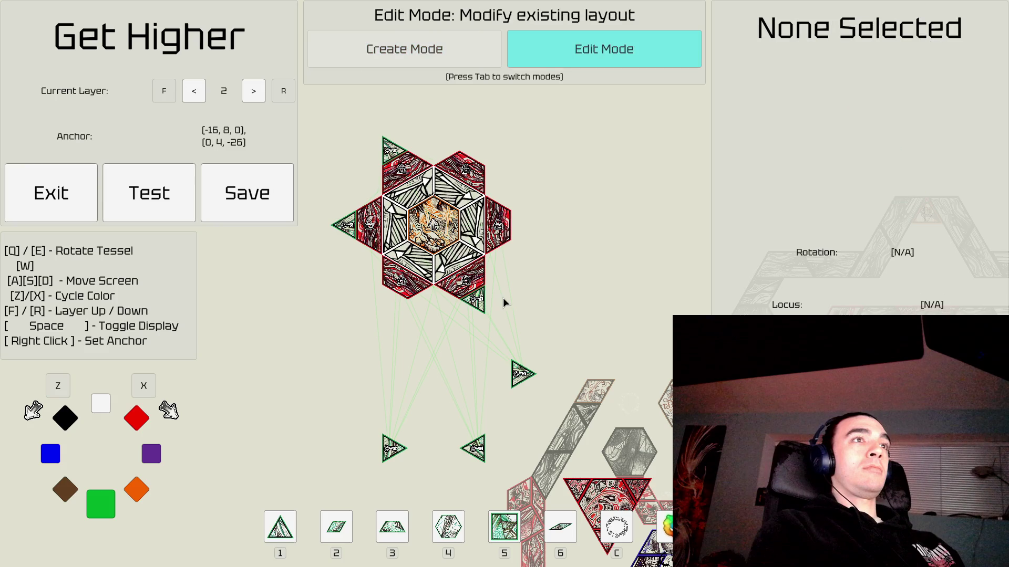
click(478, 305)
key(Tab)
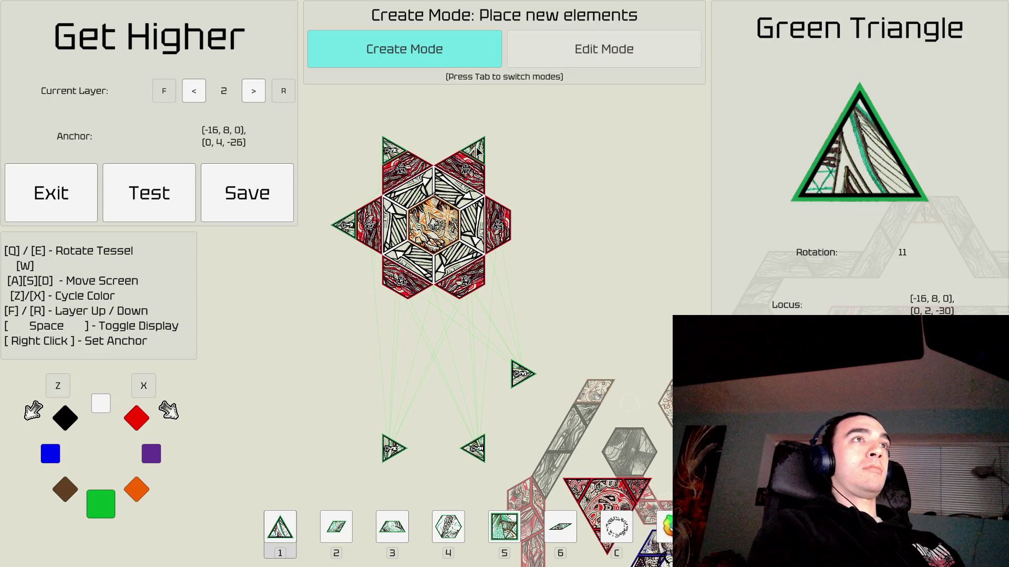
click(478, 152)
key(Tab)
Add green triangles at the right and lower-right points, then select the orange hexagon.
click(521, 373)
key(Tab)
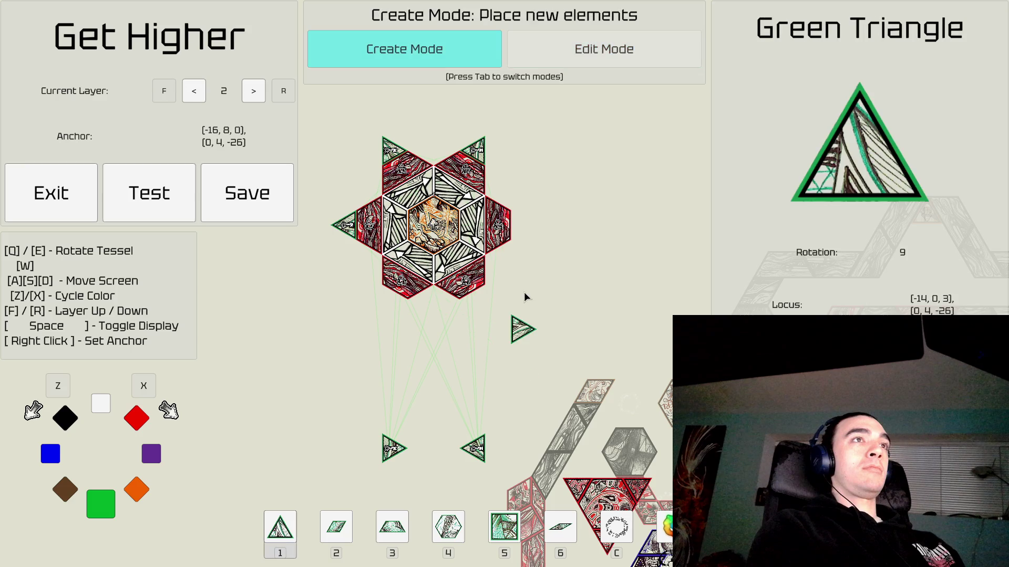
click(525, 230)
key(Tab)
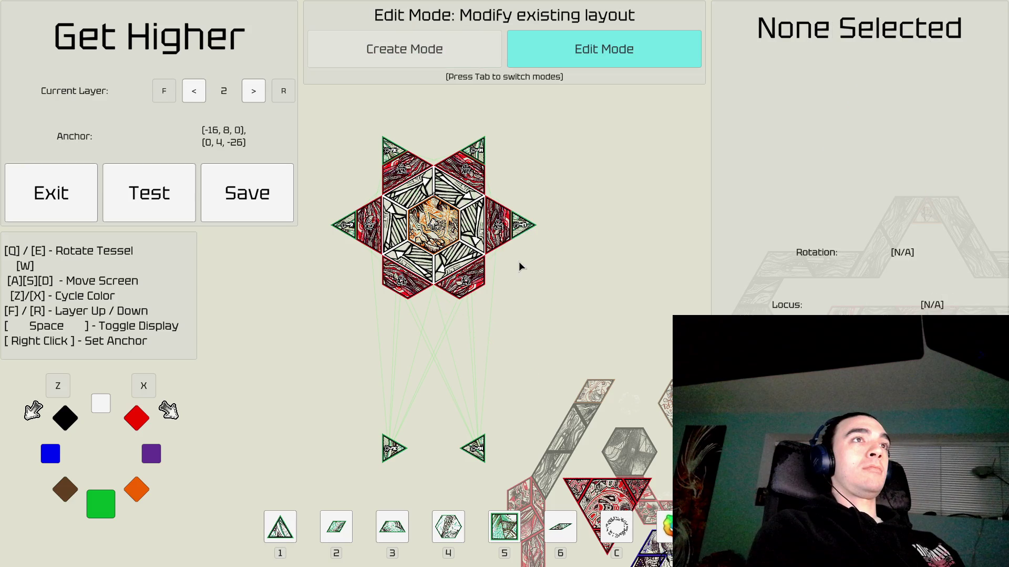
click(475, 451)
key(Tab)
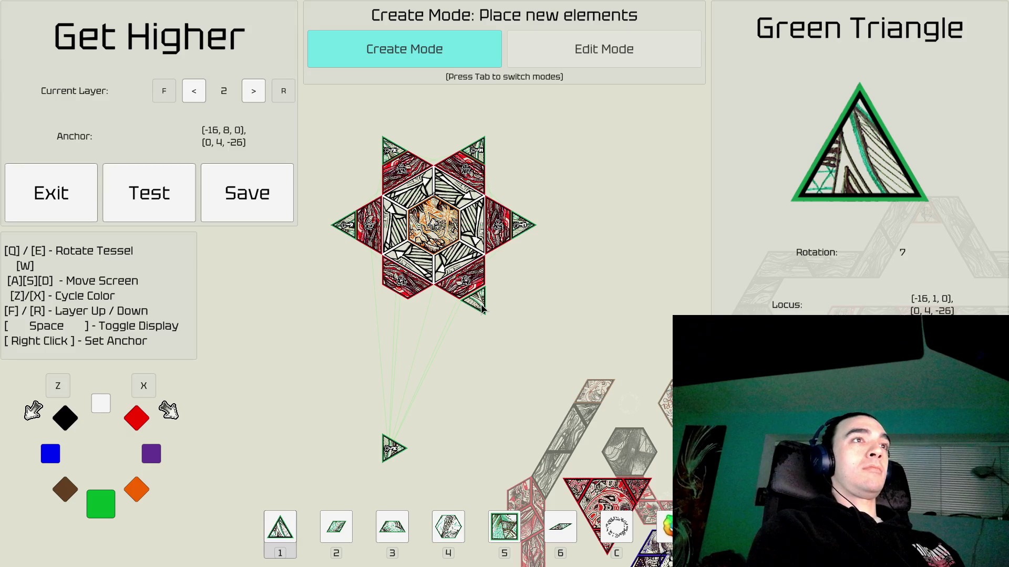
click(468, 335)
key(Tab)
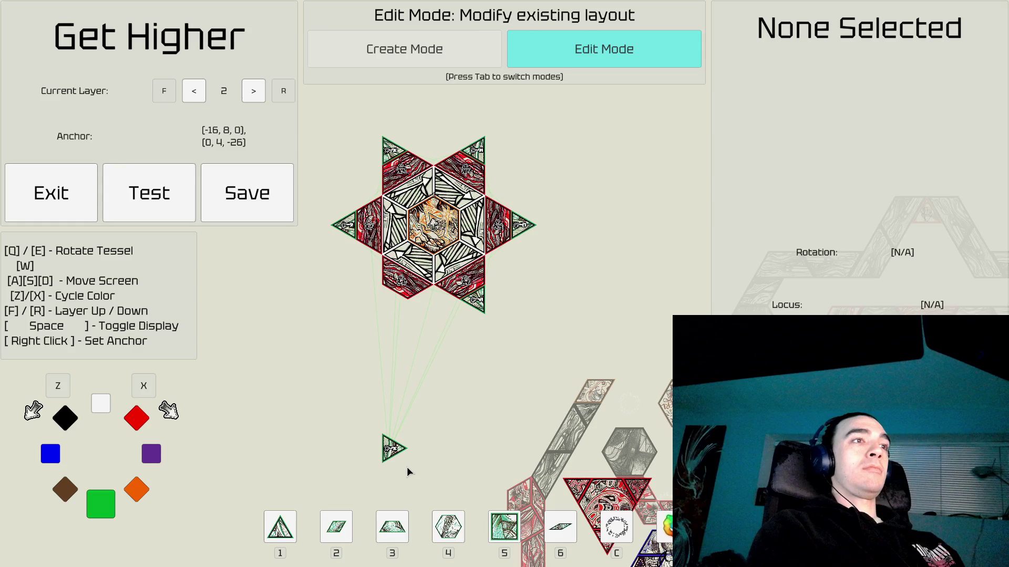
click(395, 449)
key(Tab)
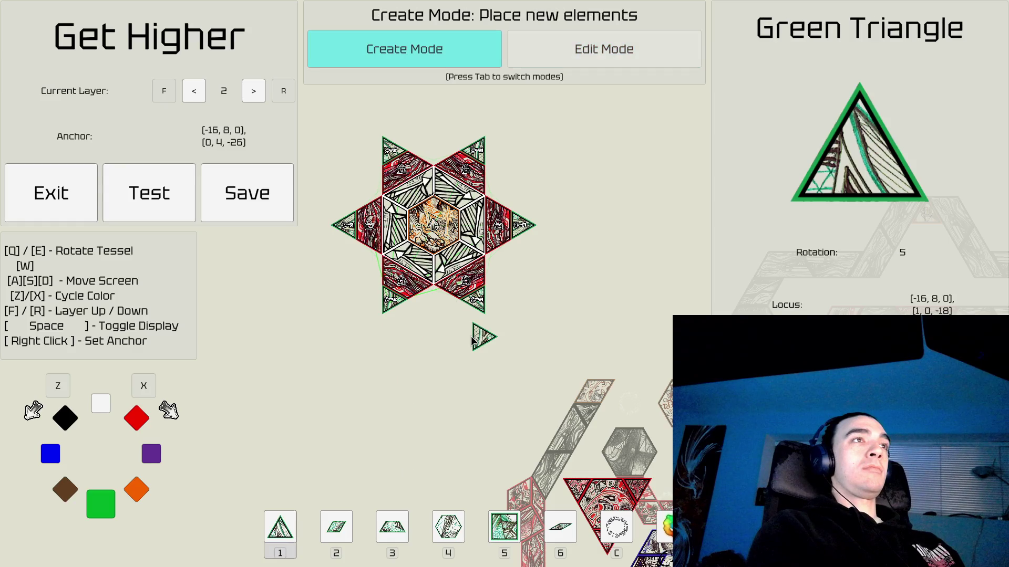
key(Tab)
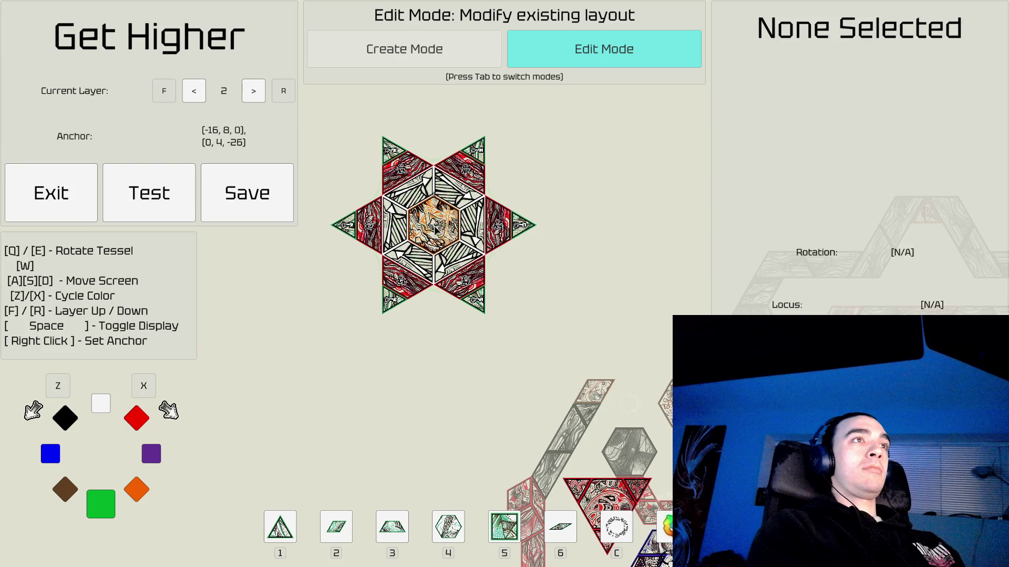
click(434, 226)
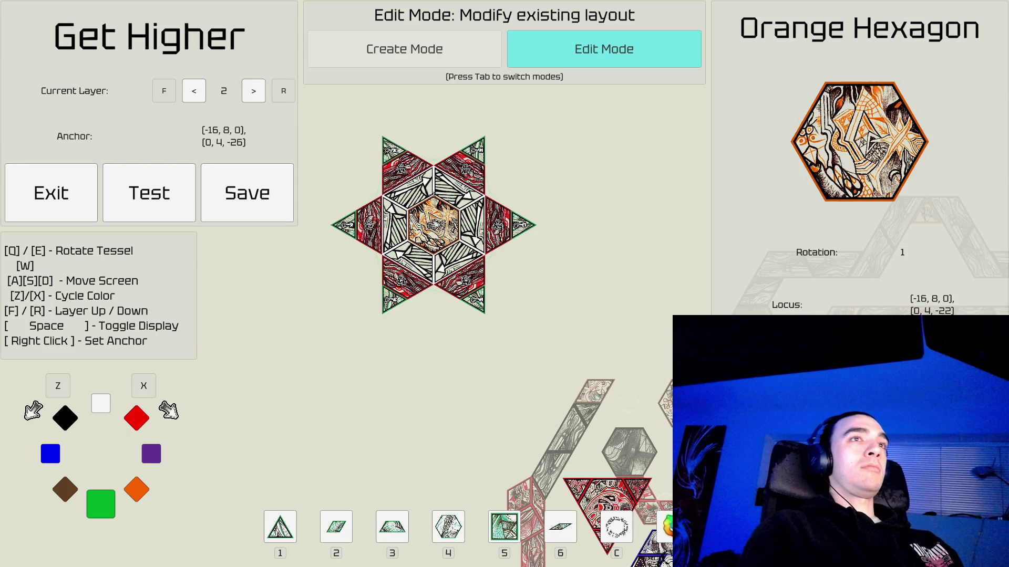
Pan right and down to the open area and set the build anchor near the swirl.
key(d)
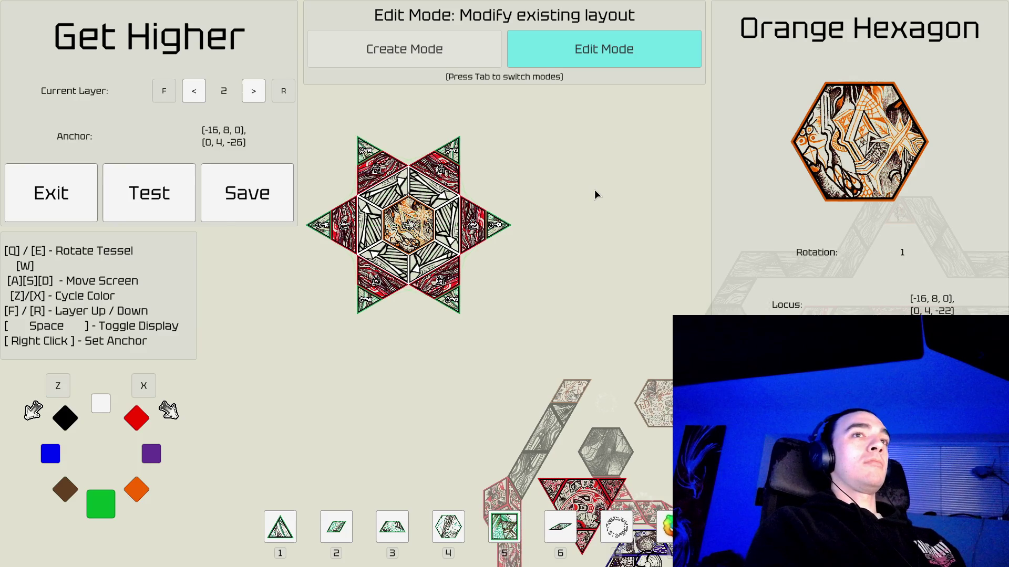
key(d)
key(d)
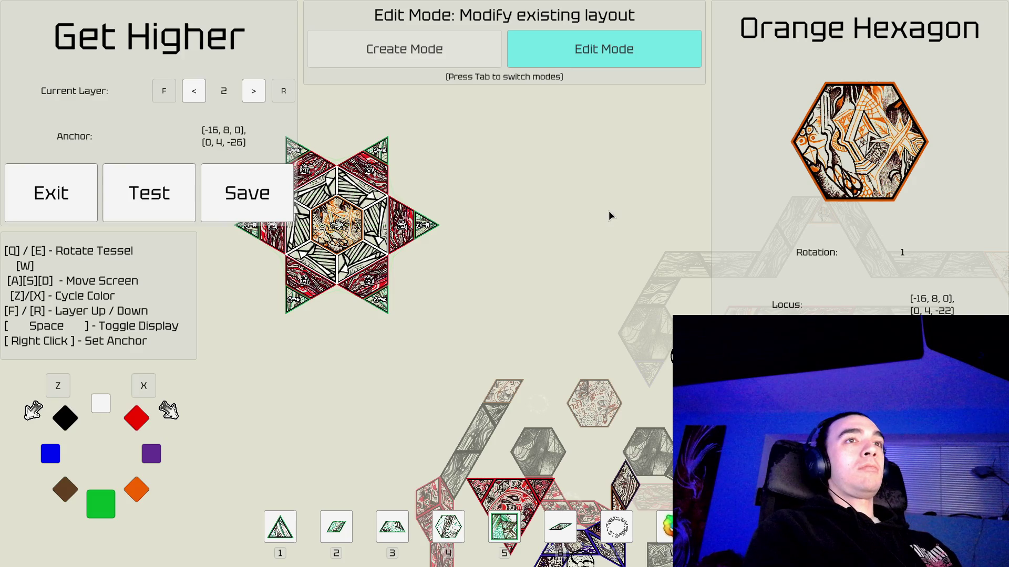
key(d)
key(s)
key(d)
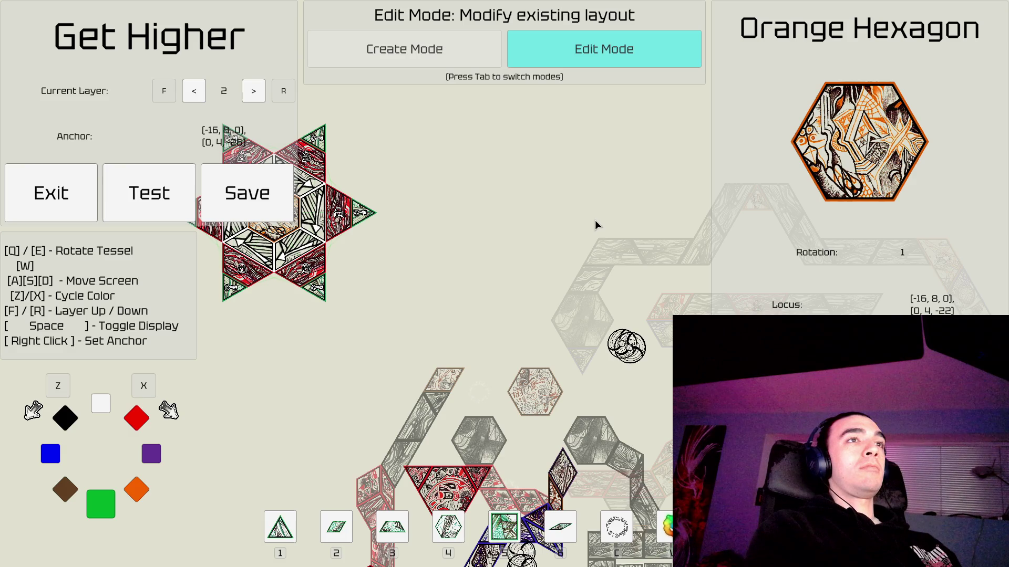
key(s)
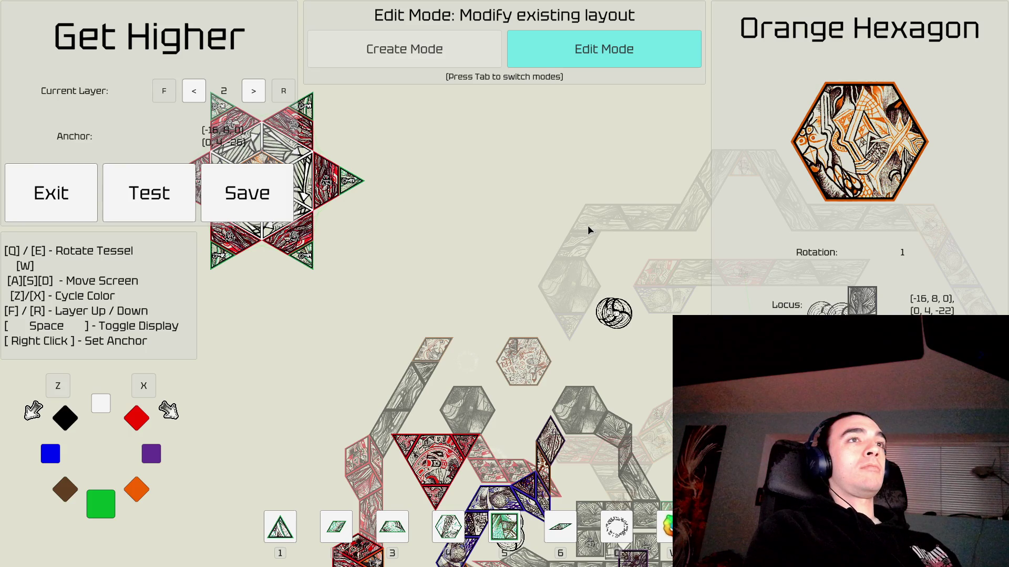
key(d)
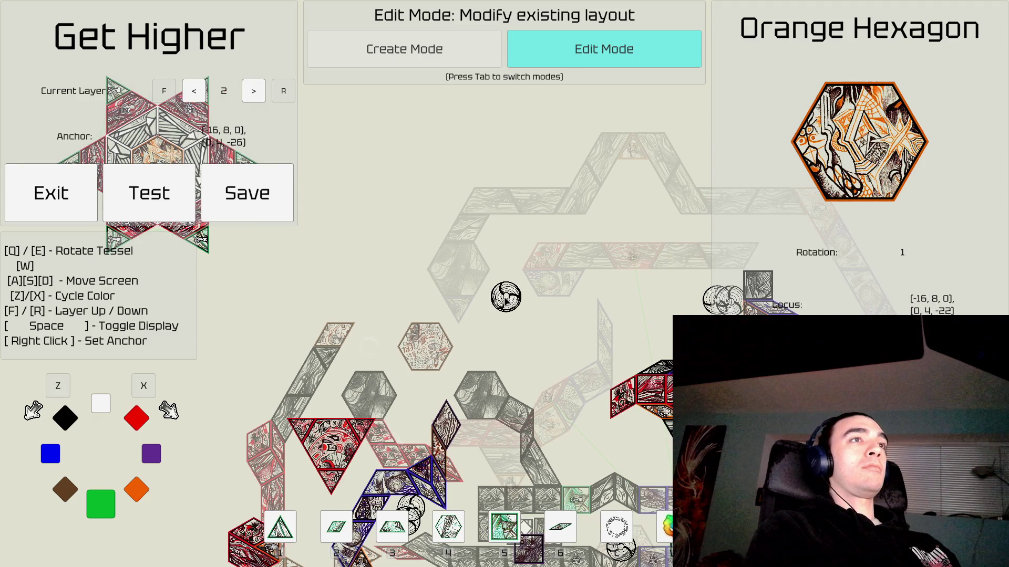
right_click(498, 309)
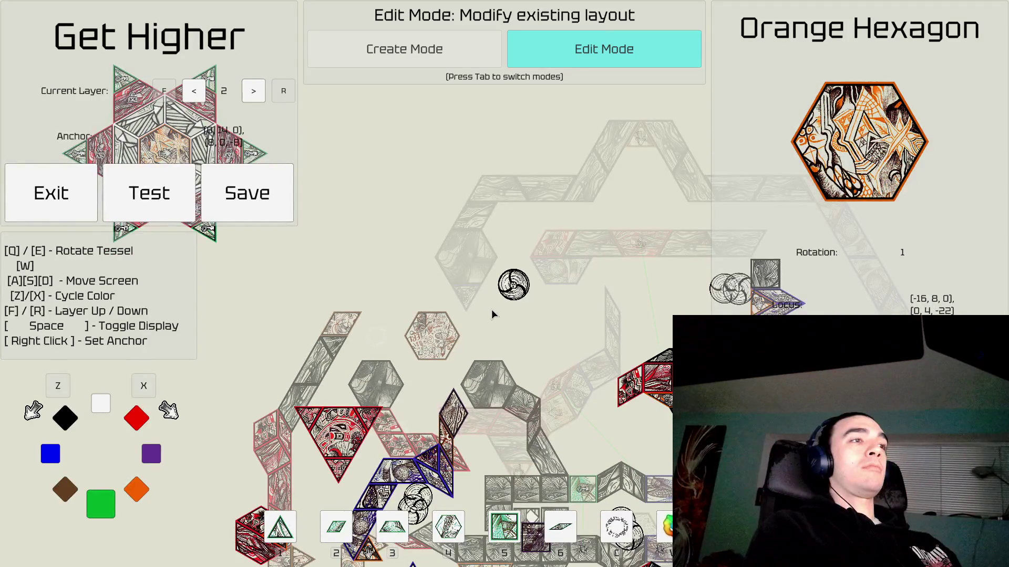
Place a black hexagon beside the swirl in Create Mode.
key(Tab)
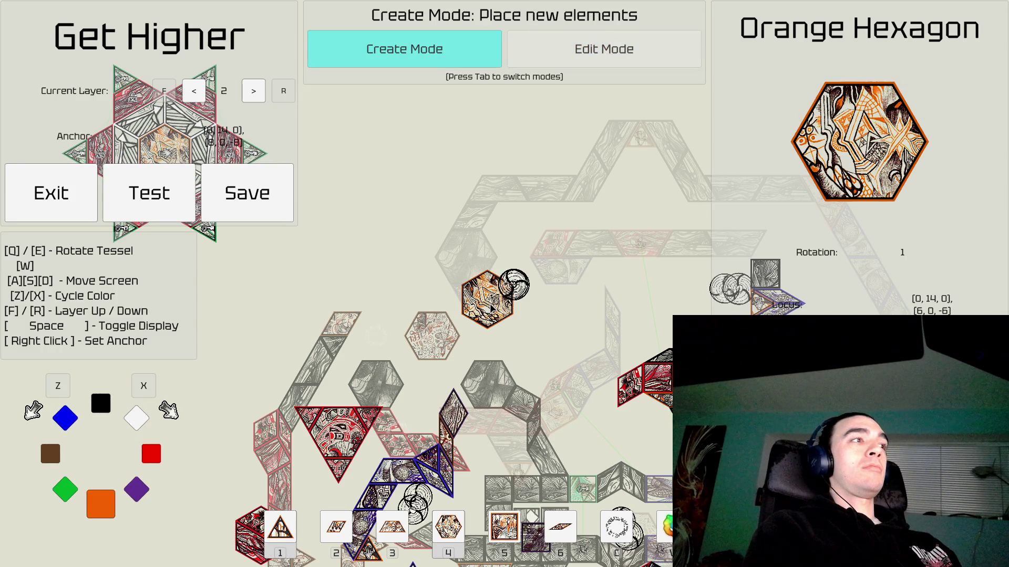
key(x)
key(x)
key(x)
key(x)
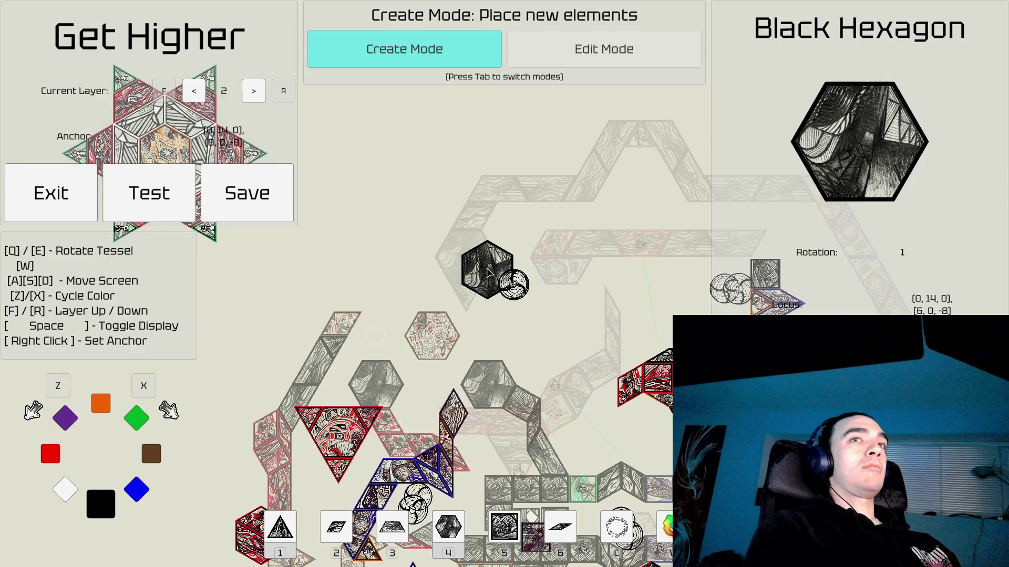
click(487, 272)
key(s)
key(d)
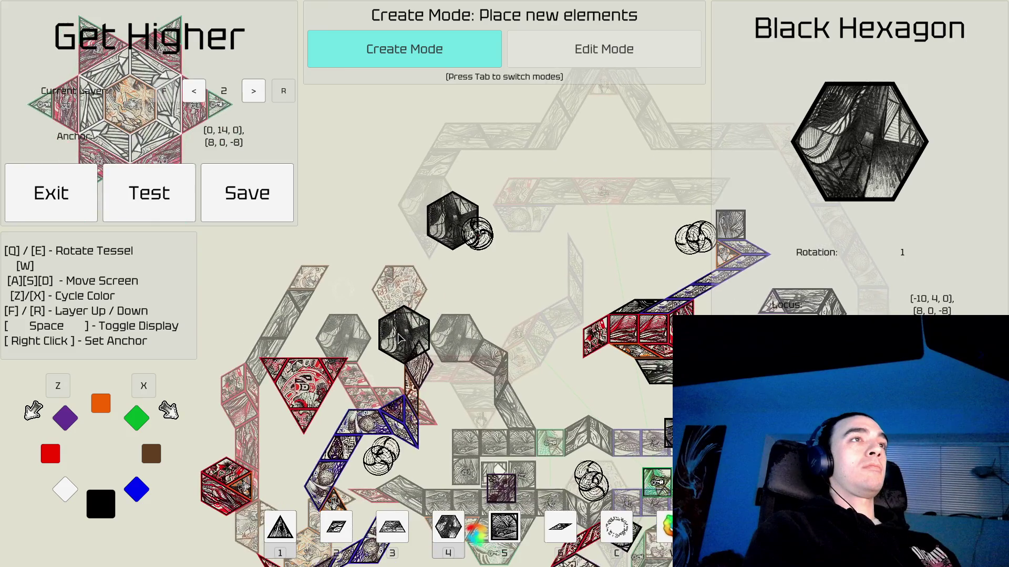
key(a)
key(w)
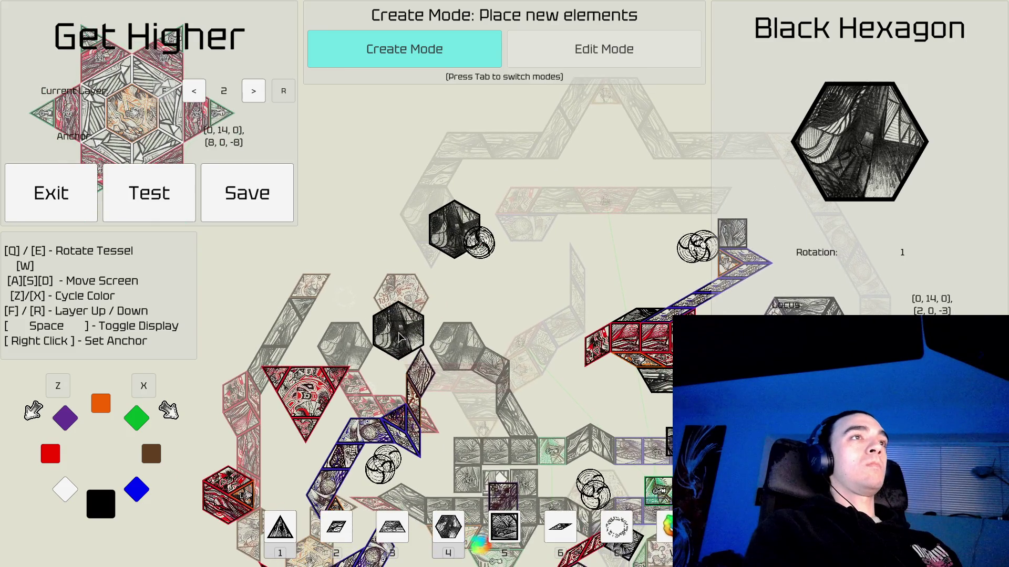
key(w)
key(w)
key(a)
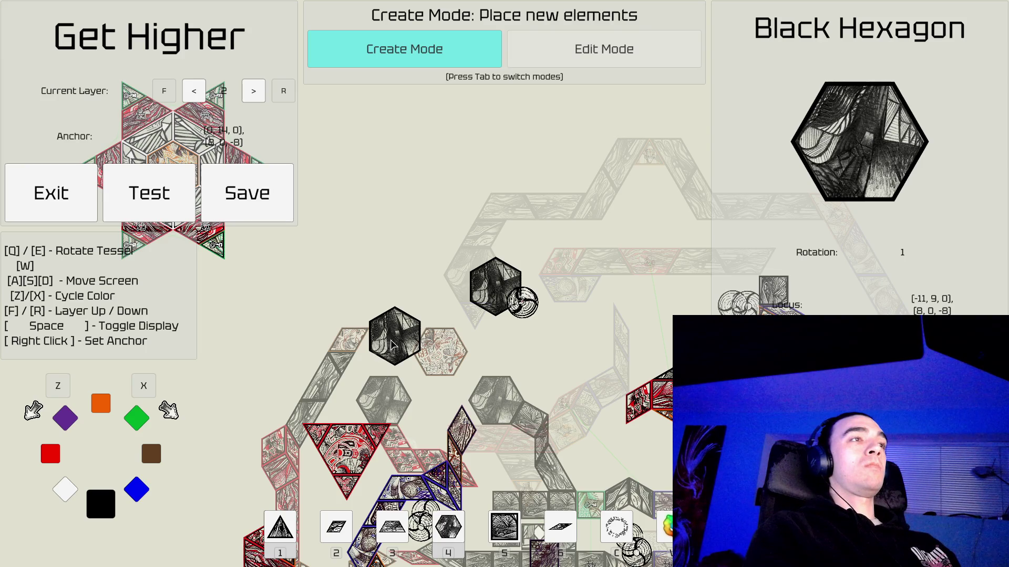
Switch the held piece to a red trapezoid and rotate it to fit the hexagon.
key(3)
key(x)
key(z)
key(z)
key(z)
key(q)
key(q)
key(q)
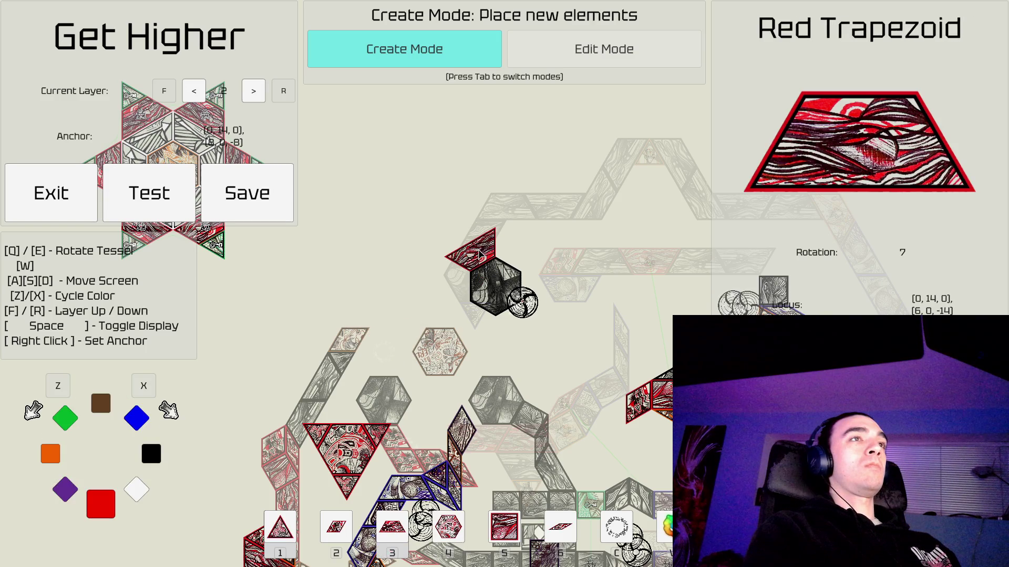
Lay the red trapezoid flat and place a red wedge beside it to form a chevron.
key(d)
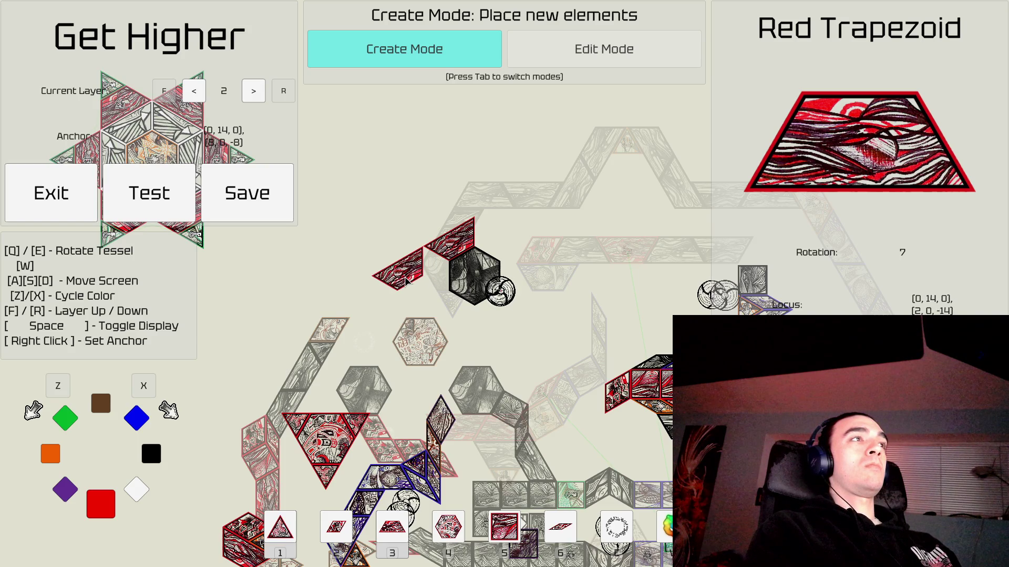
key(q)
key(q)
key(q)
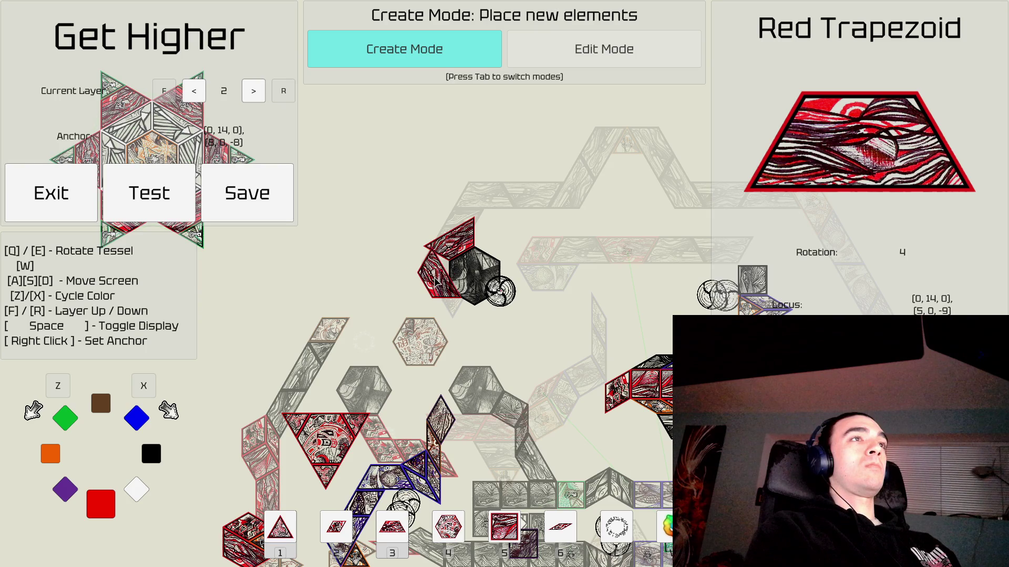
key(q)
key(q)
key(q)
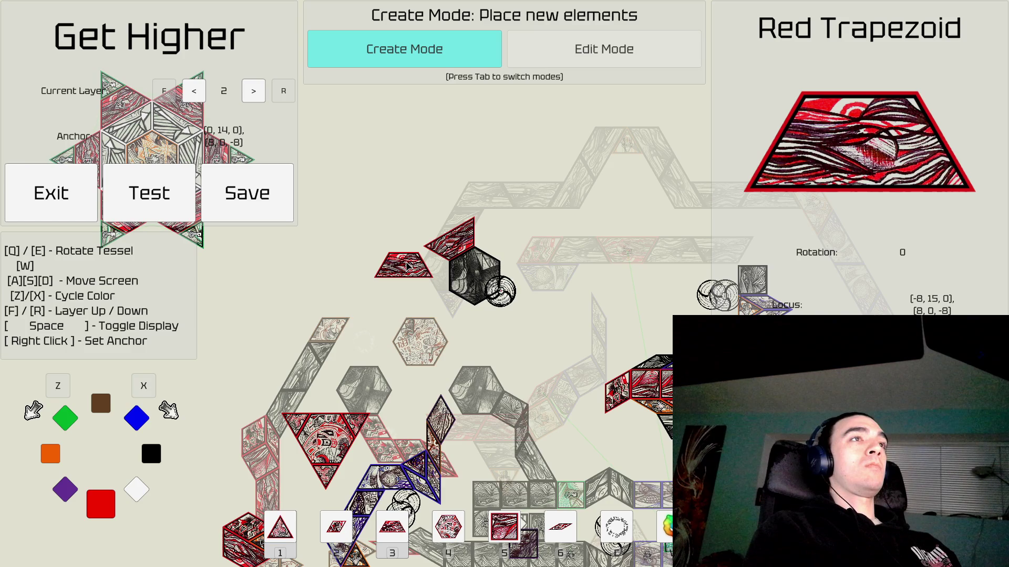
key(6)
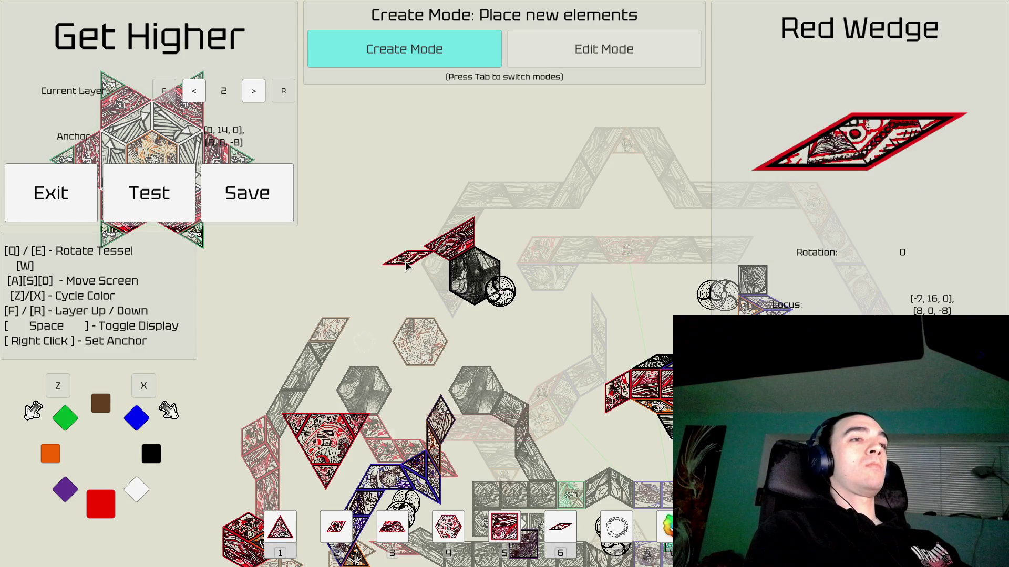
key(q)
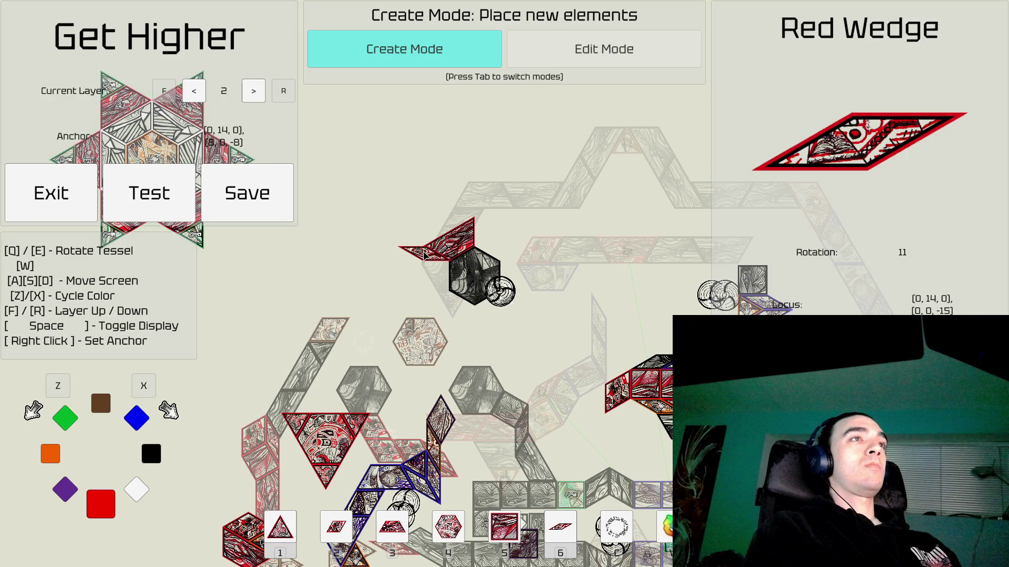
click(419, 257)
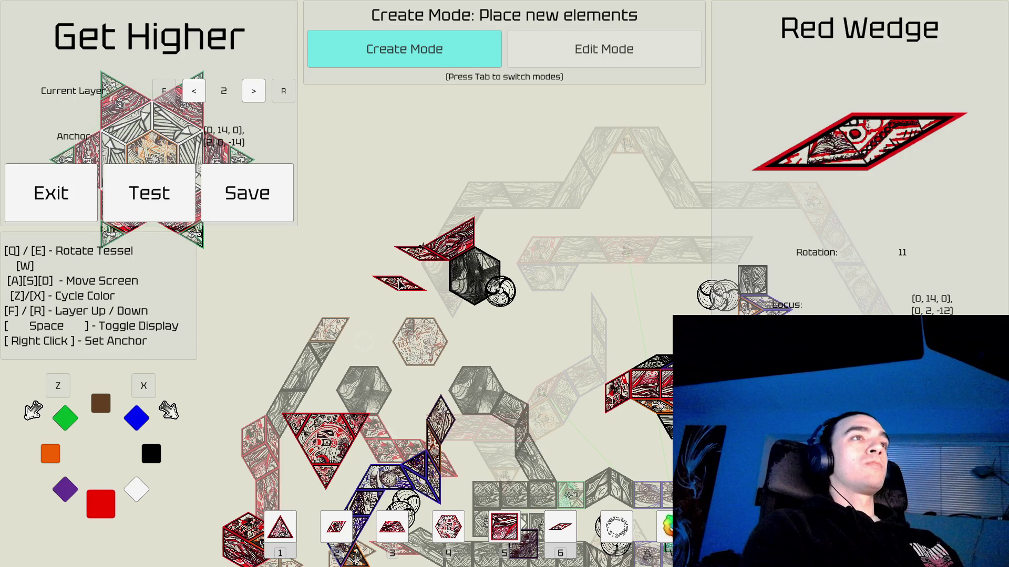
Select the black hexagon in Edit Mode and pick it back up.
key(a)
key(a)
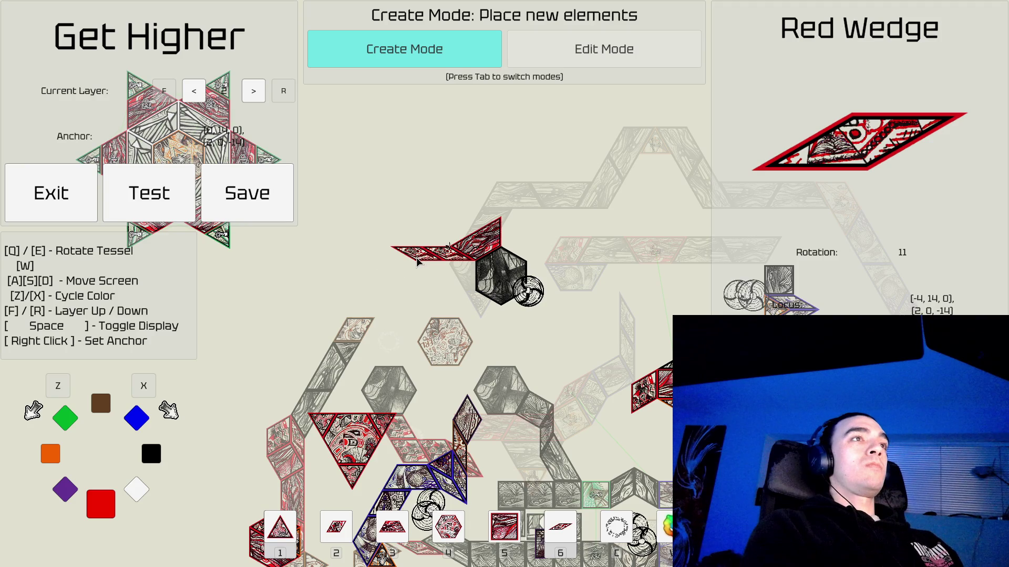
key(d)
key(Tab)
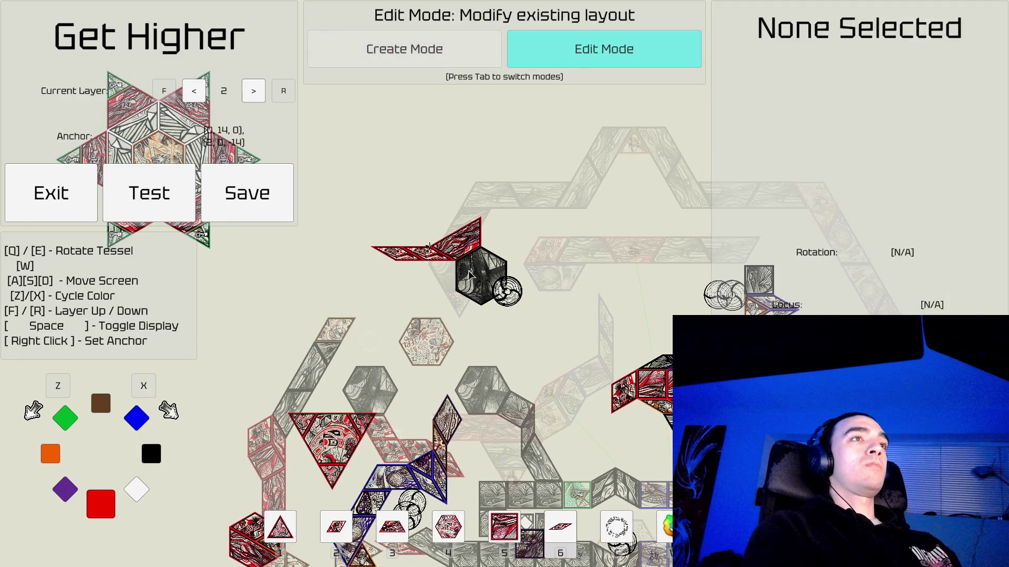
click(474, 273)
key(Tab)
Switch to a red square, anchor beside the chevron, and place one under it.
key(x)
key(x)
key(a)
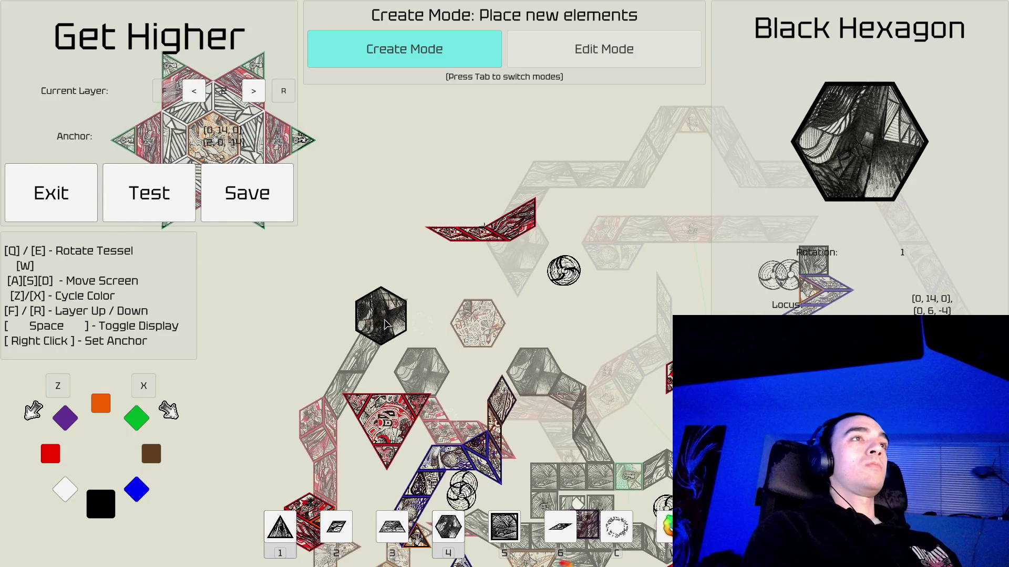
key(w)
key(a)
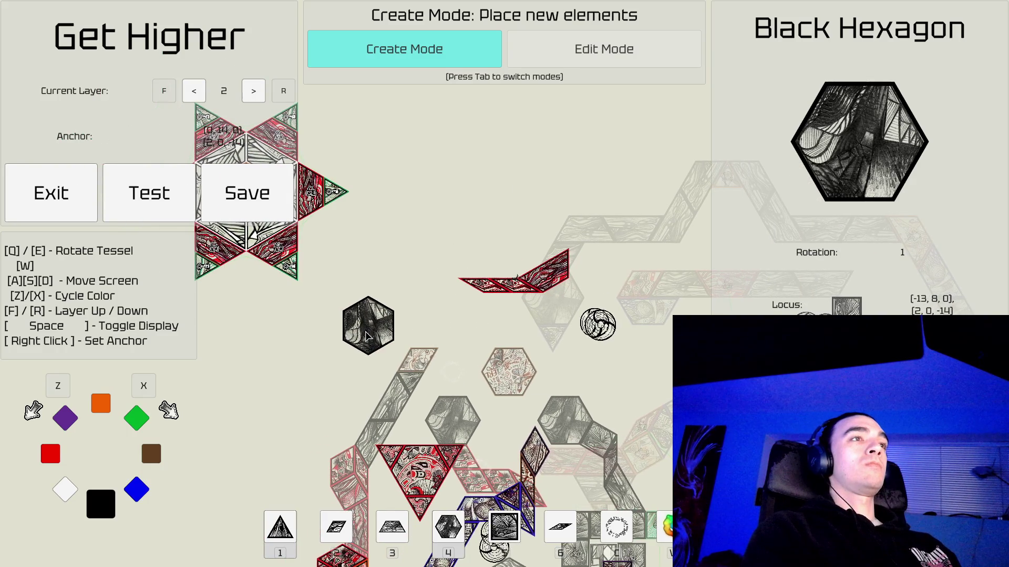
key(s)
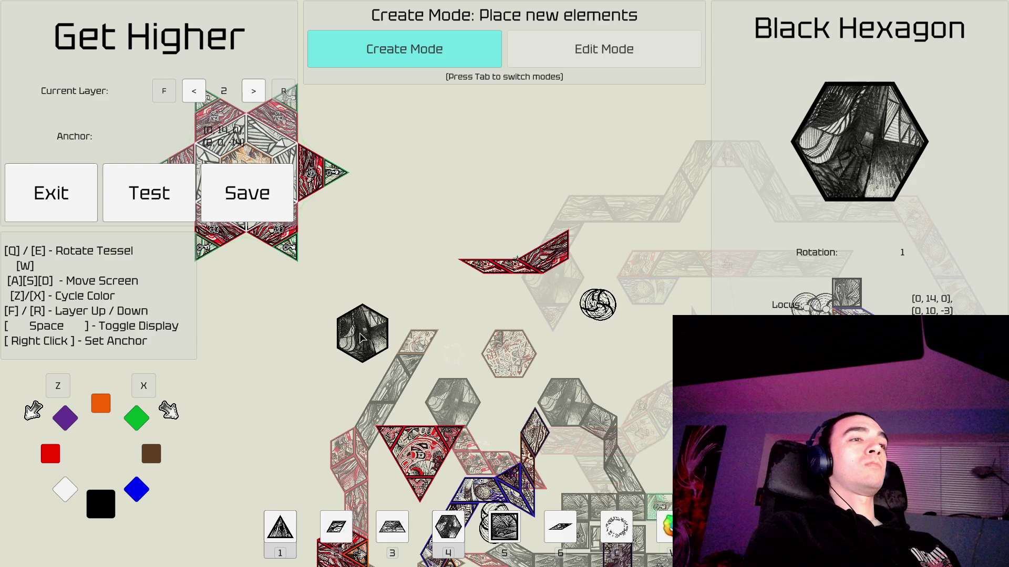
key(5)
key(Tab)
key(Tab)
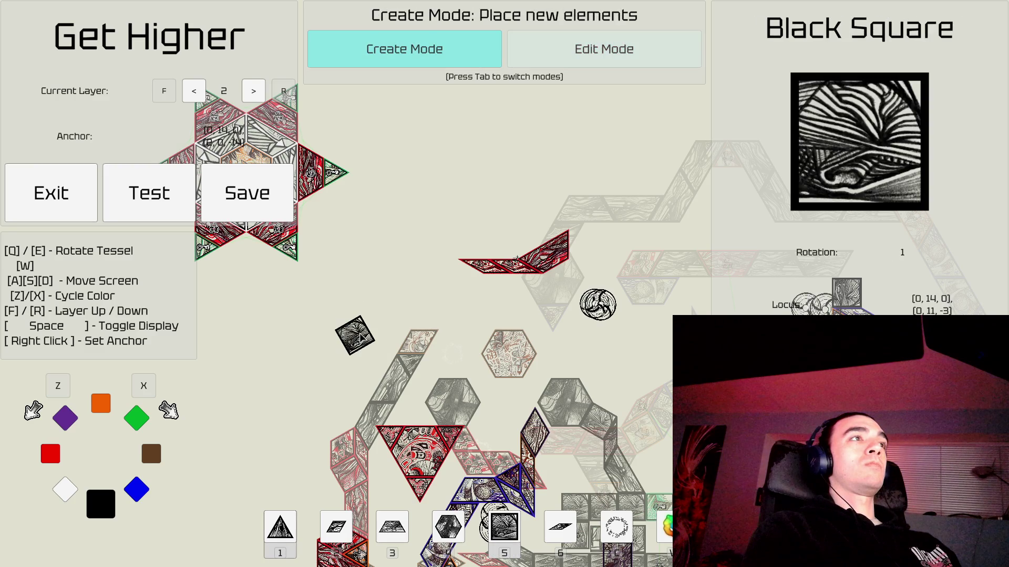
key(z)
key(z)
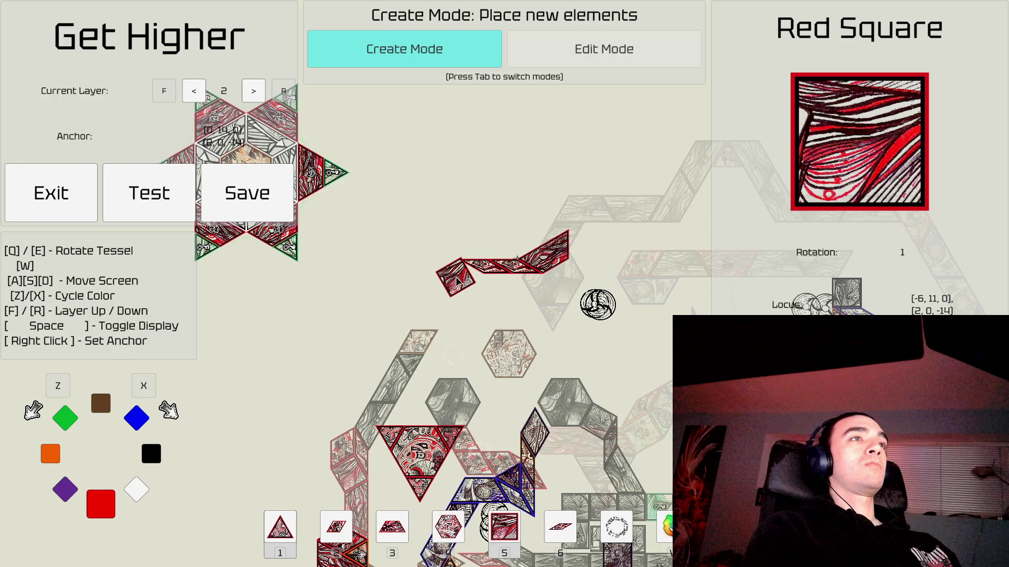
right_click(457, 289)
key(q)
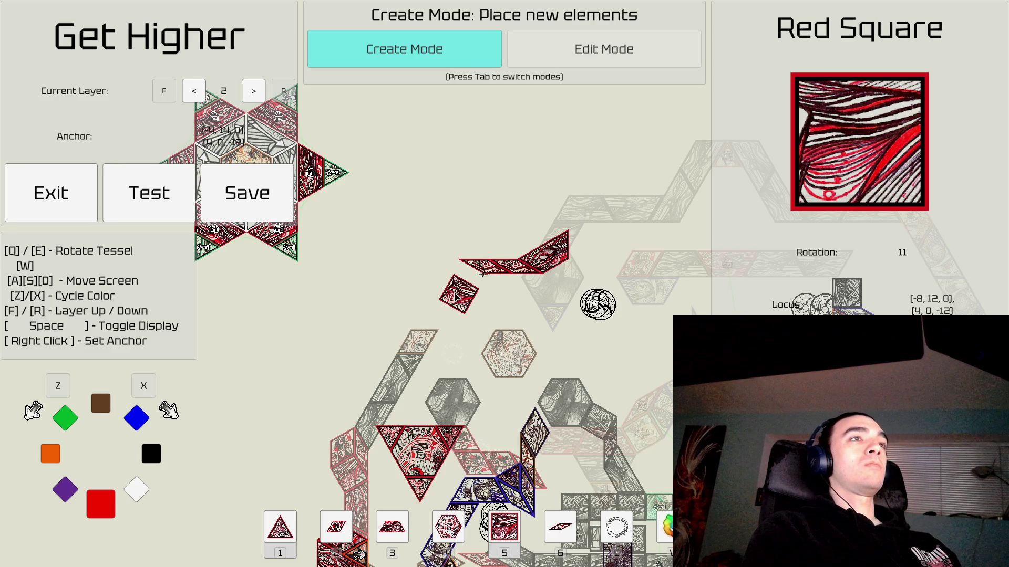
key(q)
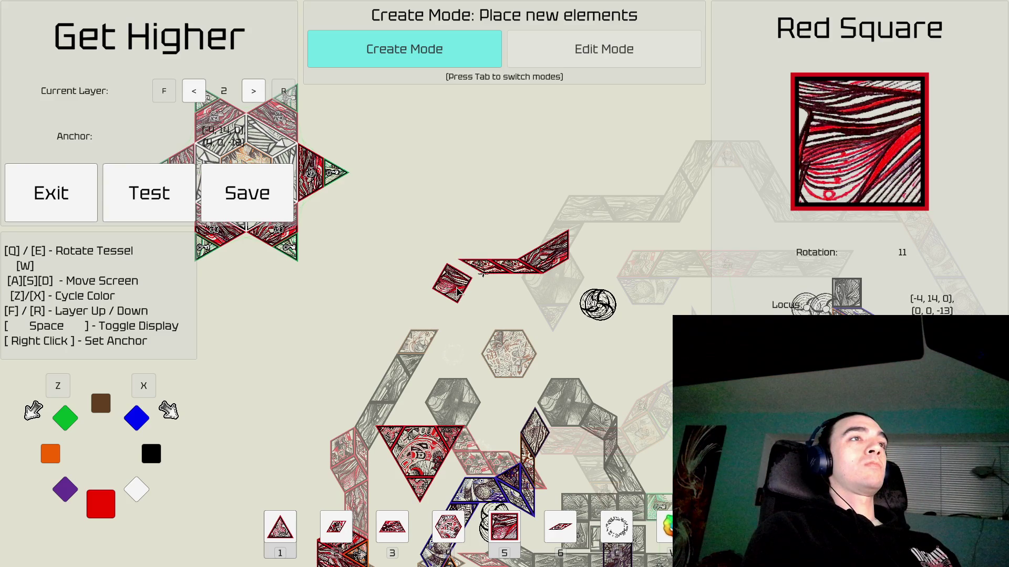
key(e)
key(e)
key(e)
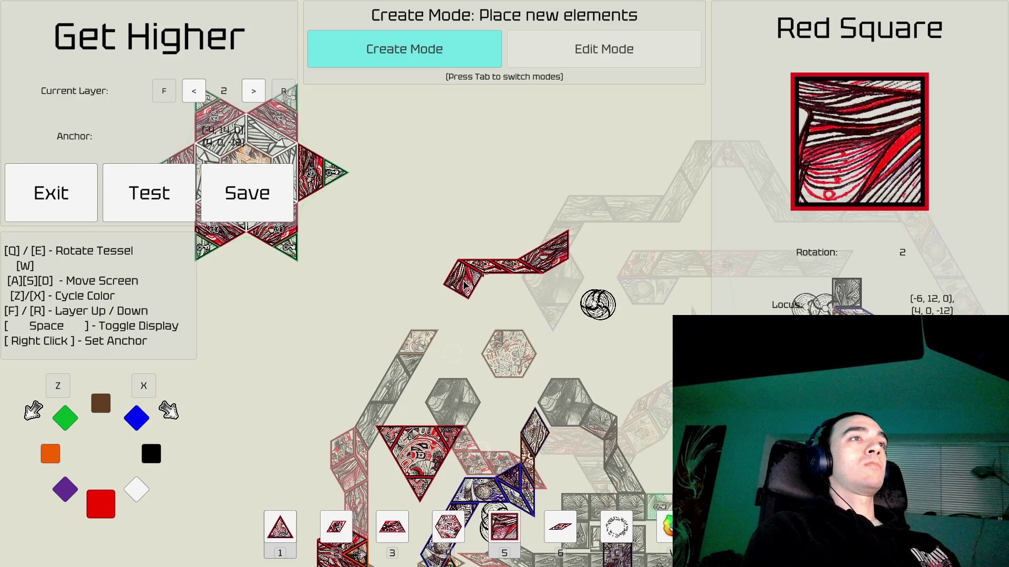
click(464, 285)
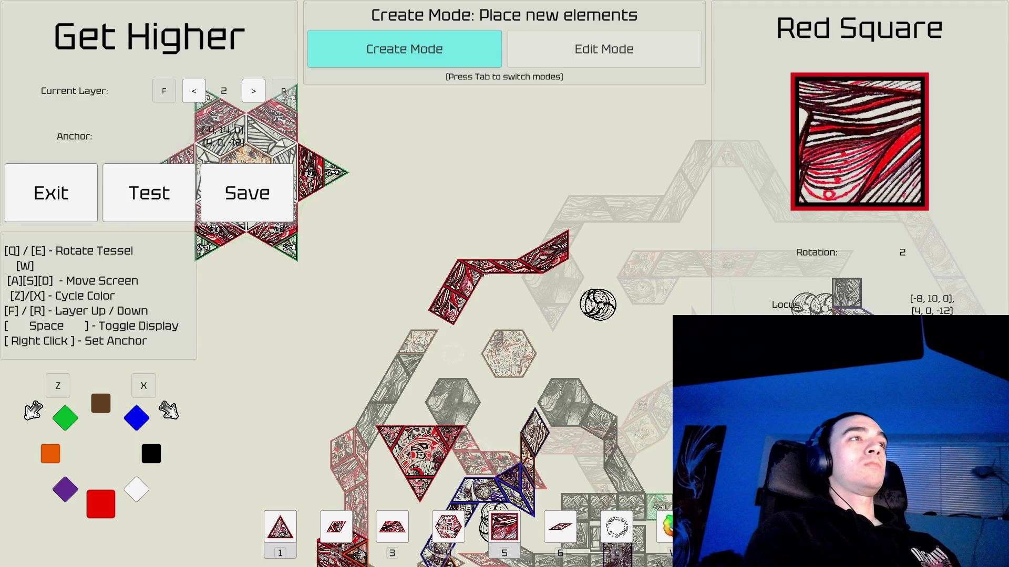
Add a second red square to the strip and adjust the piece's rotation.
click(451, 306)
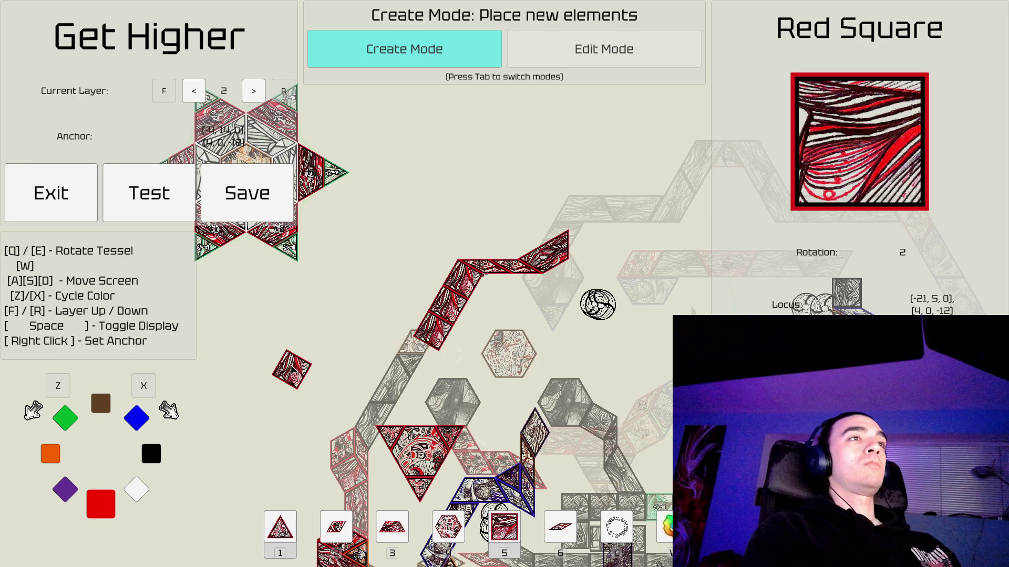
key(Tab)
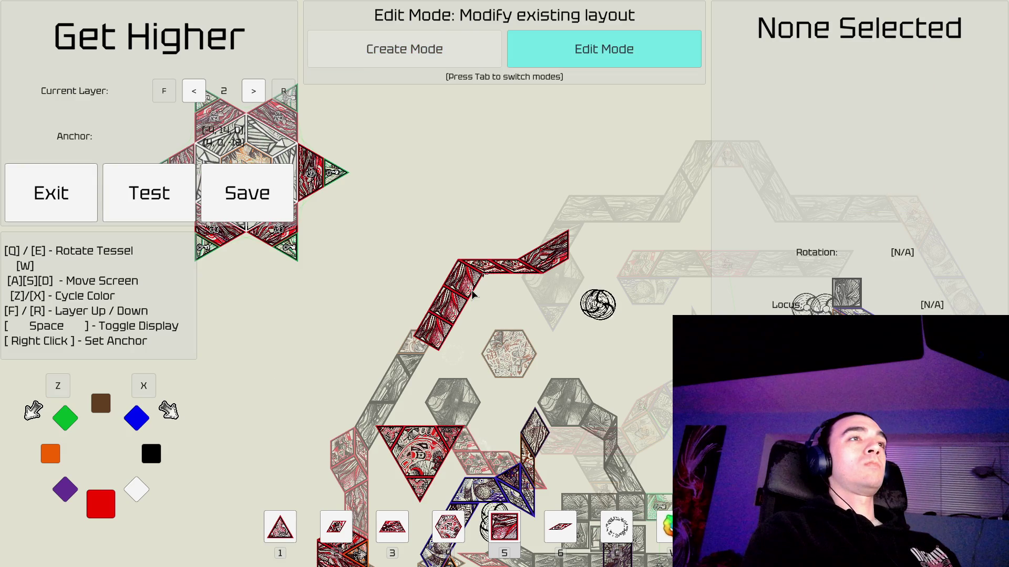
click(465, 284)
key(Tab)
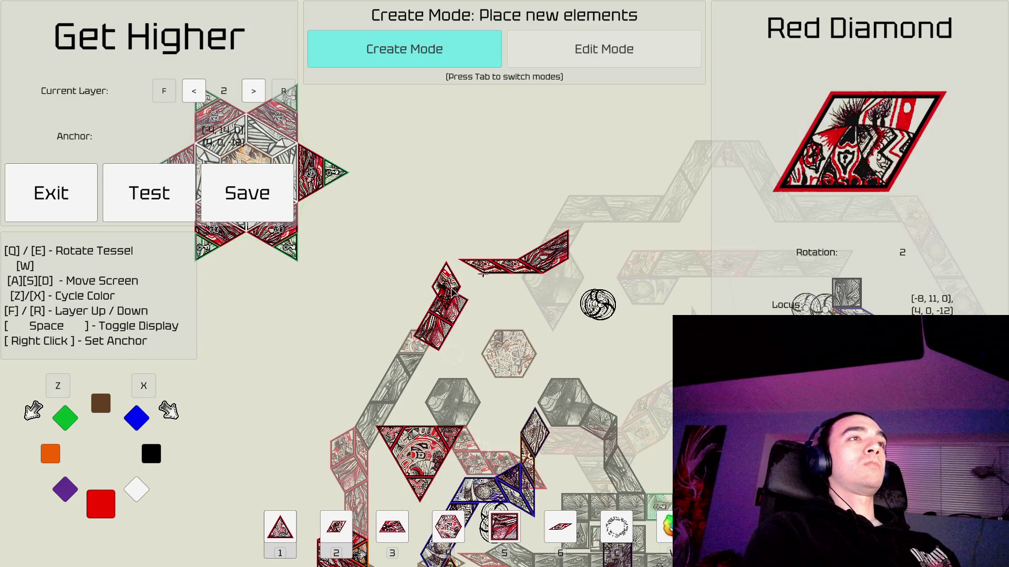
key(q)
key(q)
key(e)
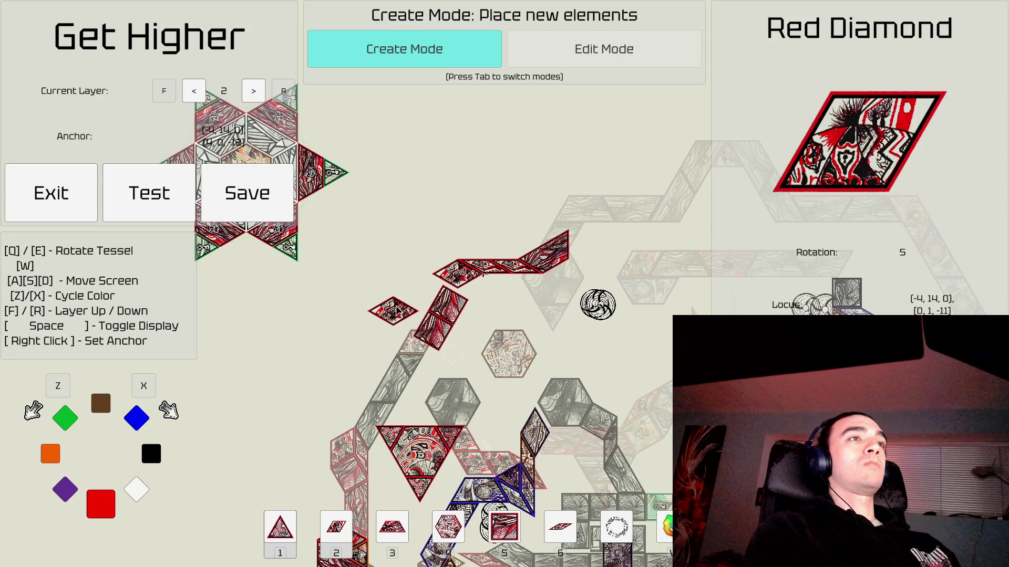
Place another red square lower in the chain and return to Edit Mode.
key(Tab)
click(457, 288)
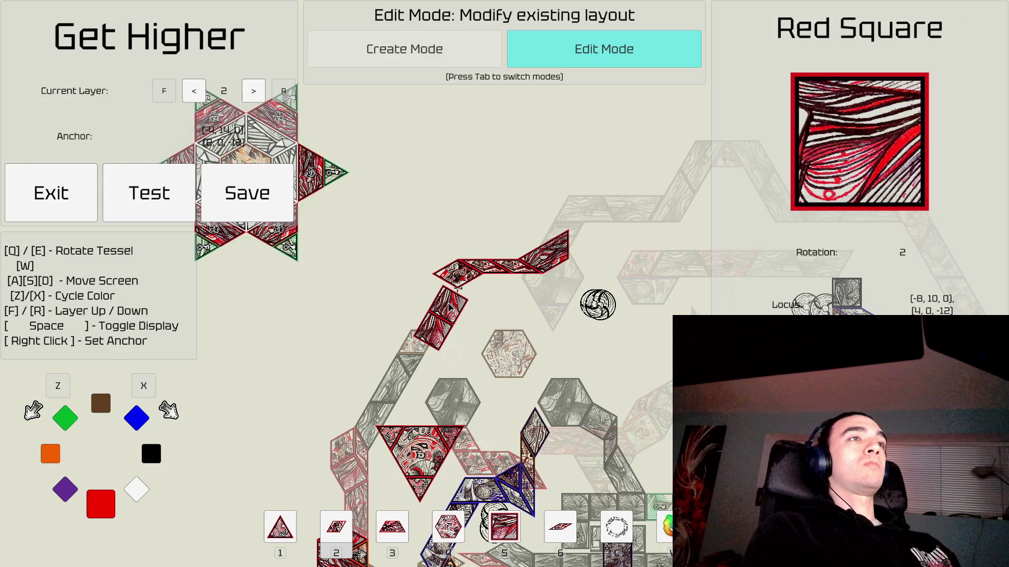
key(Tab)
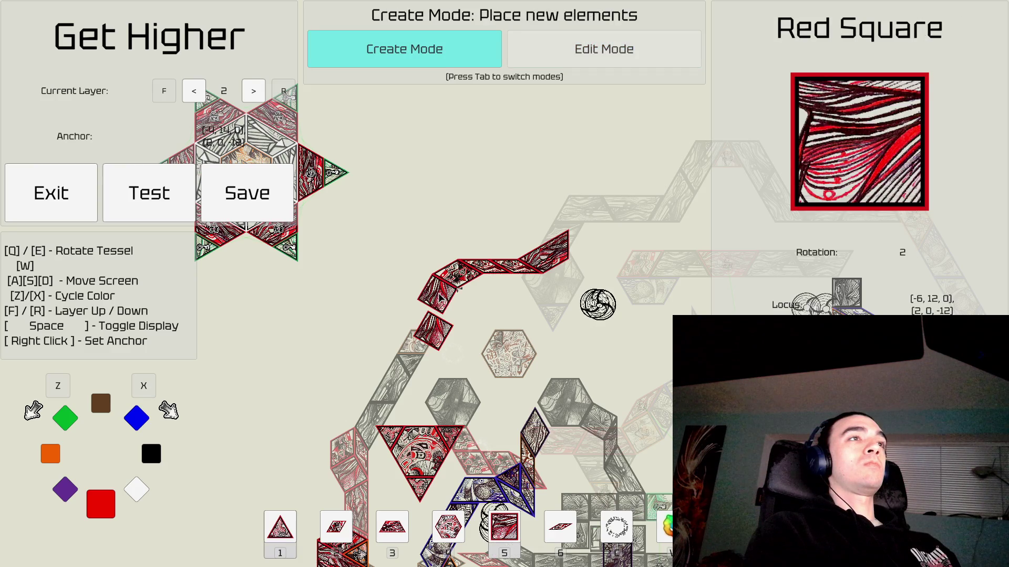
key(Tab)
key(Tab)
click(422, 325)
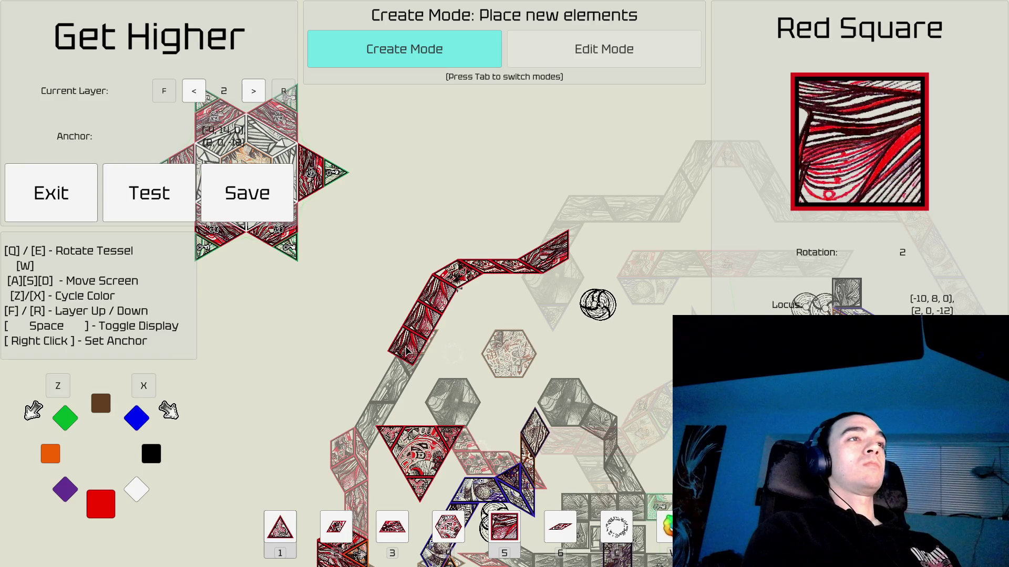
key(s)
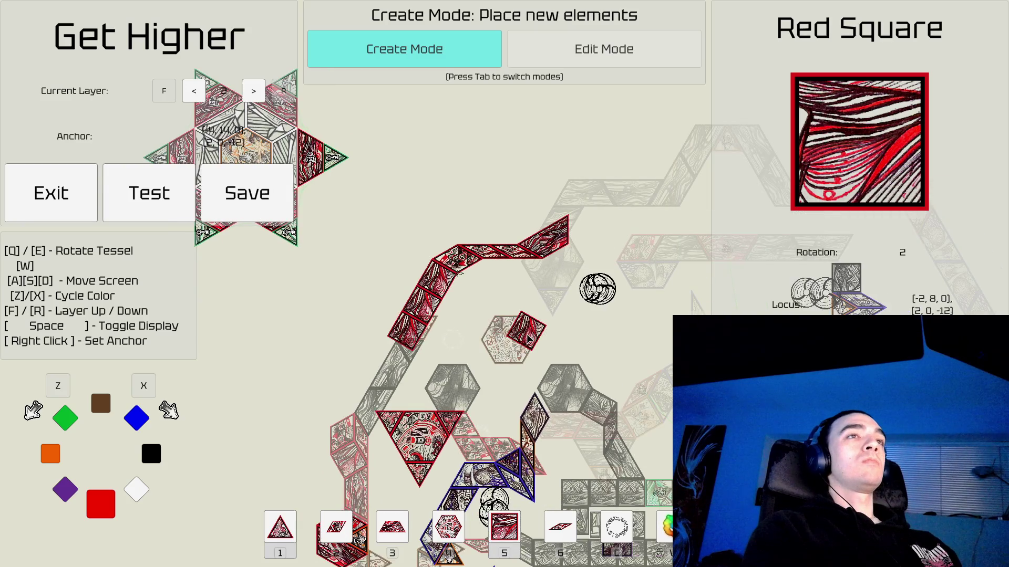
key(Tab)
key(d)
key(w)
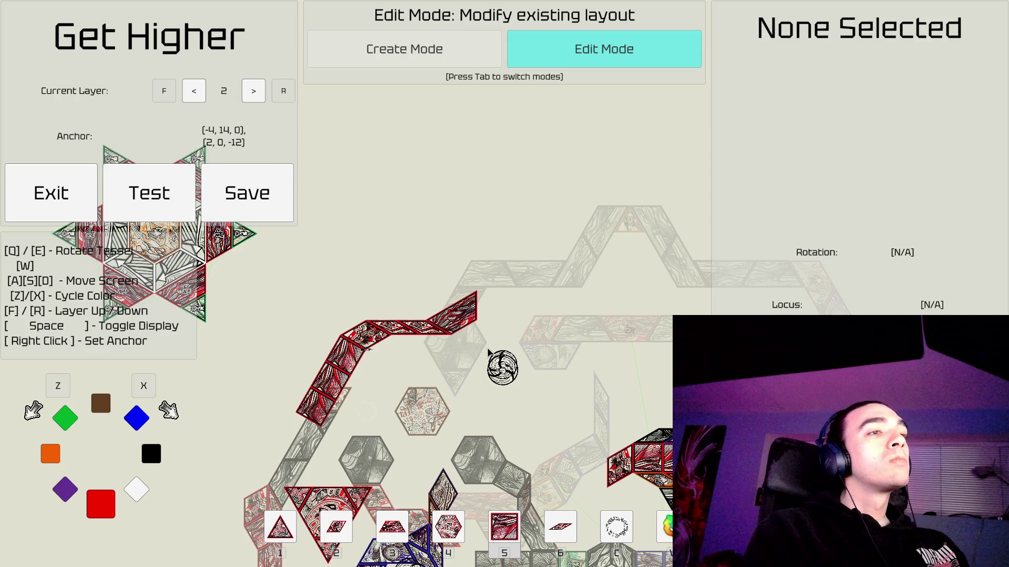
Place a purple hexagon at the red strip's upper end.
key(Tab)
key(z)
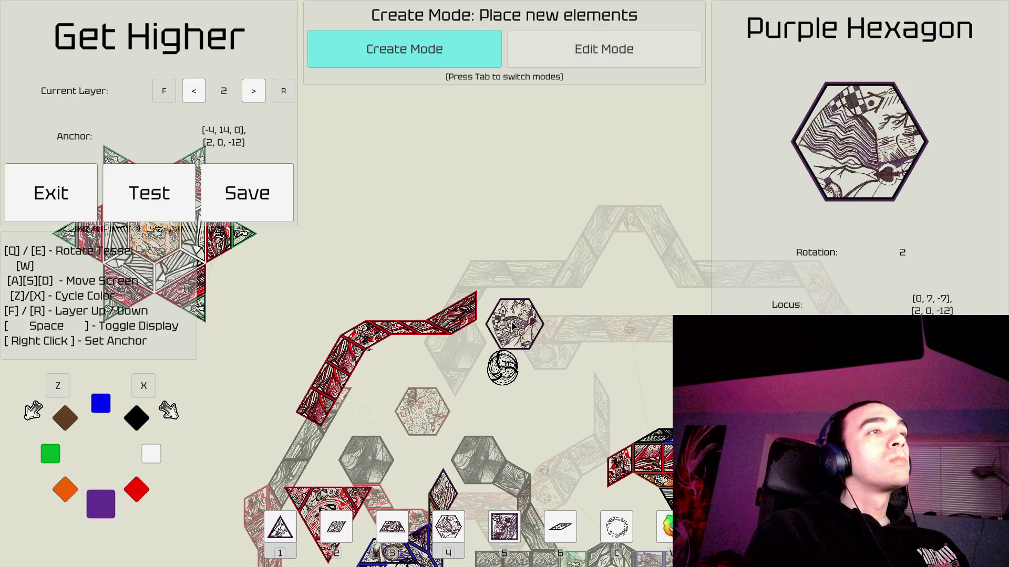
key(q)
key(q)
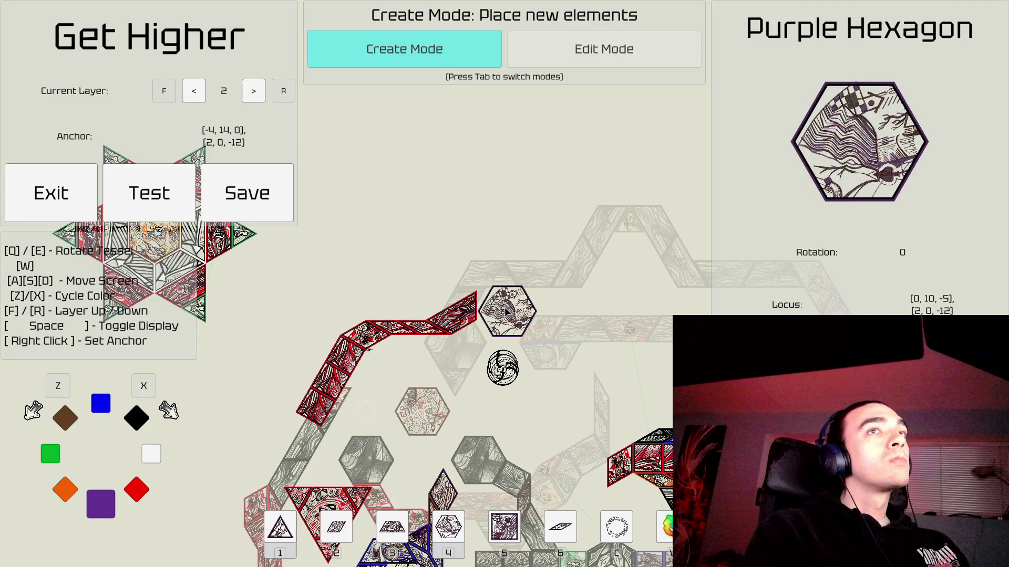
key(e)
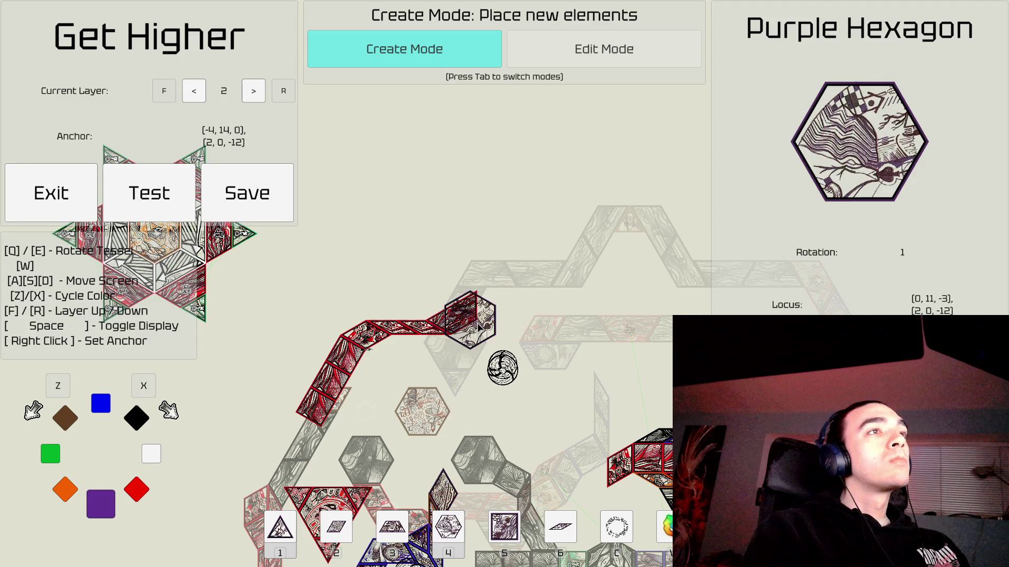
click(515, 306)
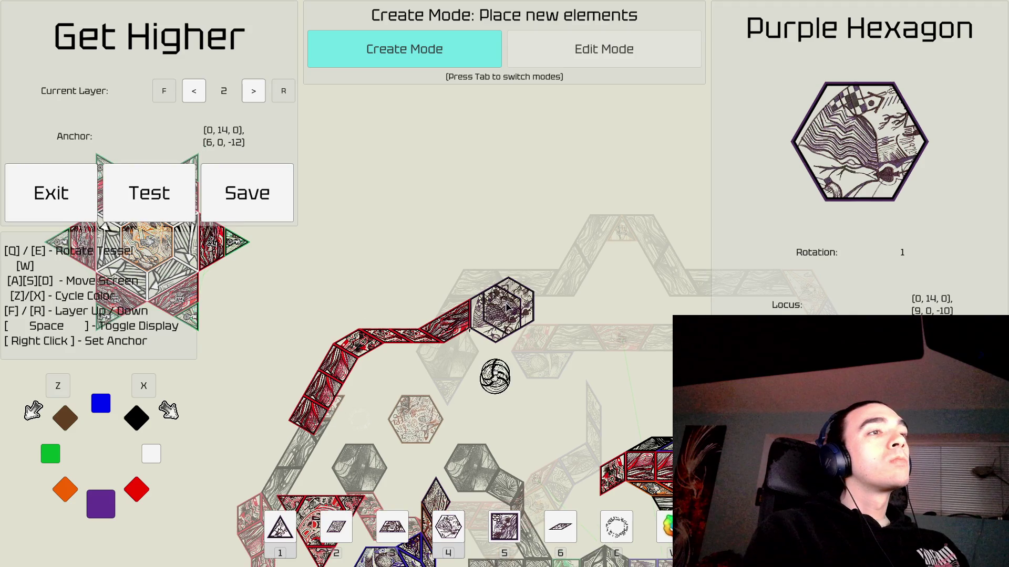
Switch to a purple triangle and rotate it to sit above the hexagon.
key(1)
key(q)
key(e)
key(e)
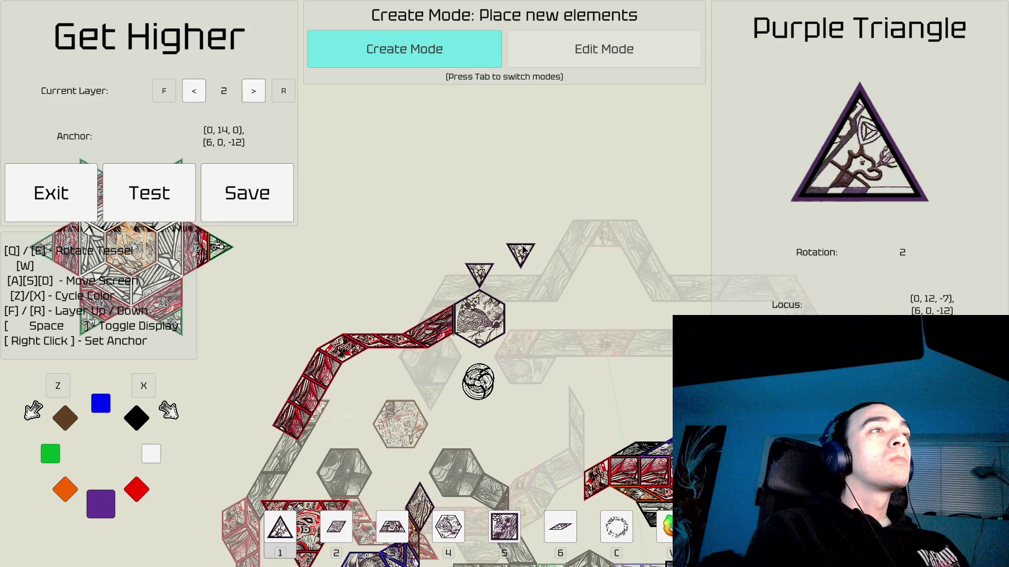
key(w)
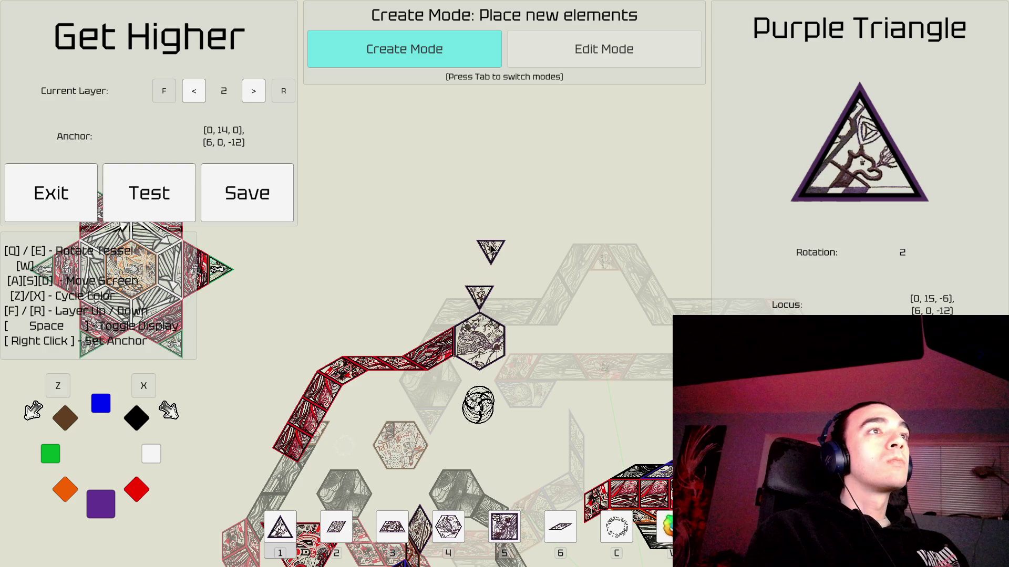
Place a rotated purple square on the triangle's top edge, then switch the colour to orange.
key(4)
key(5)
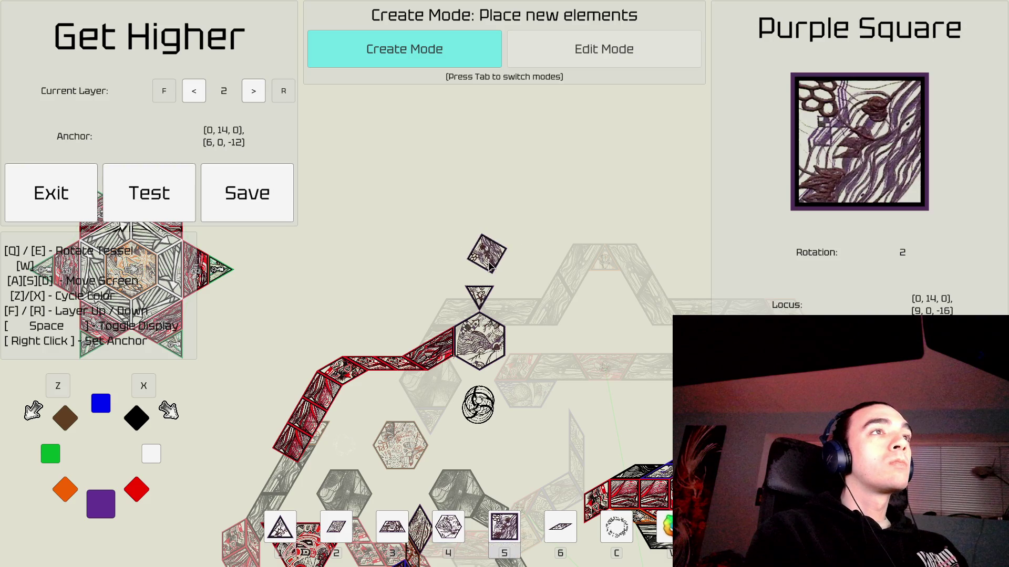
key(e)
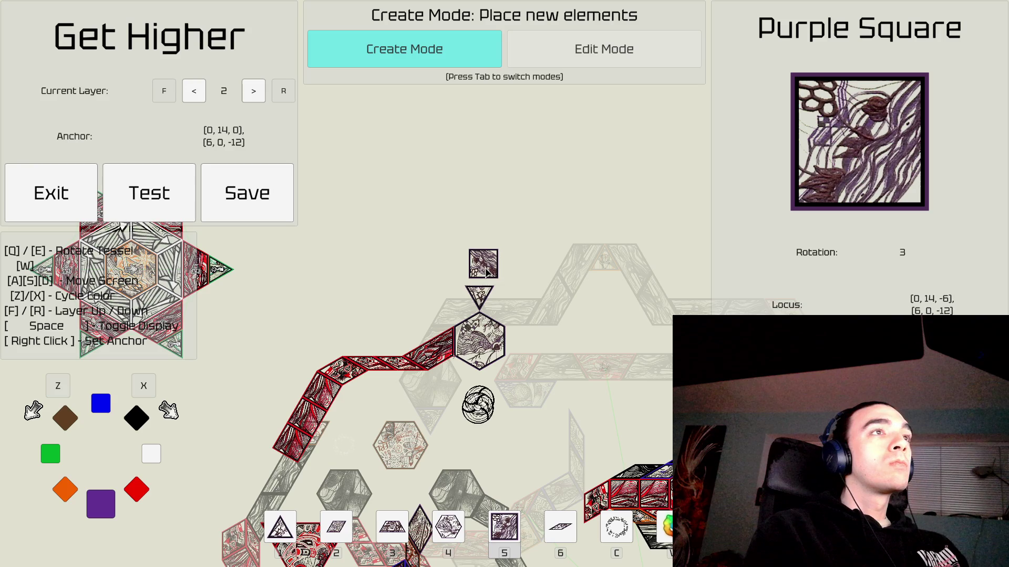
key(e)
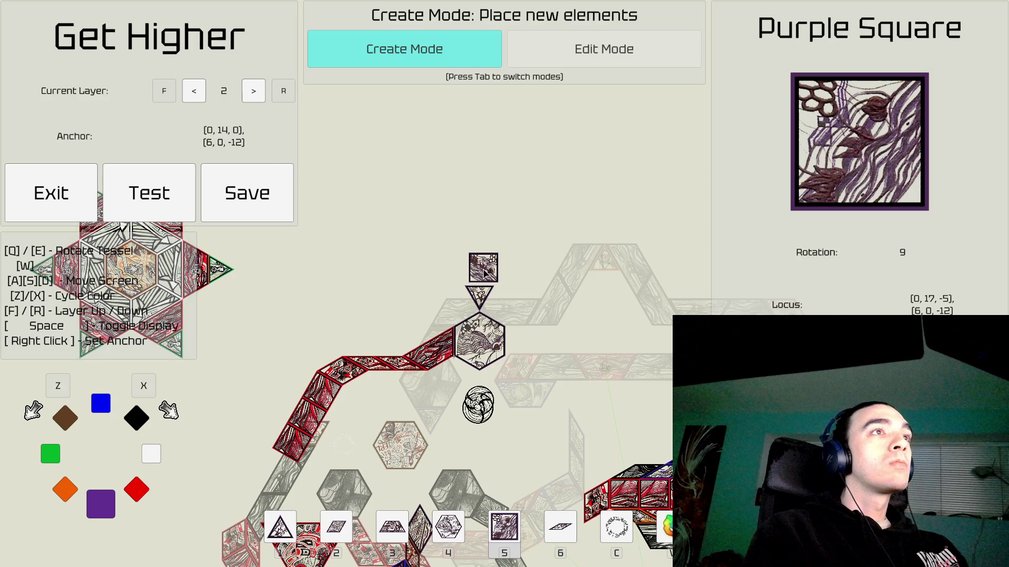
right_click(484, 272)
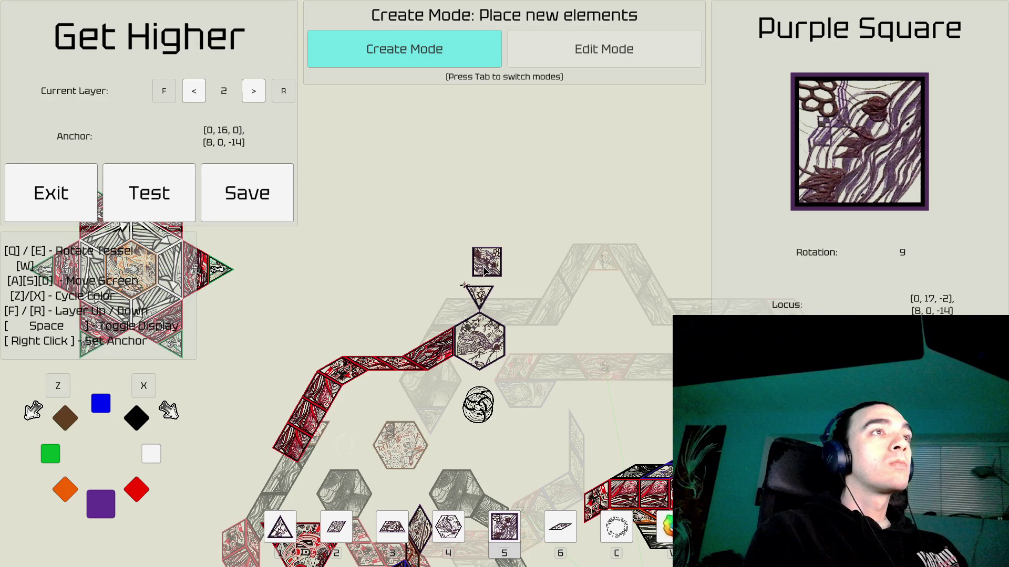
click(479, 272)
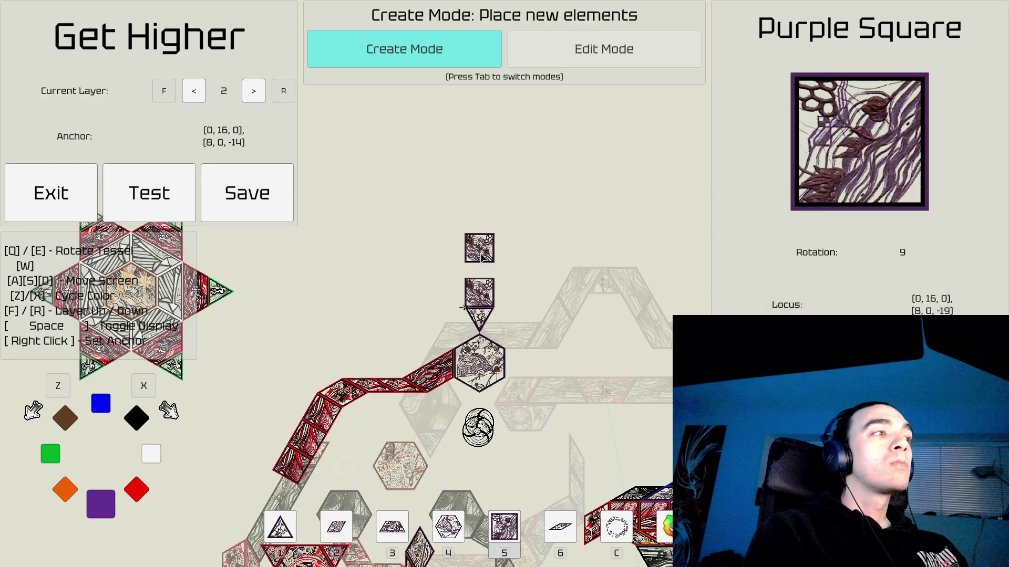
key(z)
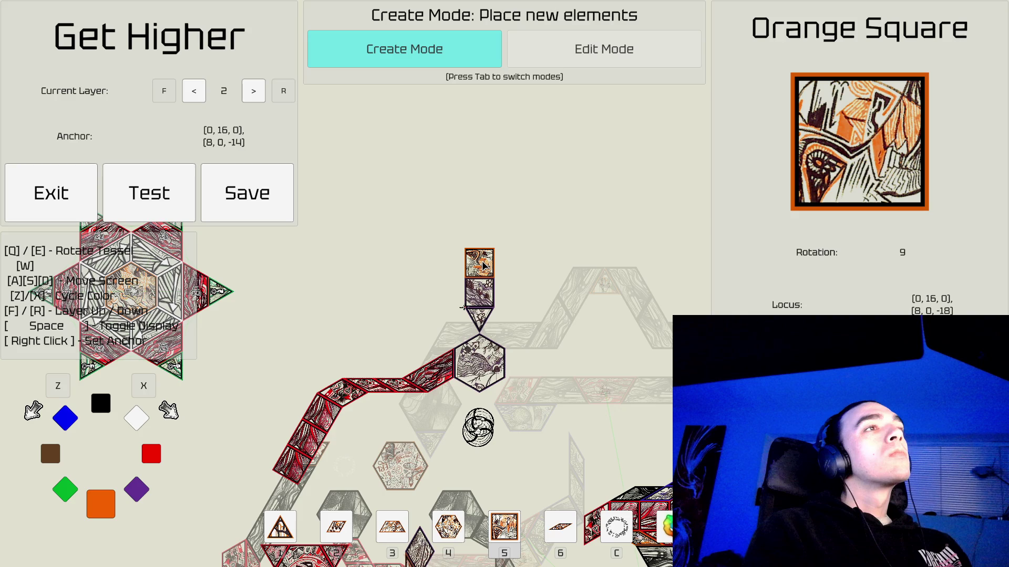
key(Tab)
Delete the purple hexagon and the purple triangle beneath the squares.
key(d)
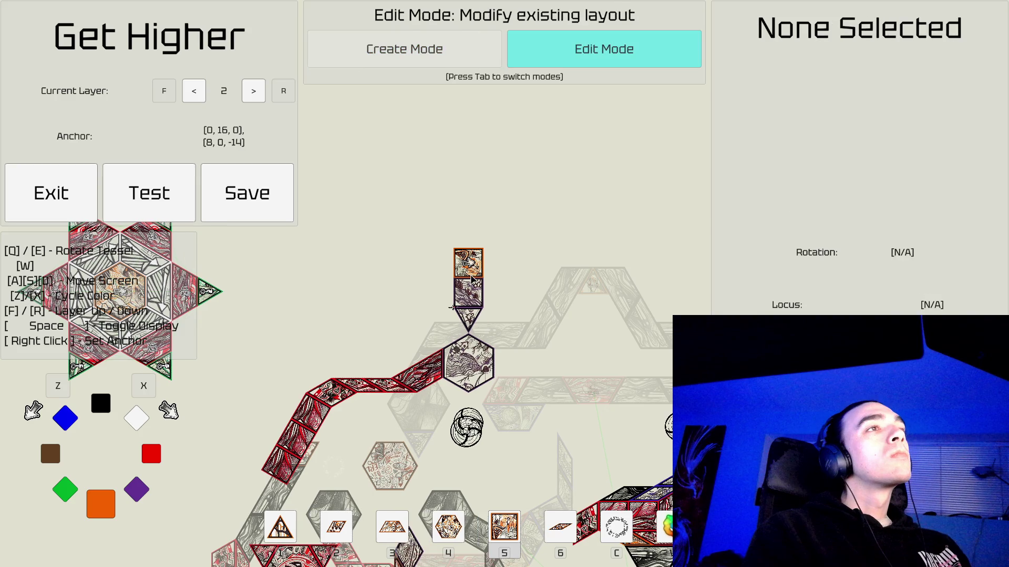
click(471, 278)
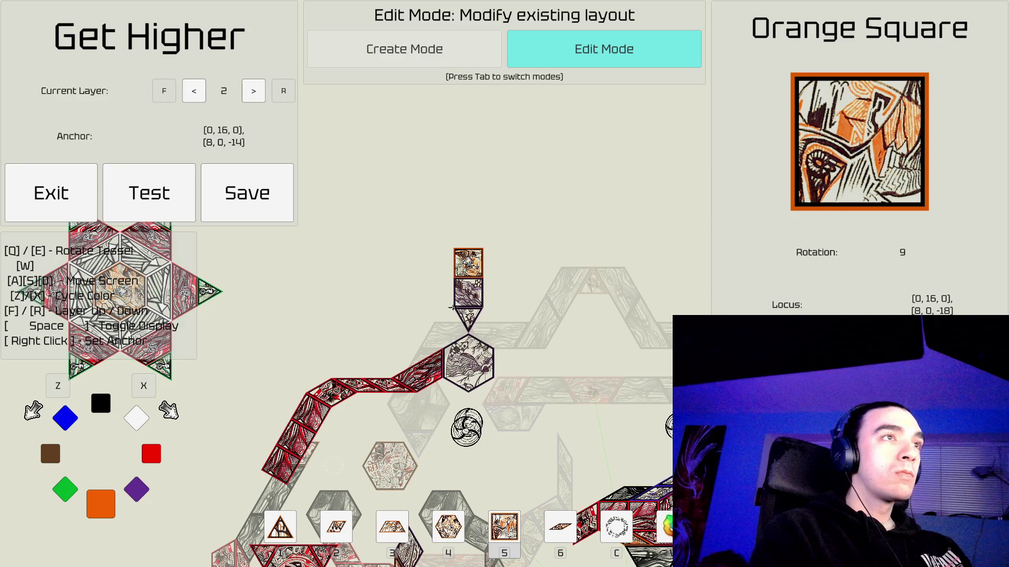
click(470, 351)
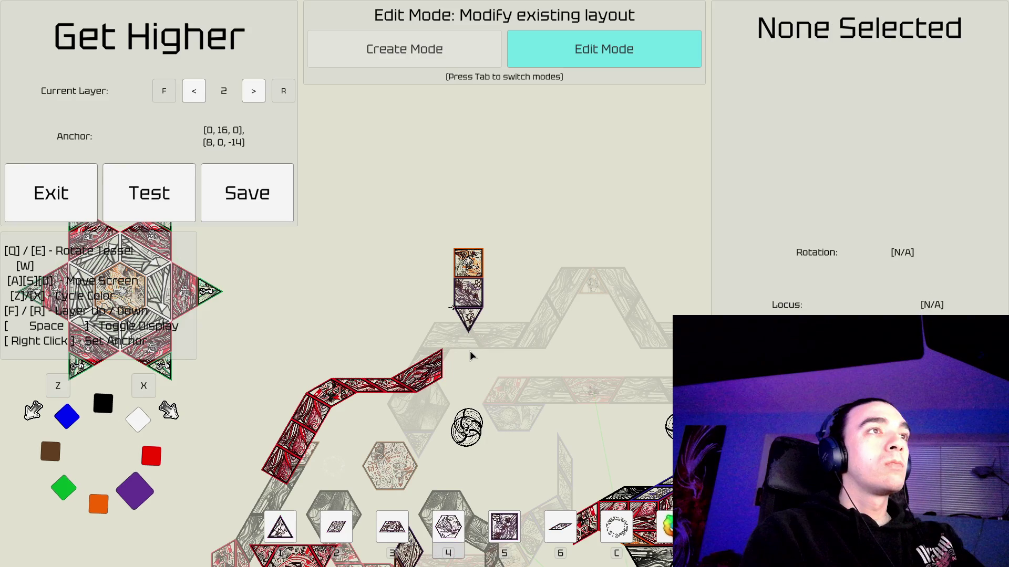
click(467, 321)
click(468, 321)
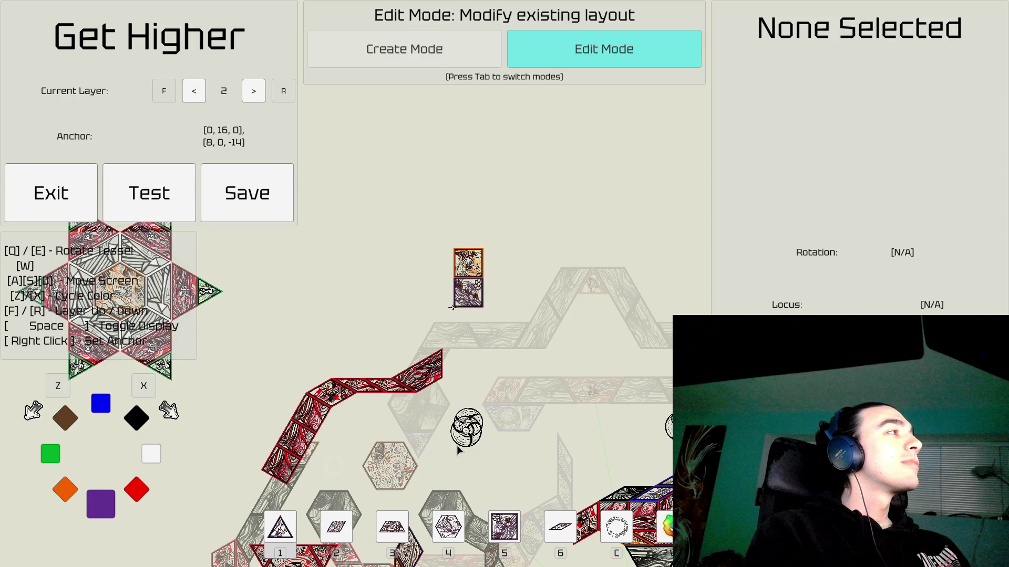
Pick up the orange square and rotate it to rotation 3.
click(461, 258)
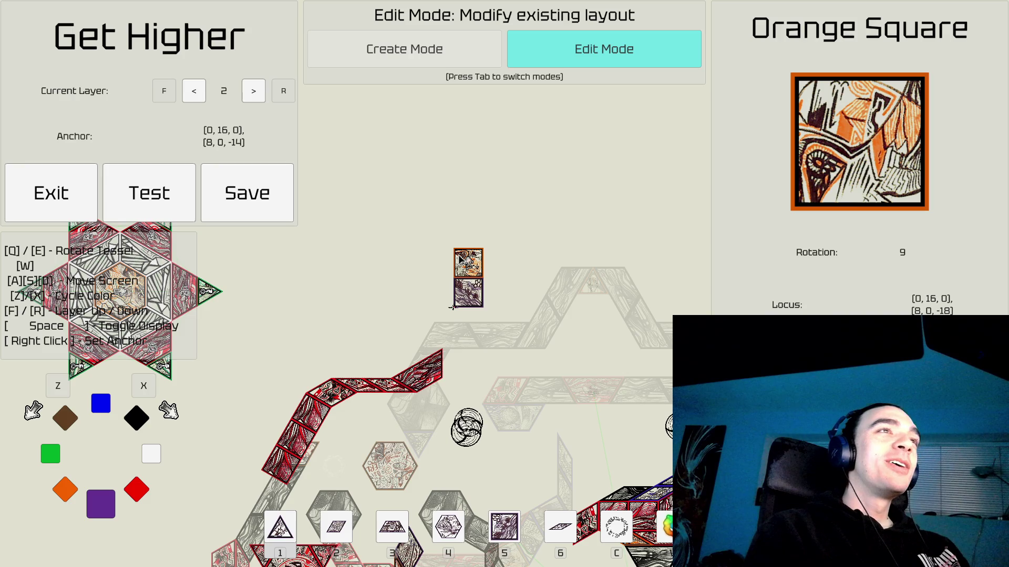
key(Tab)
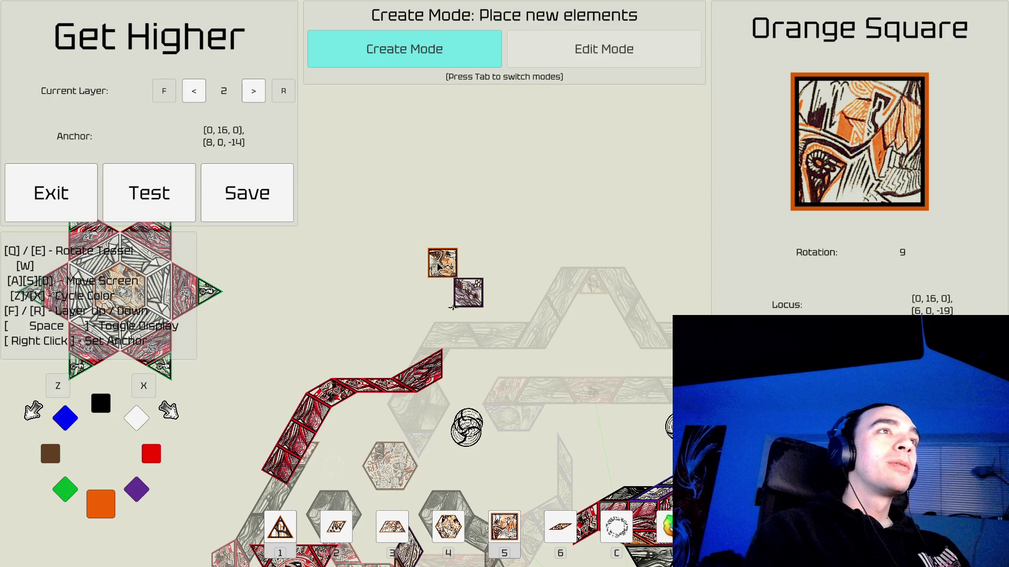
key(q)
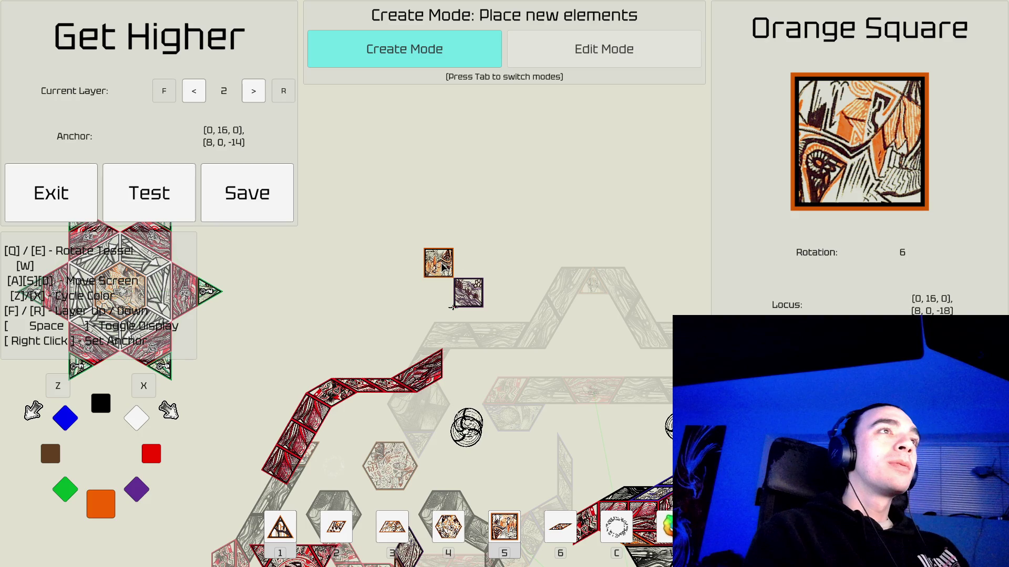
key(e)
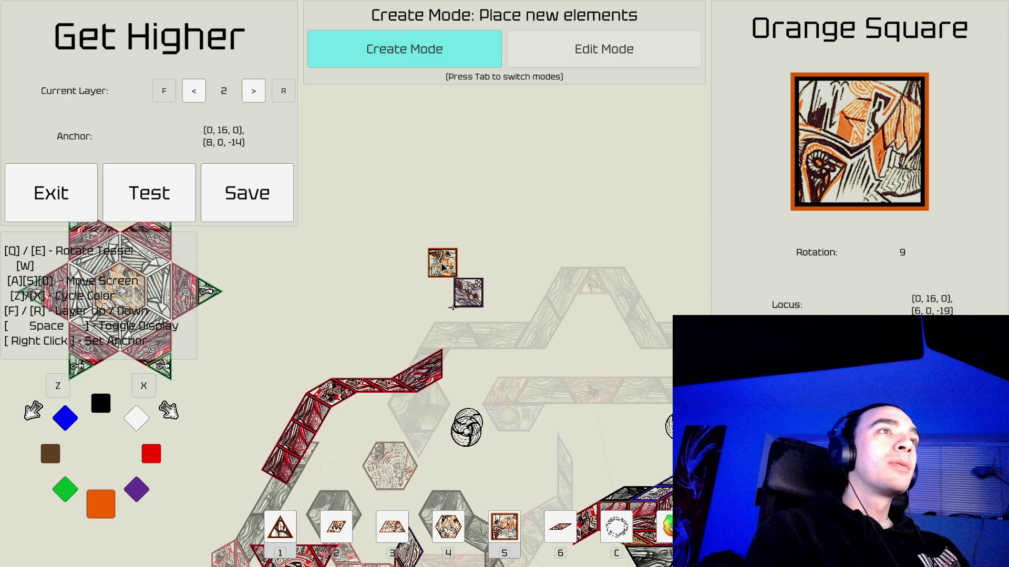
key(e)
key(q)
key(q)
key(q)
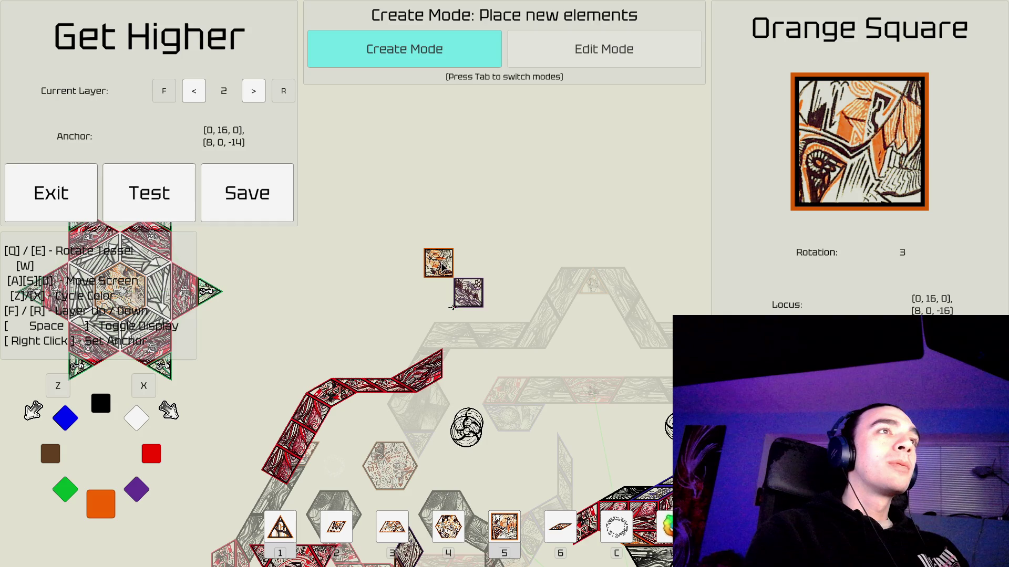
Place the orange square corner-to-corner beside the purple square and return to Edit Mode.
click(442, 267)
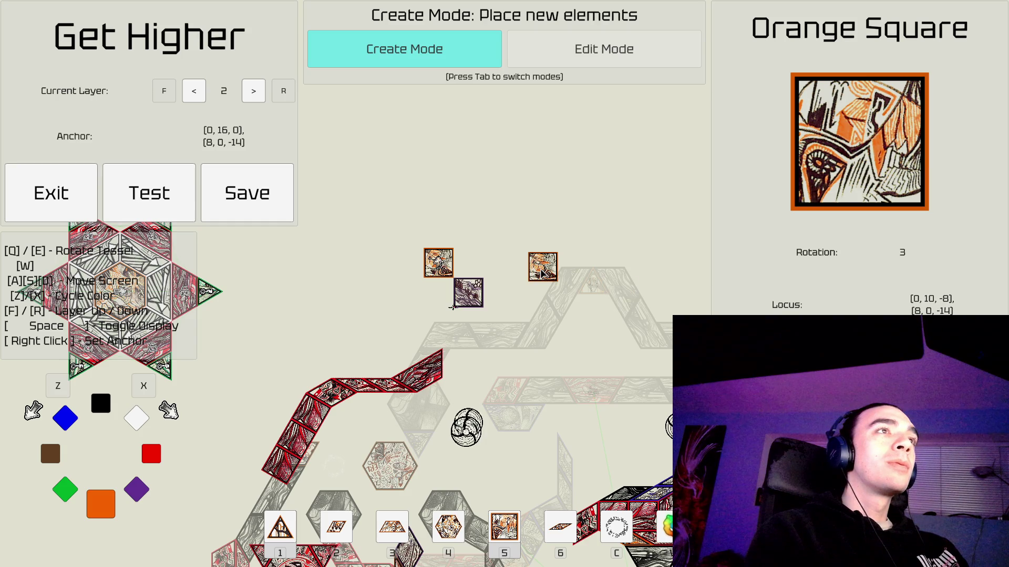
key(Tab)
key(a)
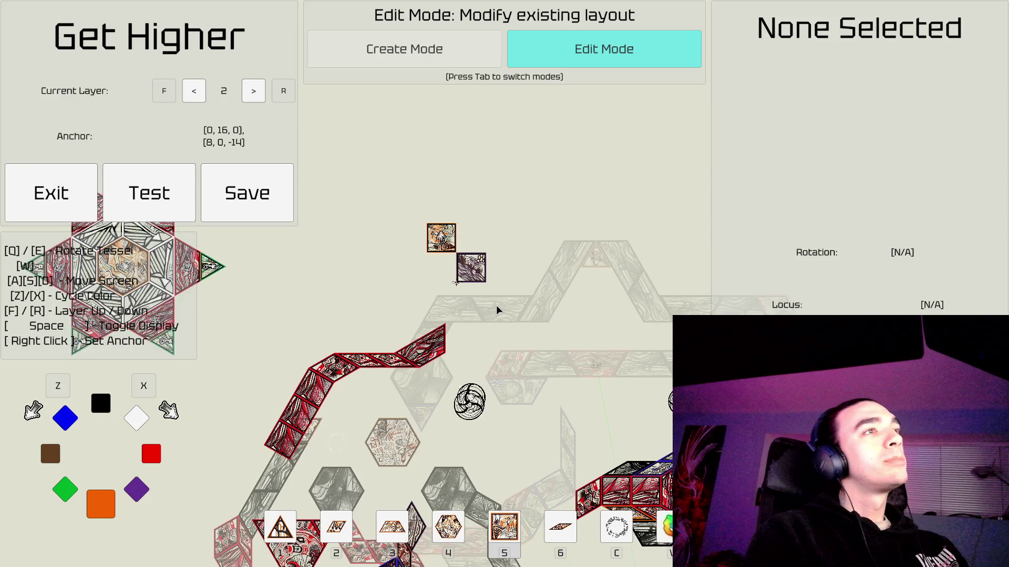
key(s)
Pan across the layout to bring the red and green hexagram star into view.
key(a)
key(a)
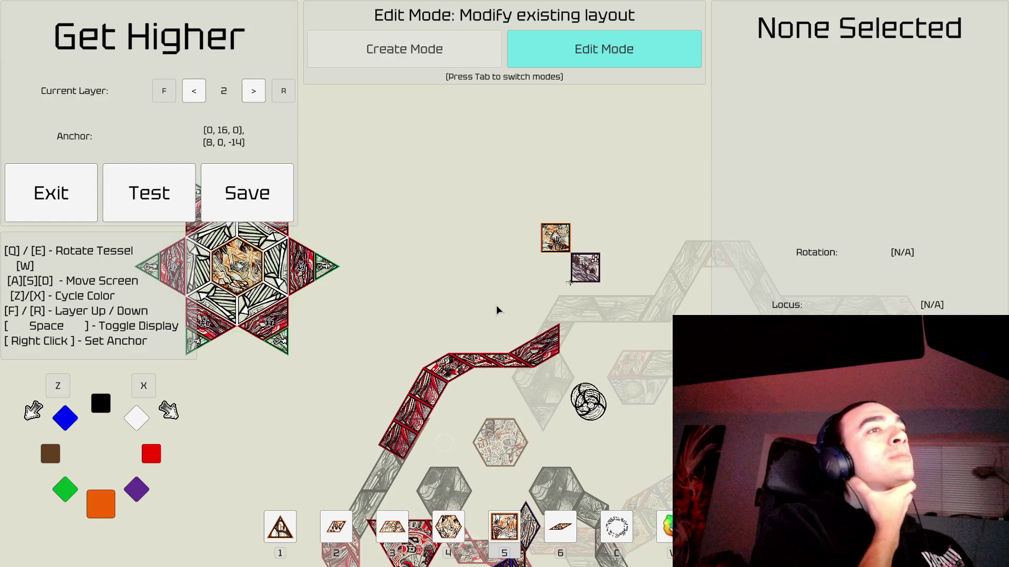
key(d)
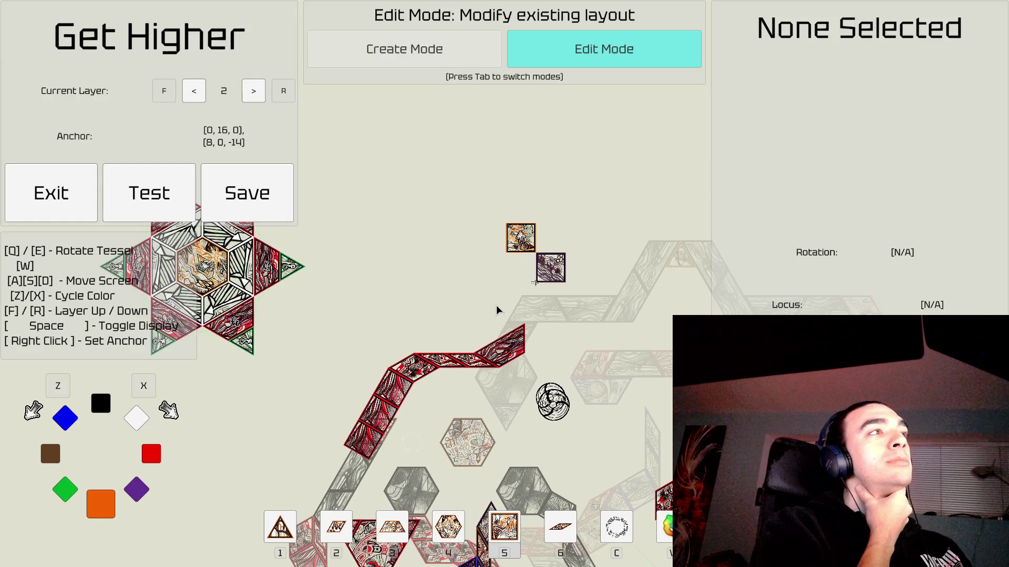
key(a)
key(a)
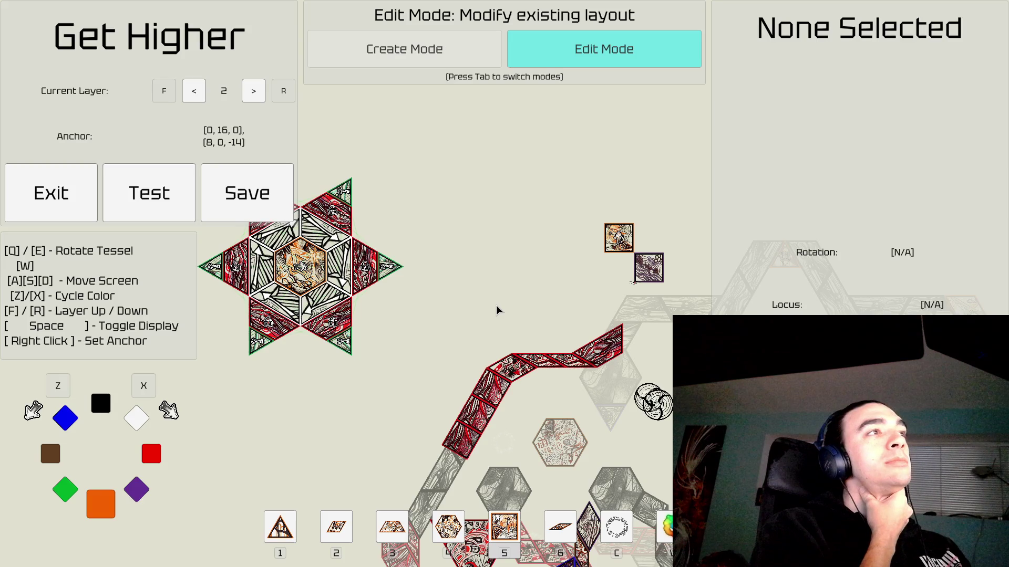
key(a)
key(a)
key(s)
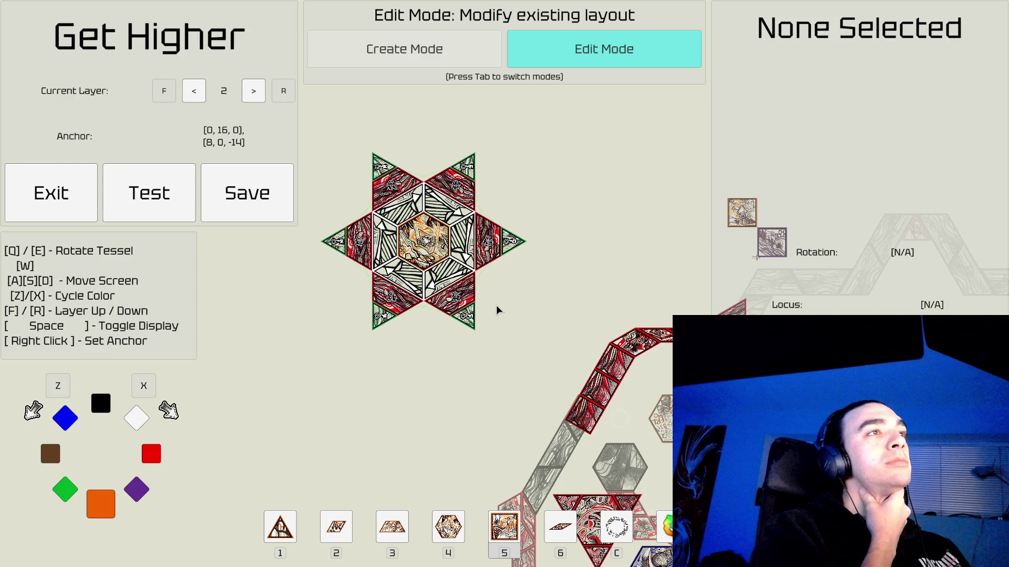
key(d)
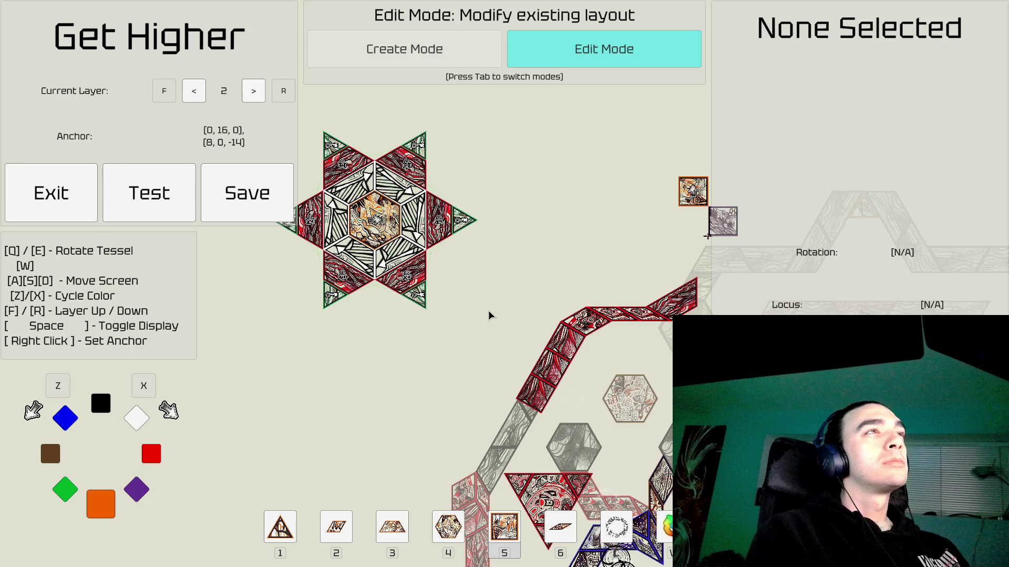
key(a)
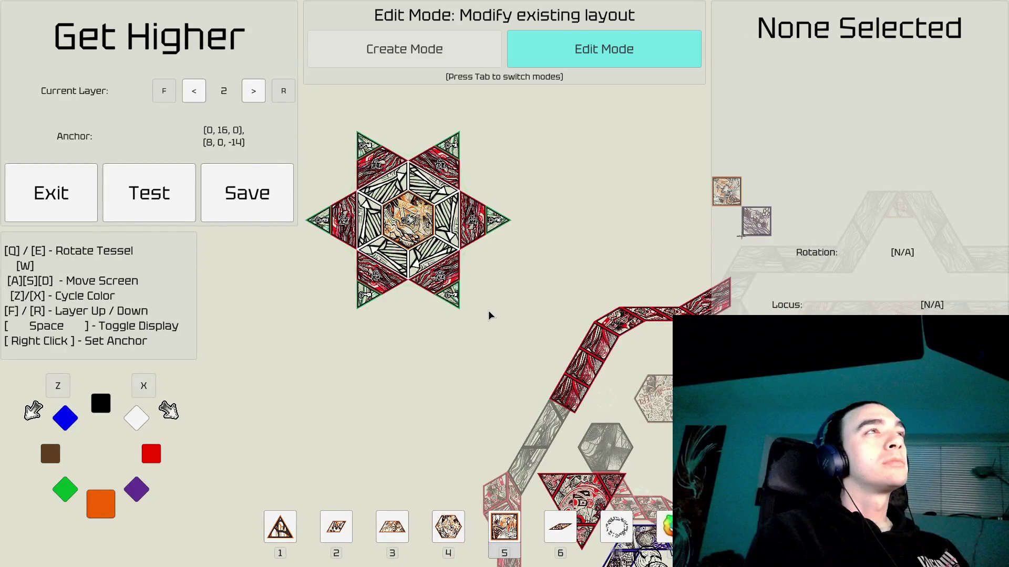
key(d)
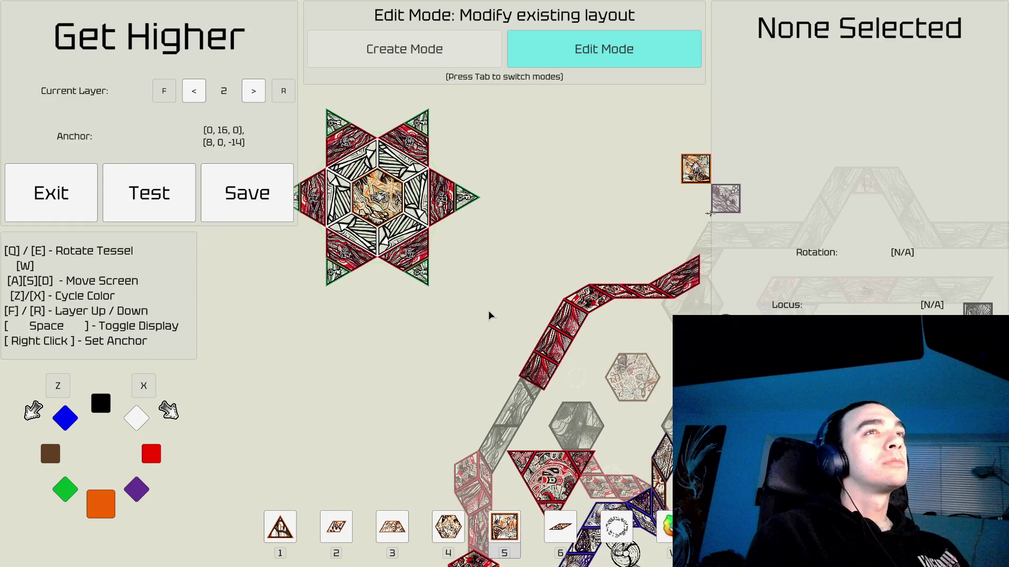
key(d)
key(s)
key(d)
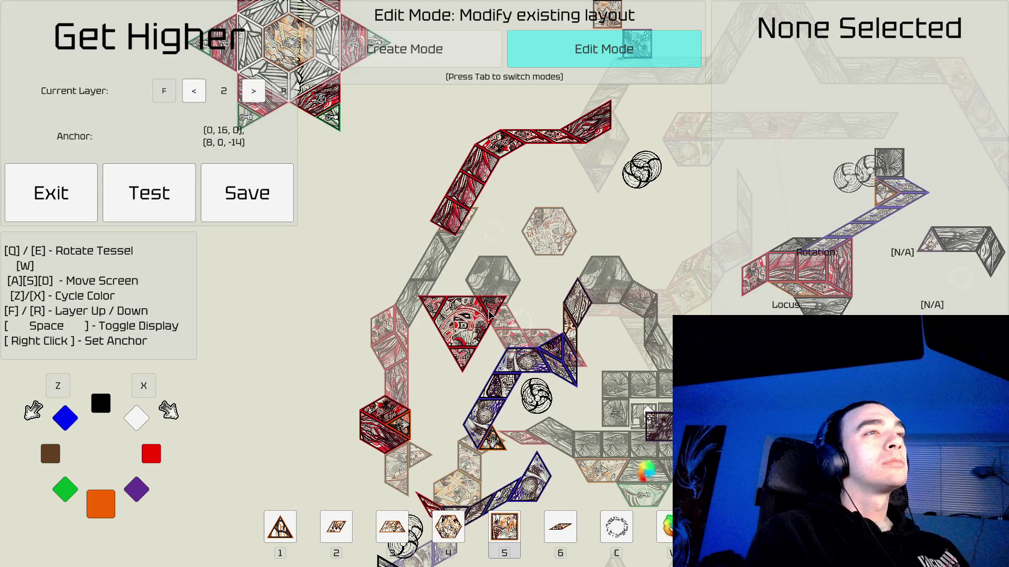
Pan down and across the layout to the blue-outlined path beside the red triangle.
key(s)
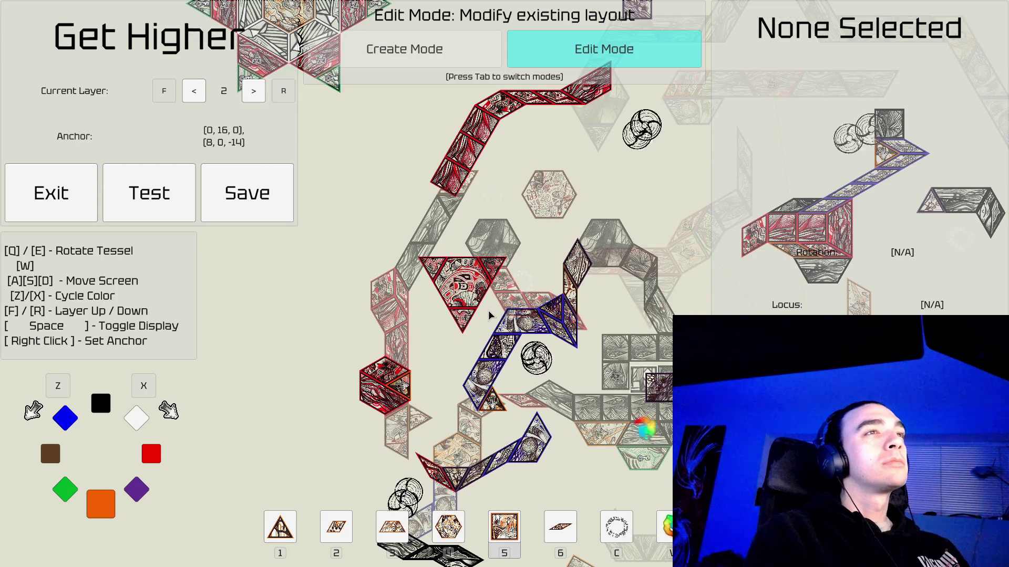
key(d)
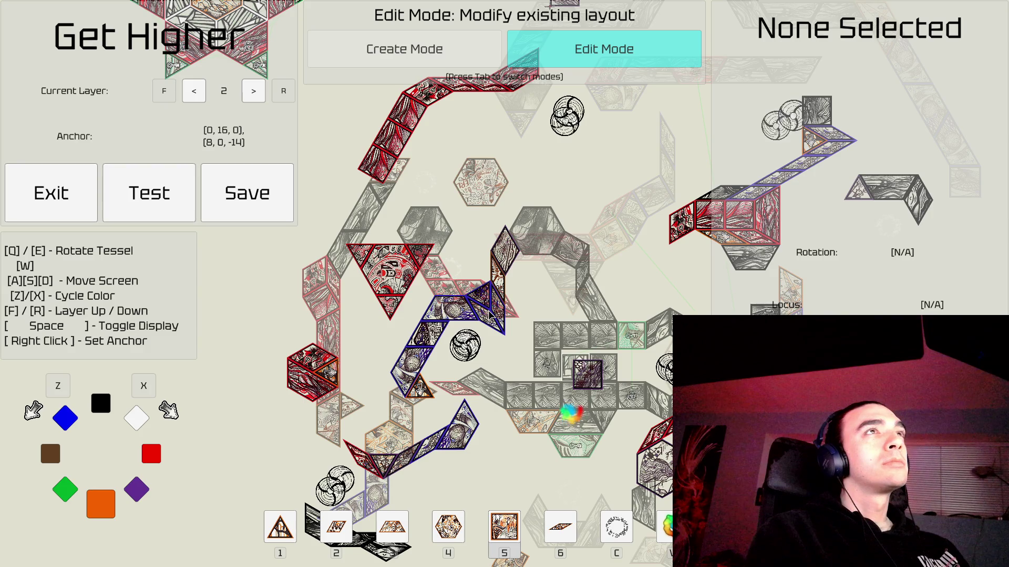
key(w)
key(d)
key(w)
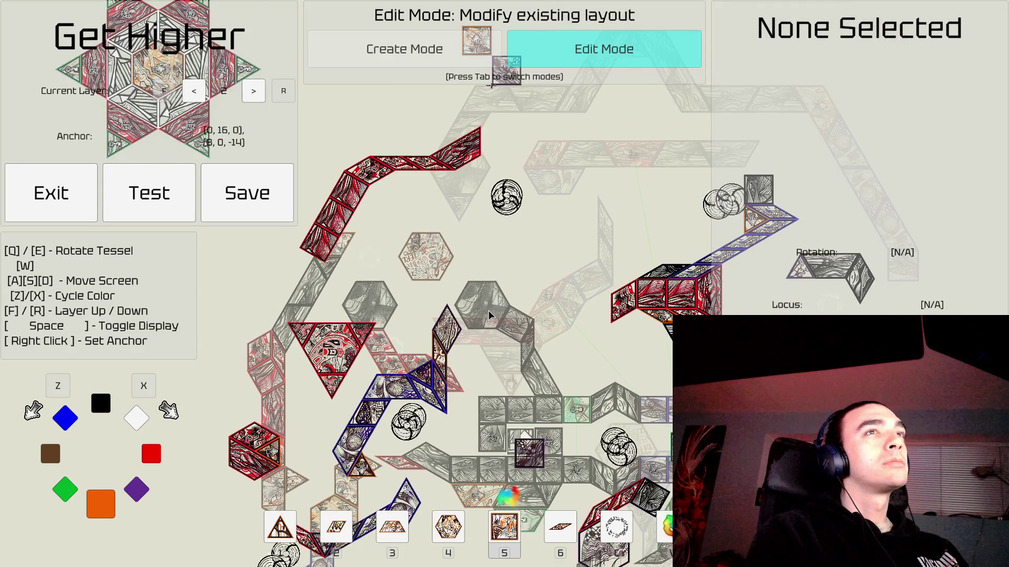
key(w)
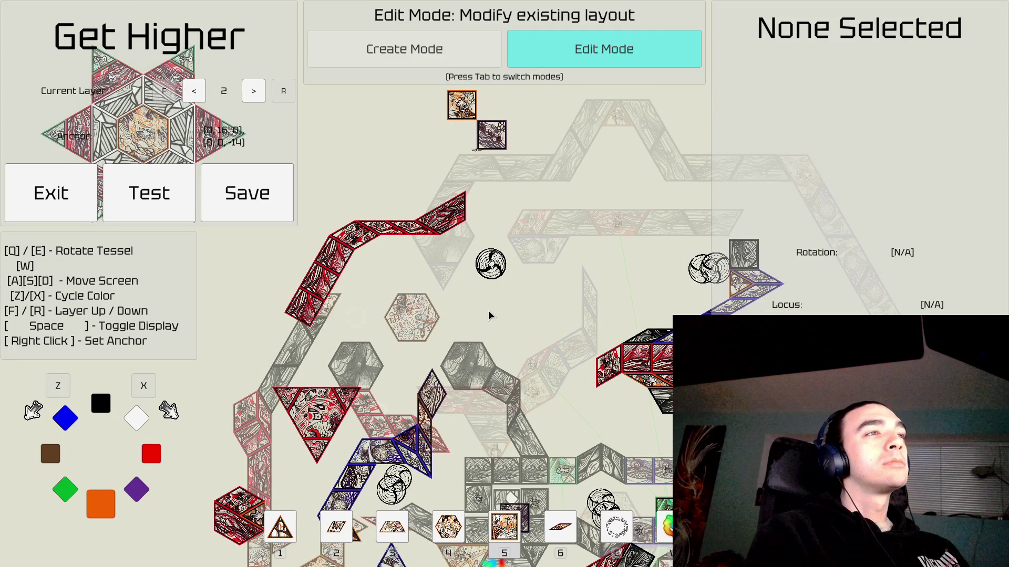
key(a)
key(s)
key(a)
key(s)
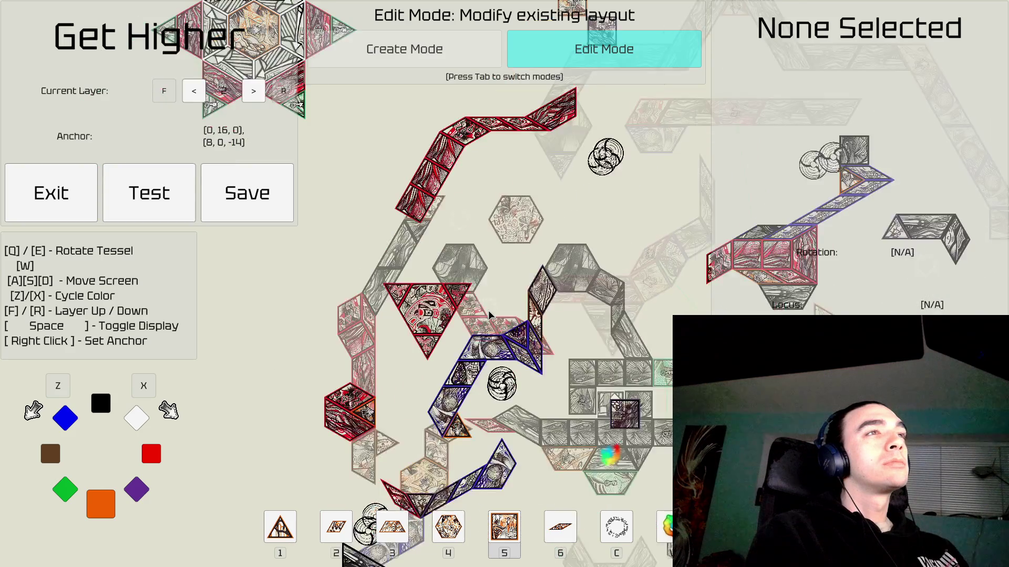
Re-center on the blue path and red triangle, zoom in, and return to Create Mode.
key(d)
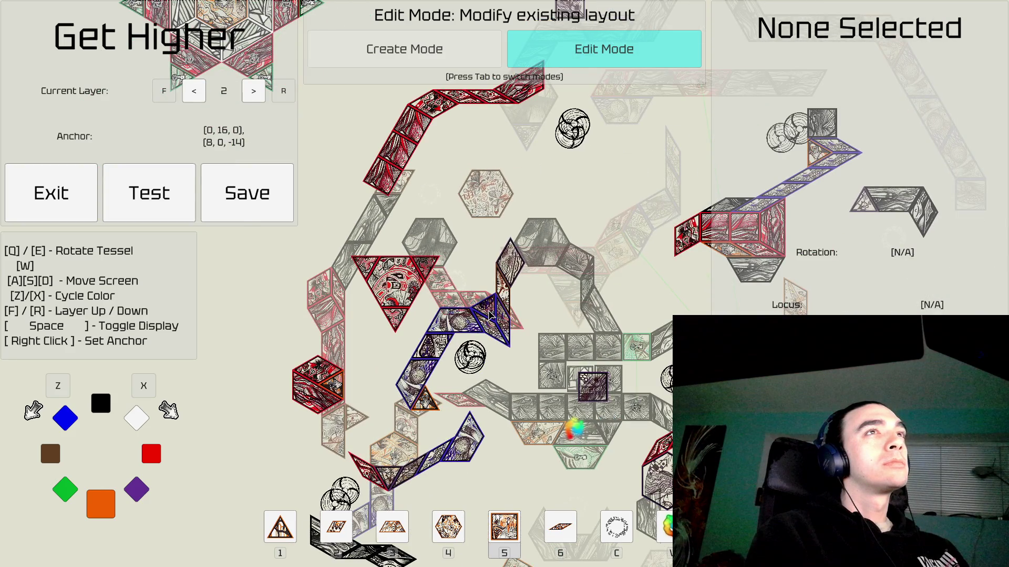
key(d)
key(d)
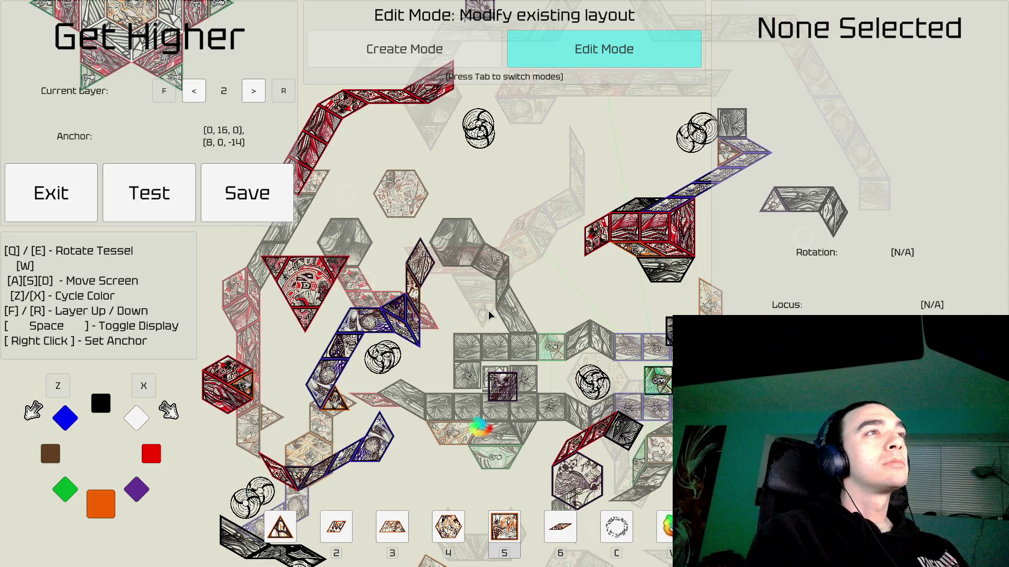
key(w)
key(a)
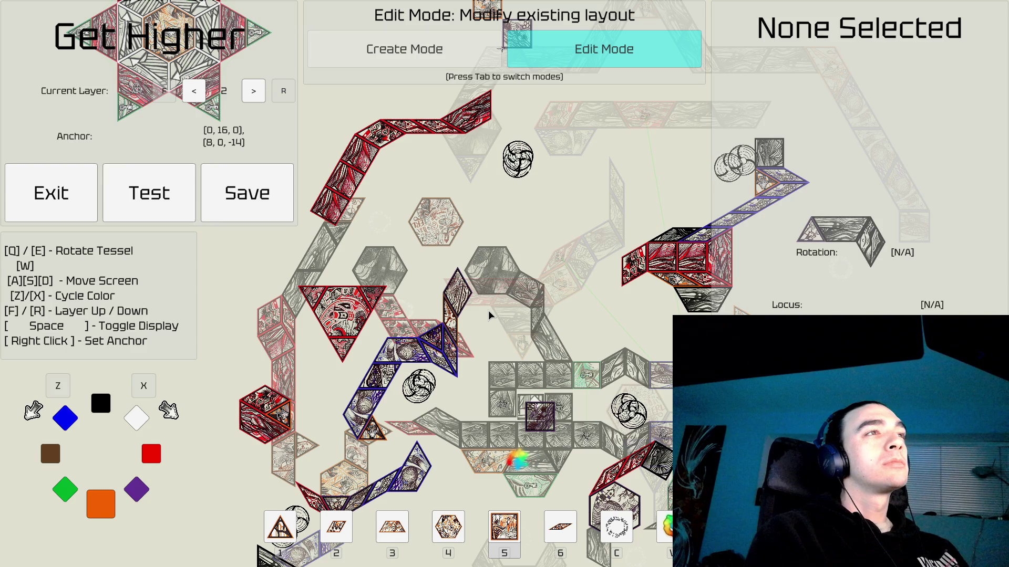
key(a)
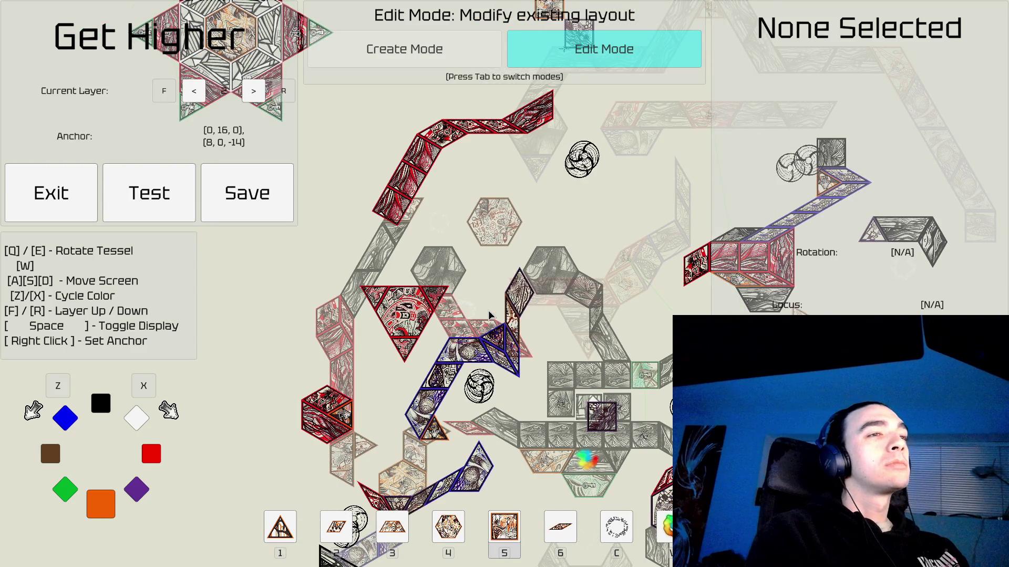
scroll(487, 310, up, 2)
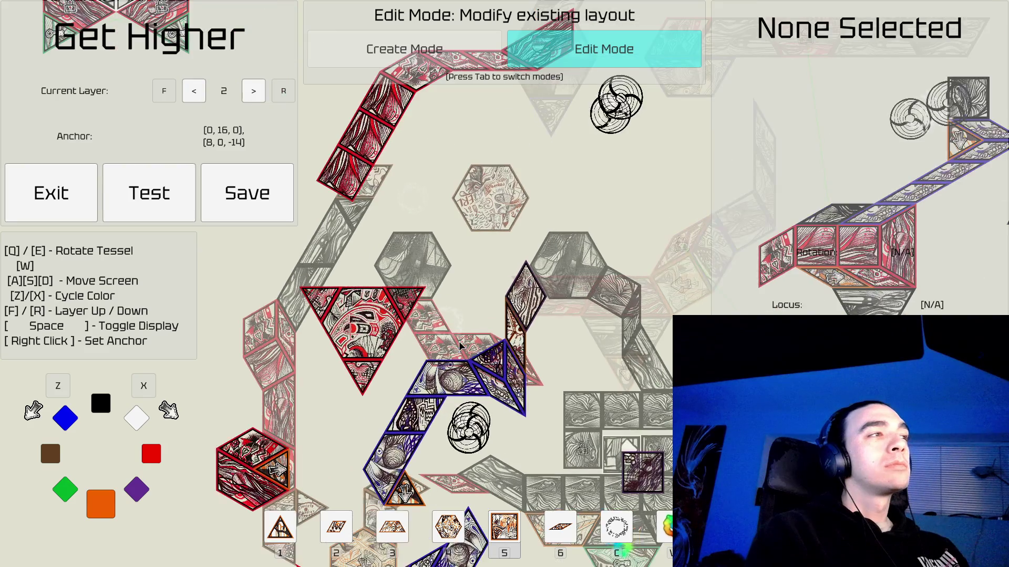
key(Tab)
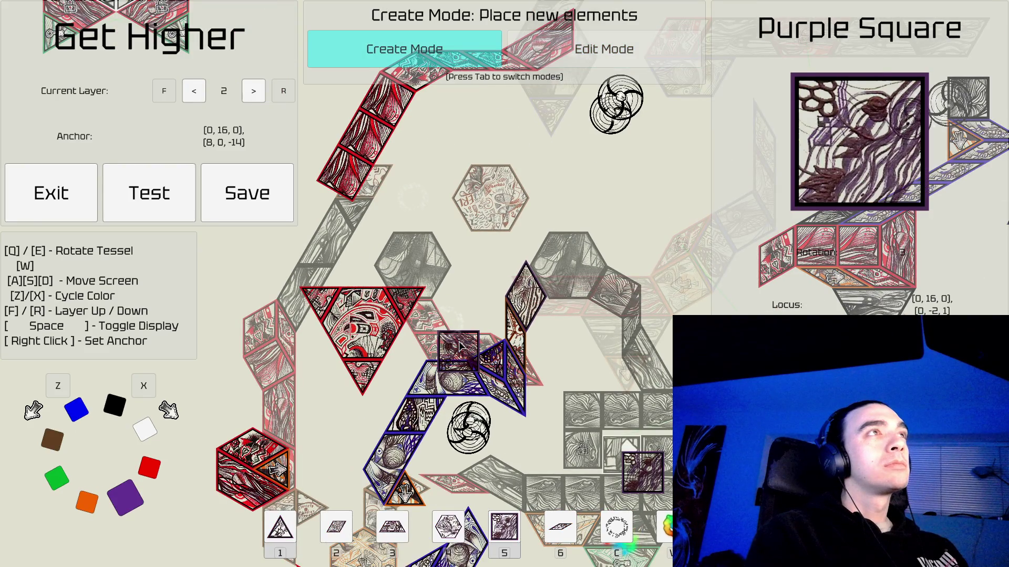
Choose a white wedge tile, anchor it at [-10, 4, 0], and switch to Edit Mode.
key(x)
key(x)
key(6)
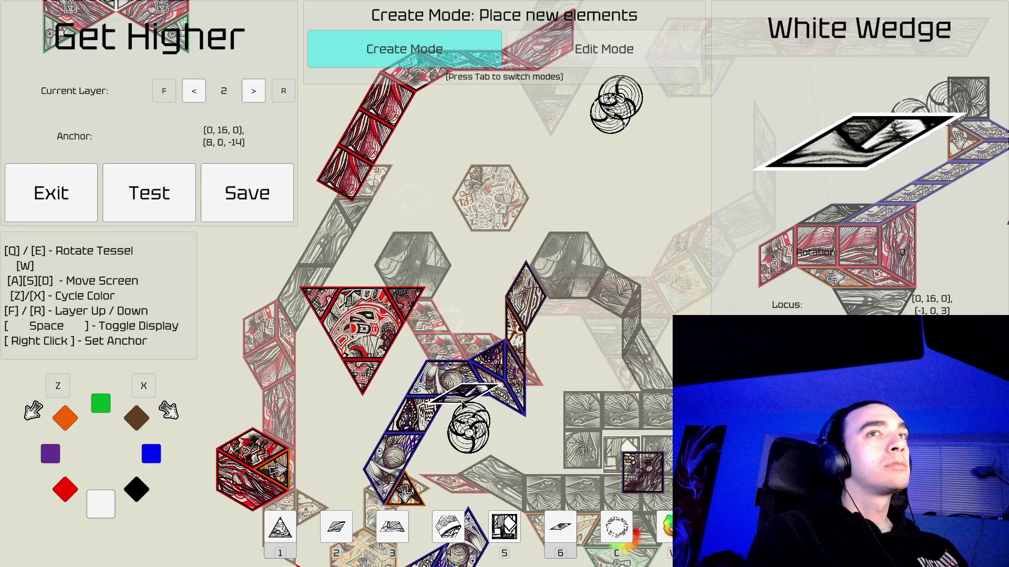
right_click(467, 348)
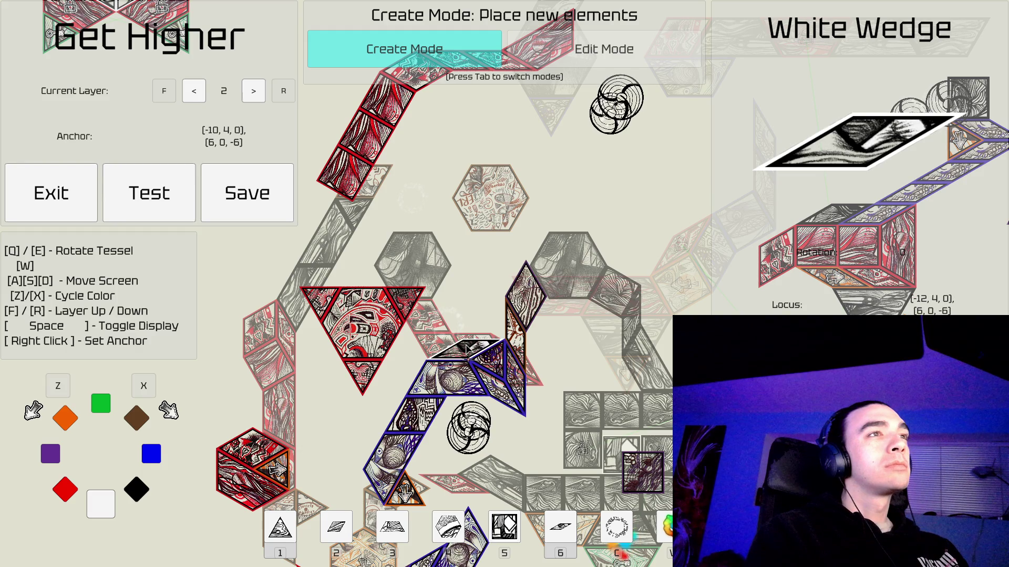
key(d)
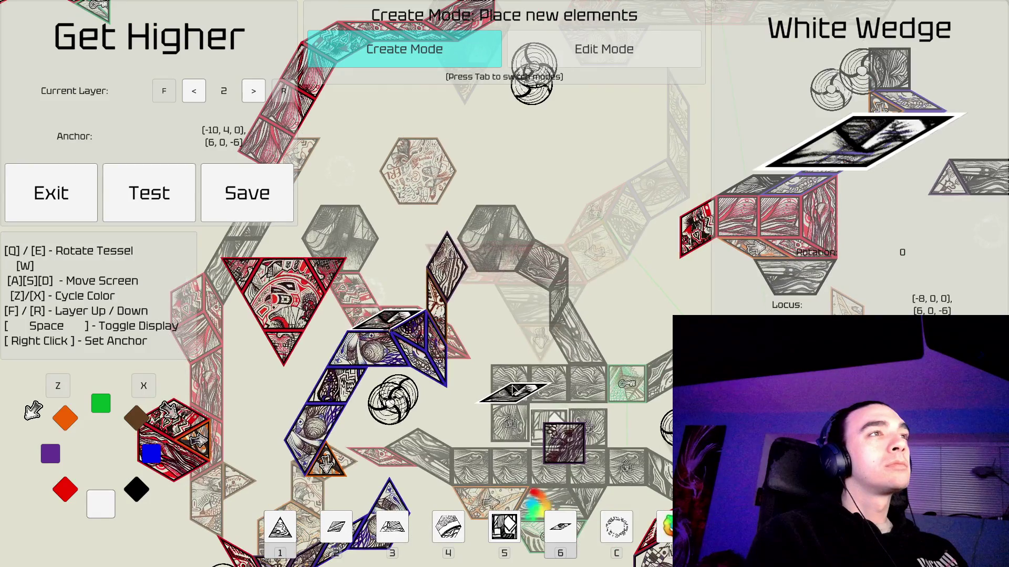
key(a)
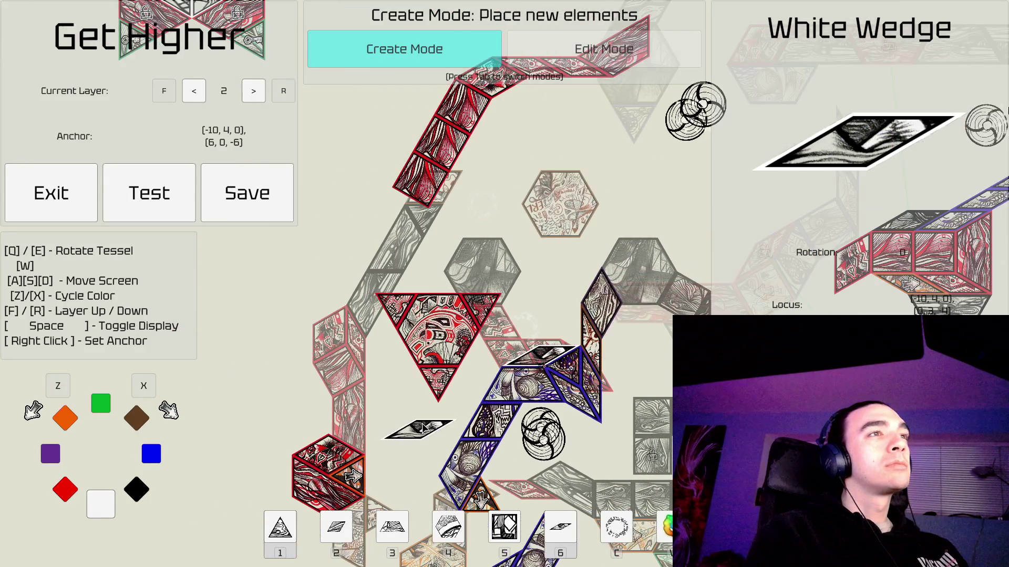
key(d)
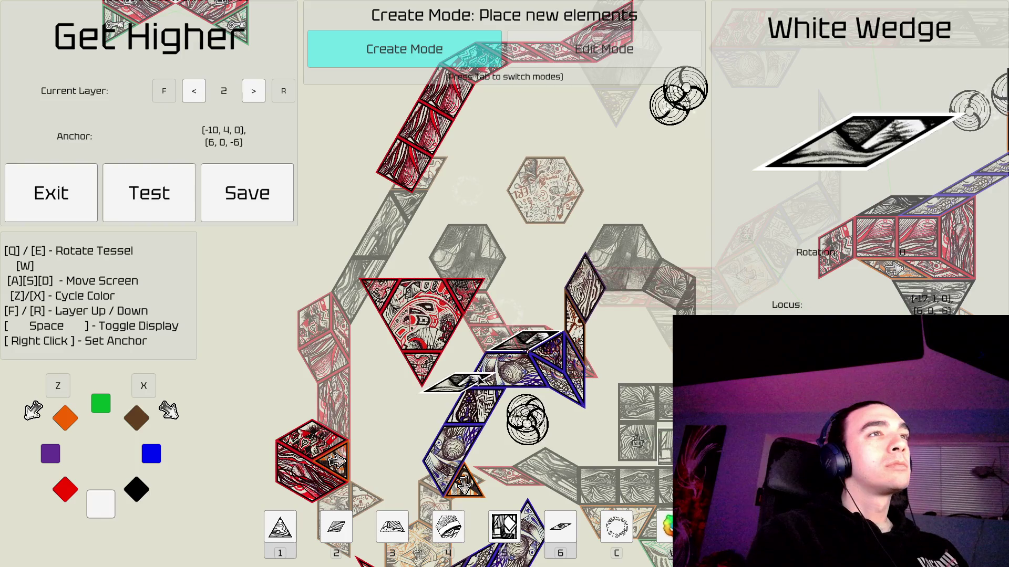
key(Tab)
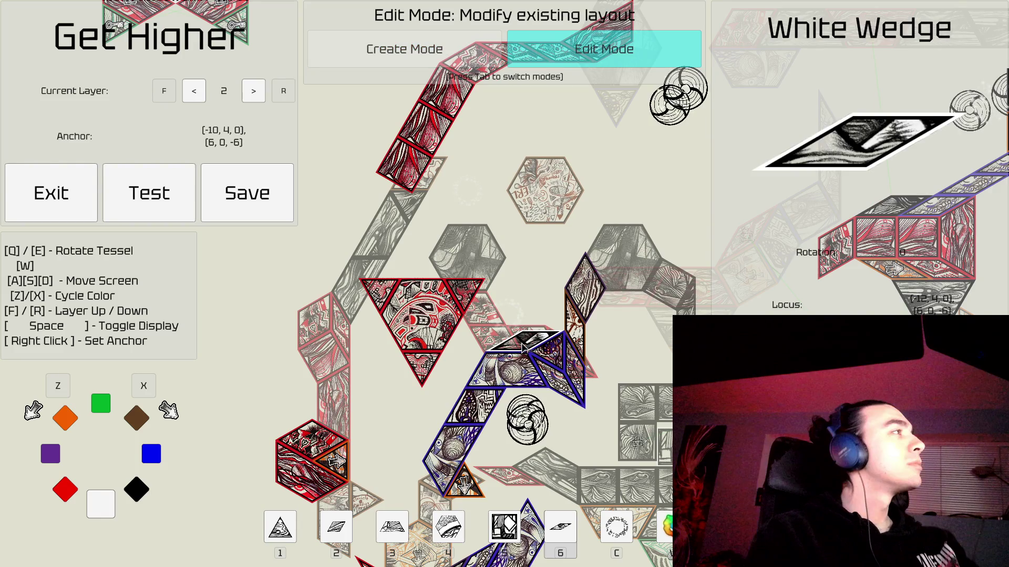
Delete the white wedge tile, zoom out, and pan away from the blue path.
click(523, 346)
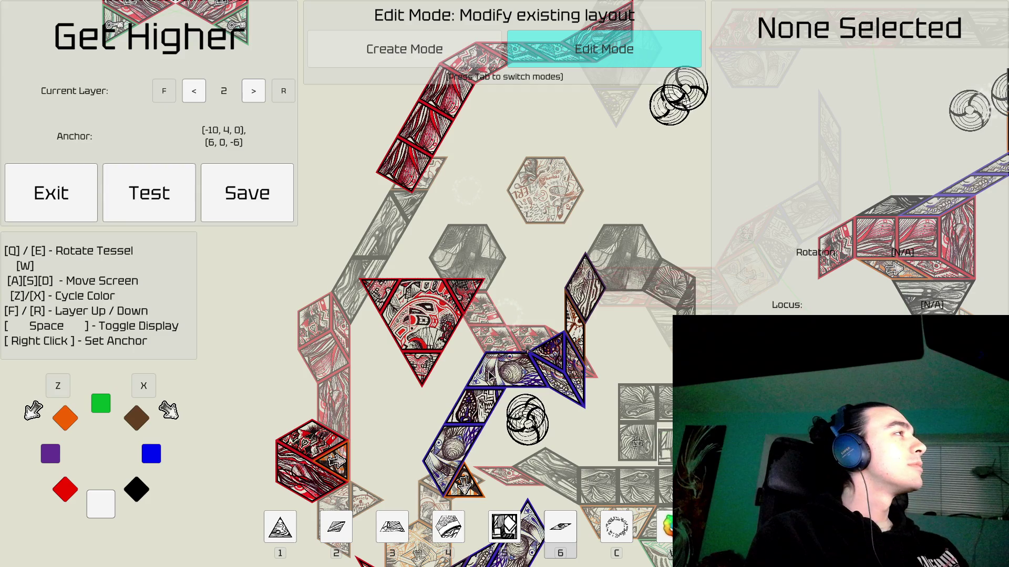
scroll(488, 374, down, 2)
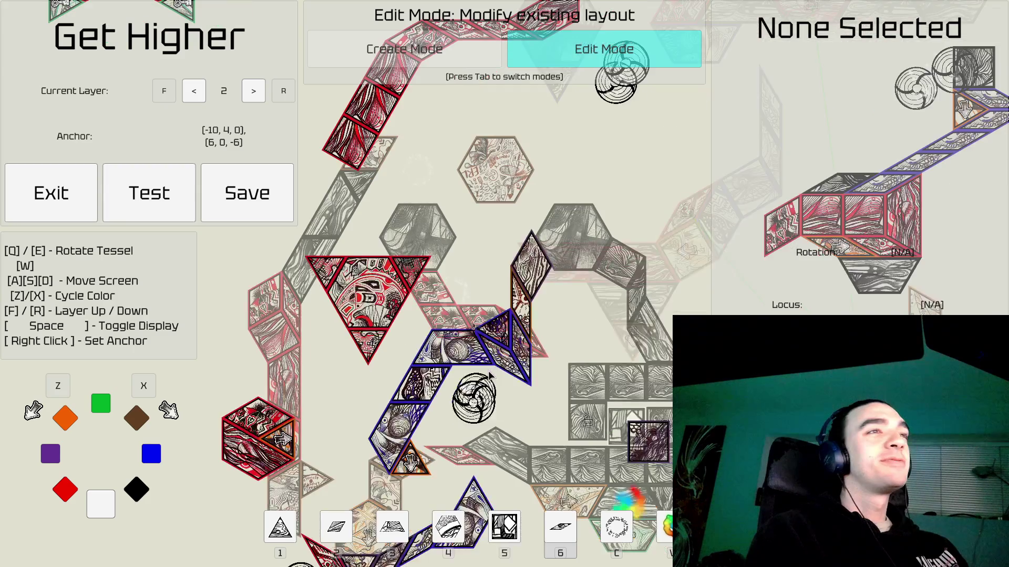
key(d)
key(s)
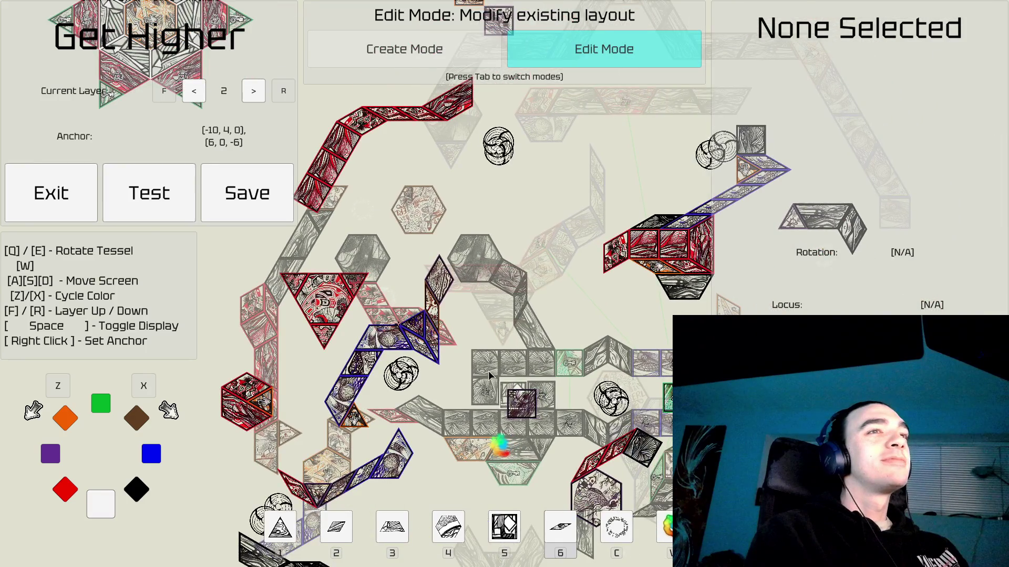
key(d)
key(s)
key(a)
key(a)
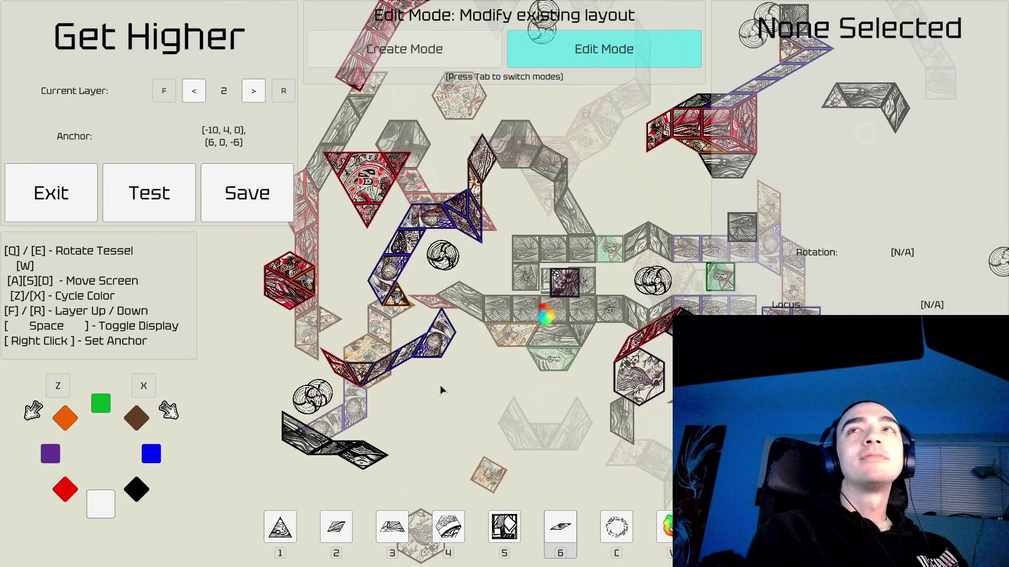
Pan to the red and green hexagram star, centre it, and zoom in.
key(w)
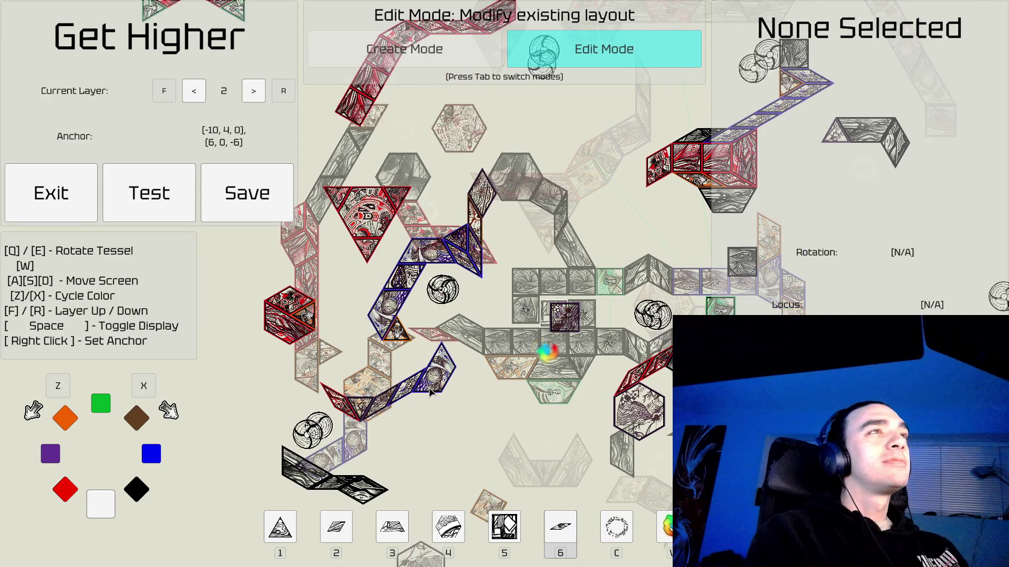
key(d)
key(w)
key(w)
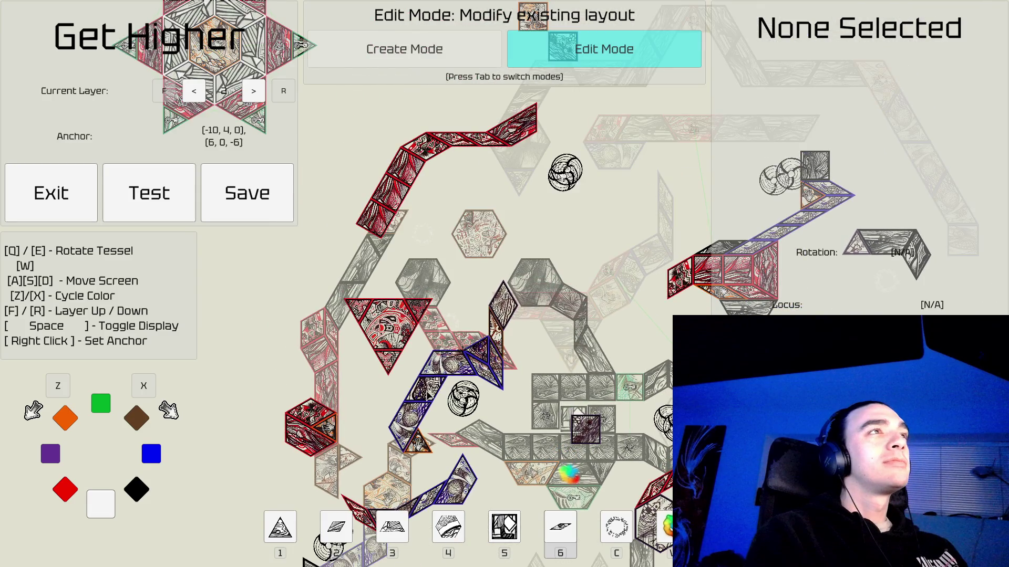
key(a)
key(w)
key(a)
key(w)
key(a)
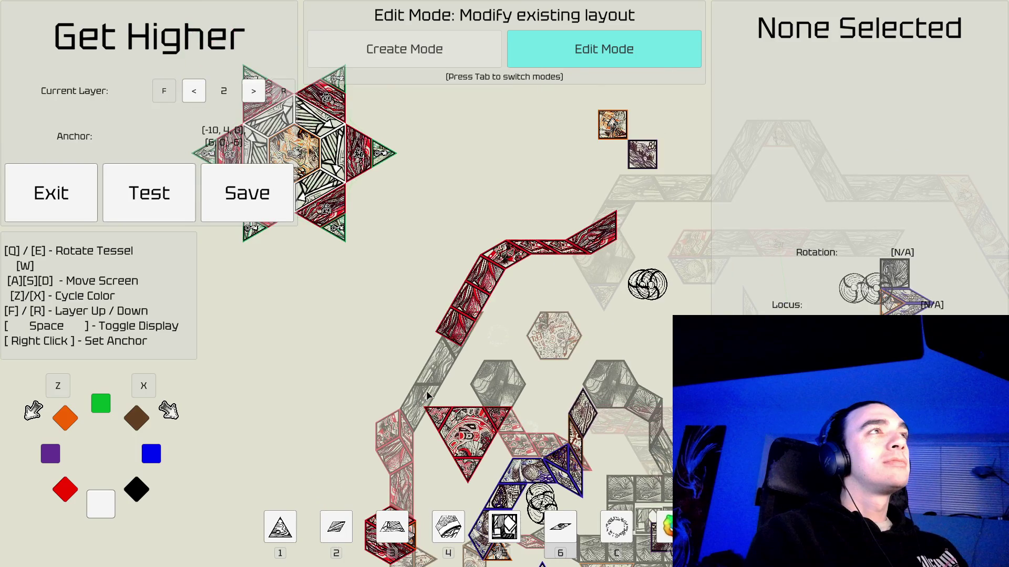
key(w)
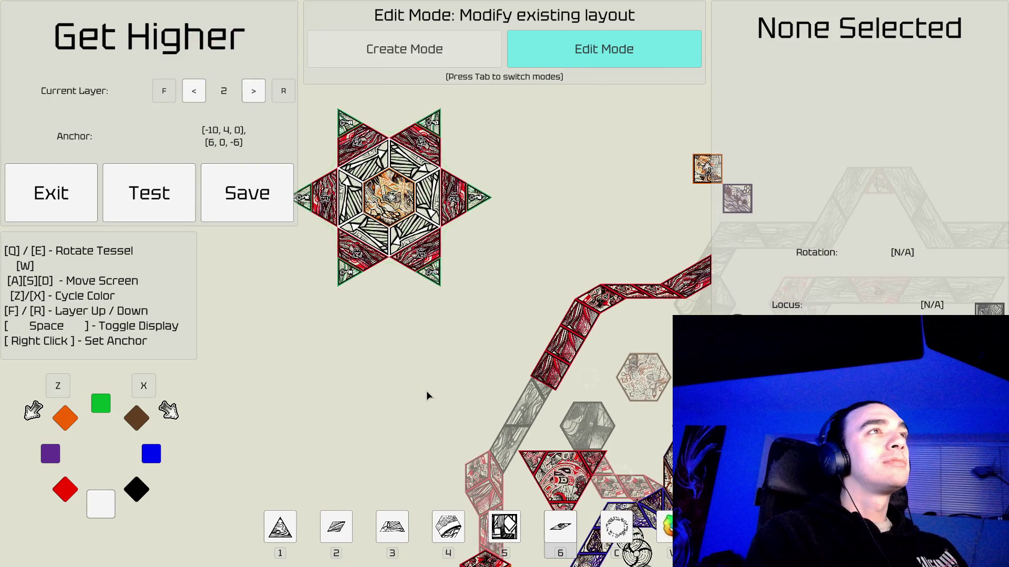
key(w)
key(a)
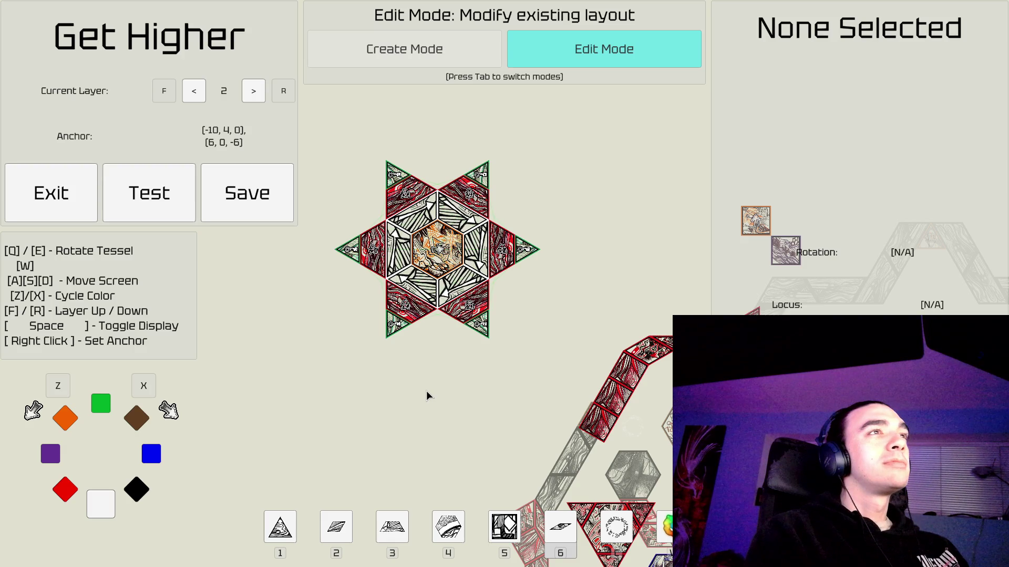
scroll(426, 395, up, 5)
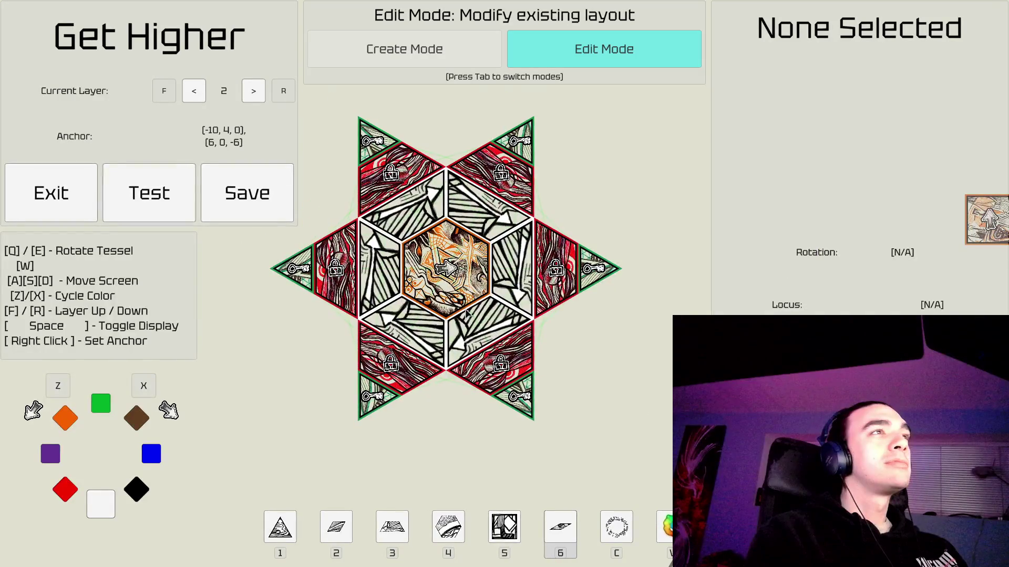
Re-center the star, adjust zoom, and pick up the upper-right white trapezoid from the inner ring.
key(w)
key(a)
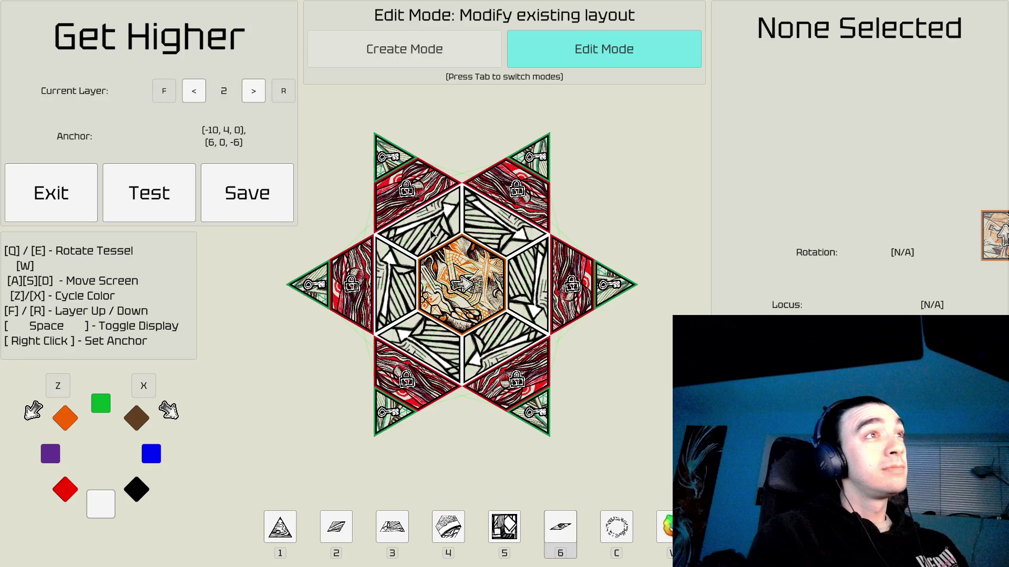
scroll(567, 355, down, 3)
key(s)
key(w)
scroll(565, 354, up, 3)
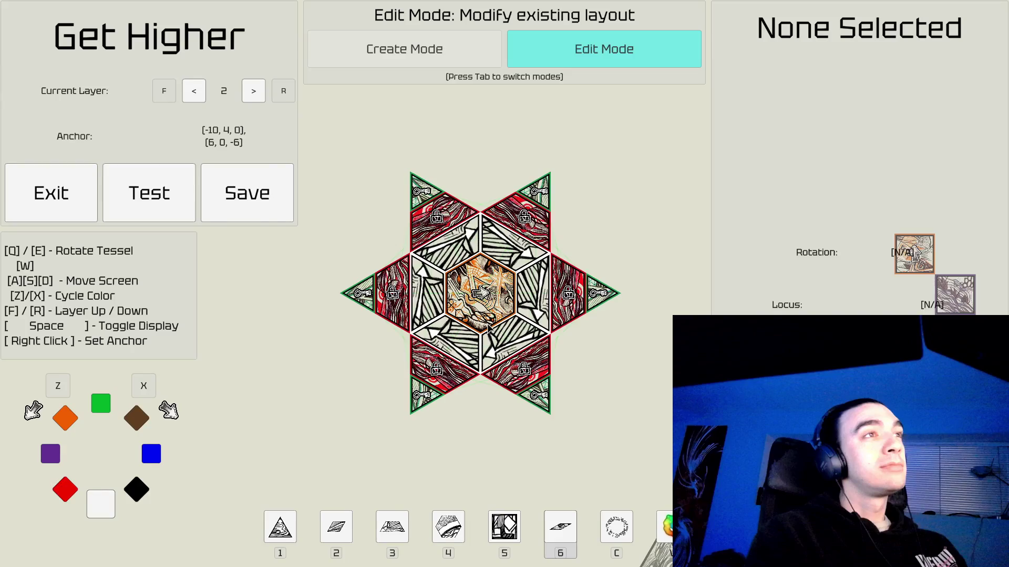
scroll(488, 327, up, 4)
scroll(488, 327, down, 2)
scroll(488, 326, down, 2)
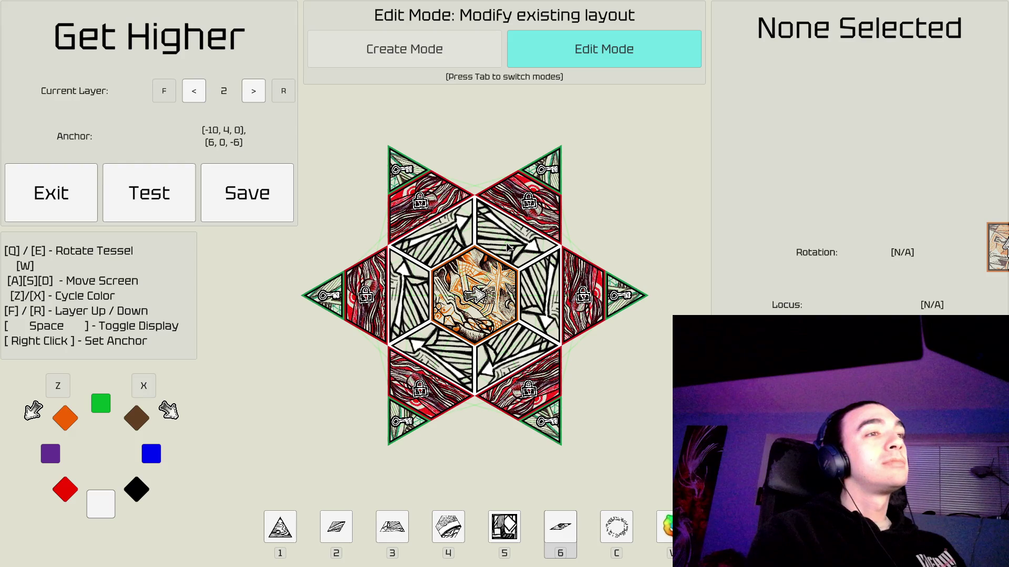
click(508, 247)
key(Tab)
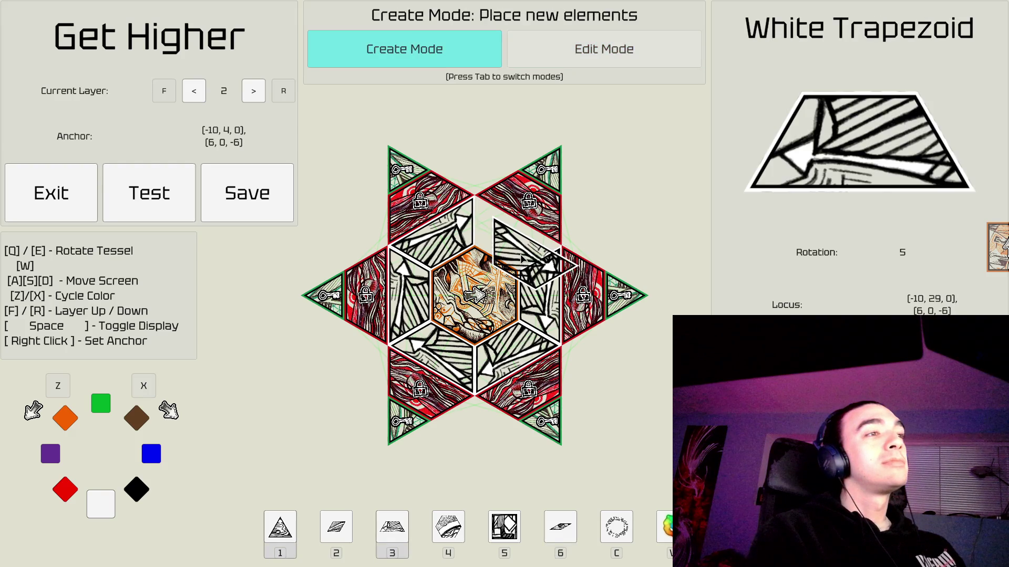
Place white diamonds in the upper-right and lower-right inner-ring slots.
key(2)
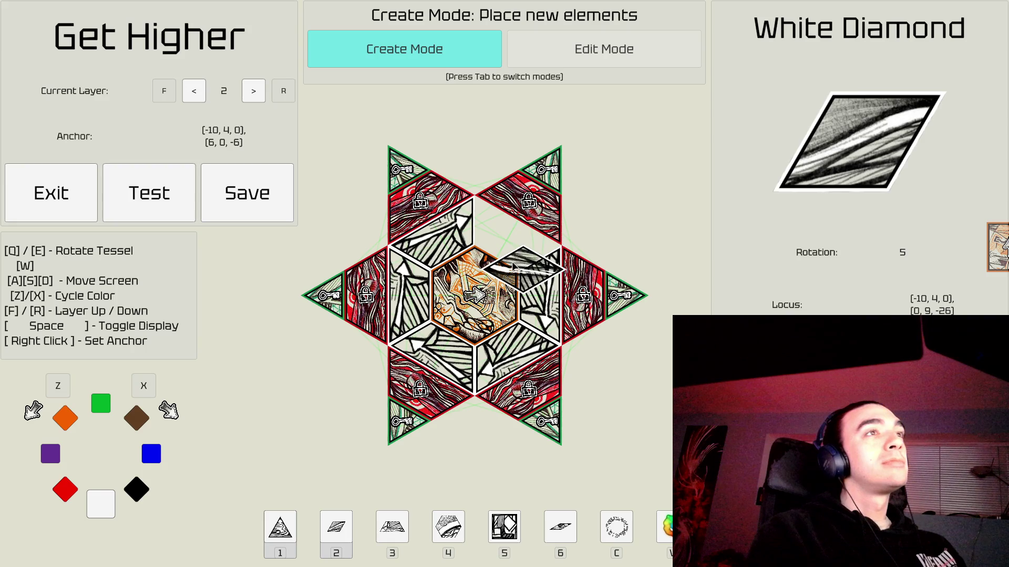
right_click(519, 249)
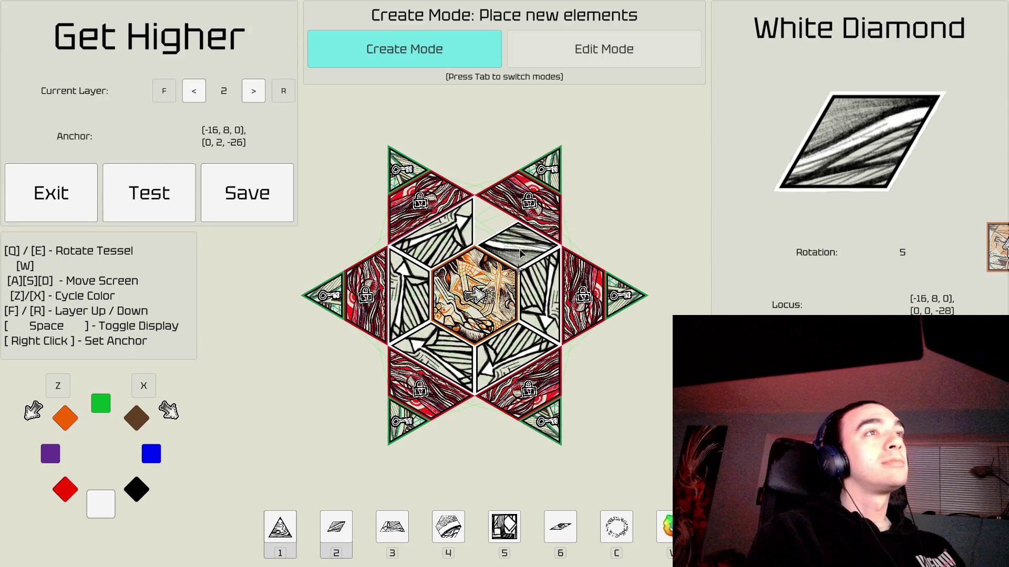
click(518, 245)
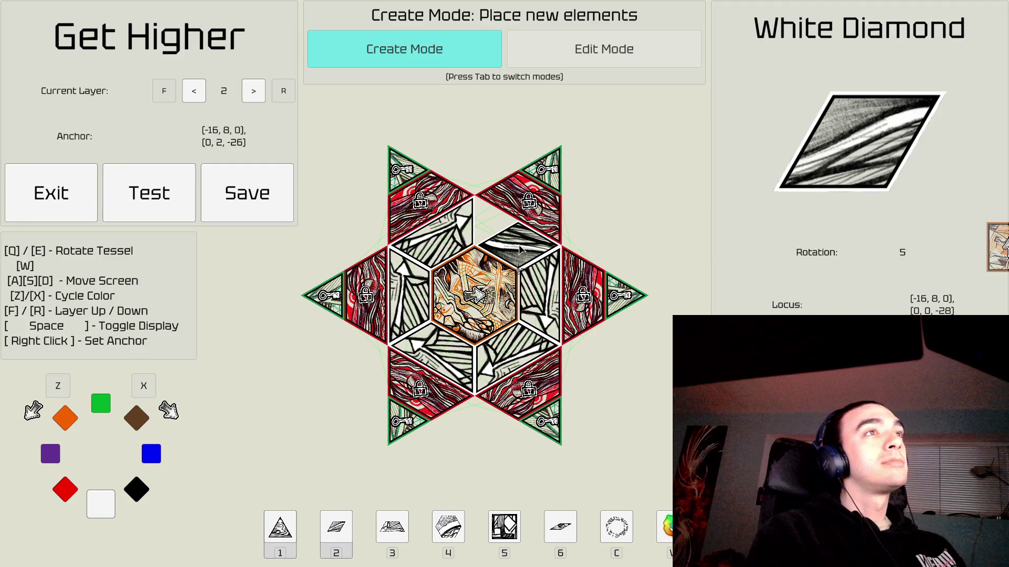
key(s)
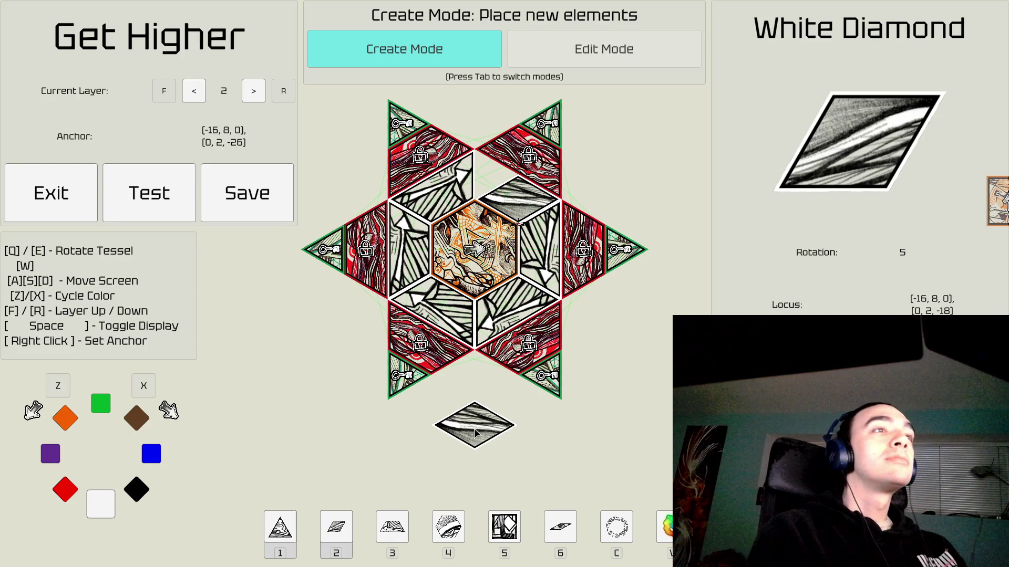
key(e)
key(e)
key(e)
key(e)
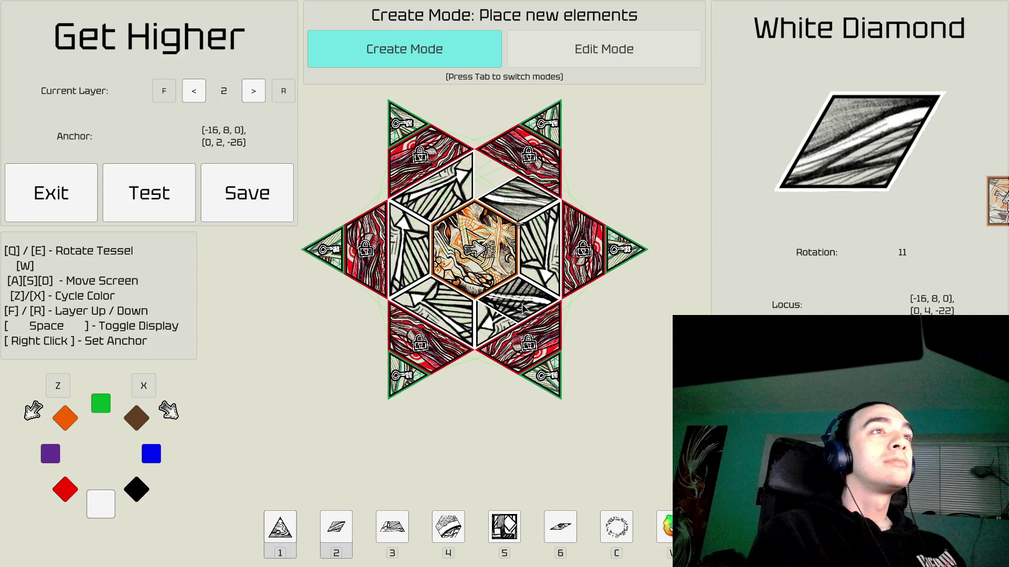
click(523, 308)
Pick up an inner-ring white trapezoid, rotate it to fit its slot, then reselect the white diamond.
key(Tab)
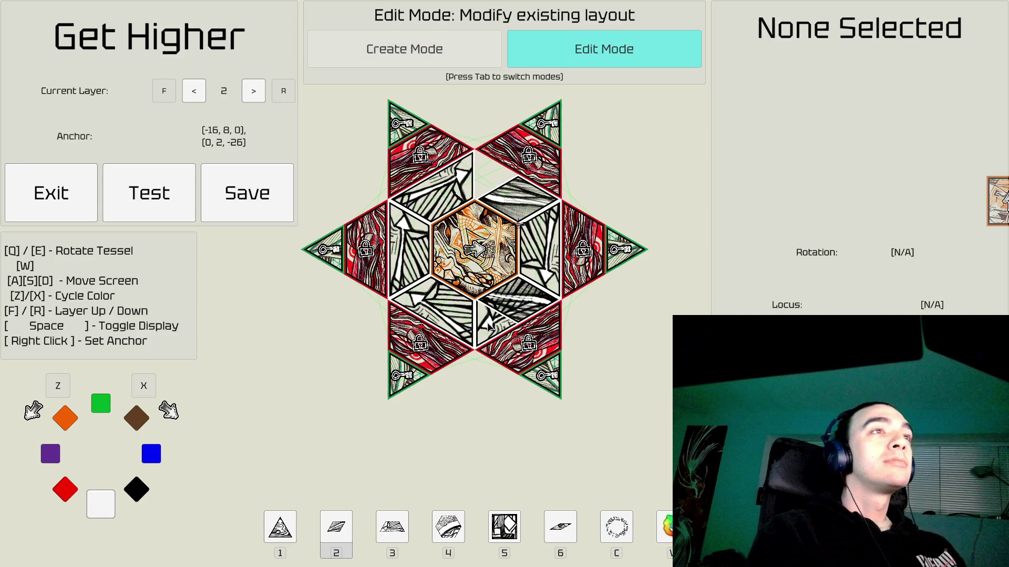
click(489, 325)
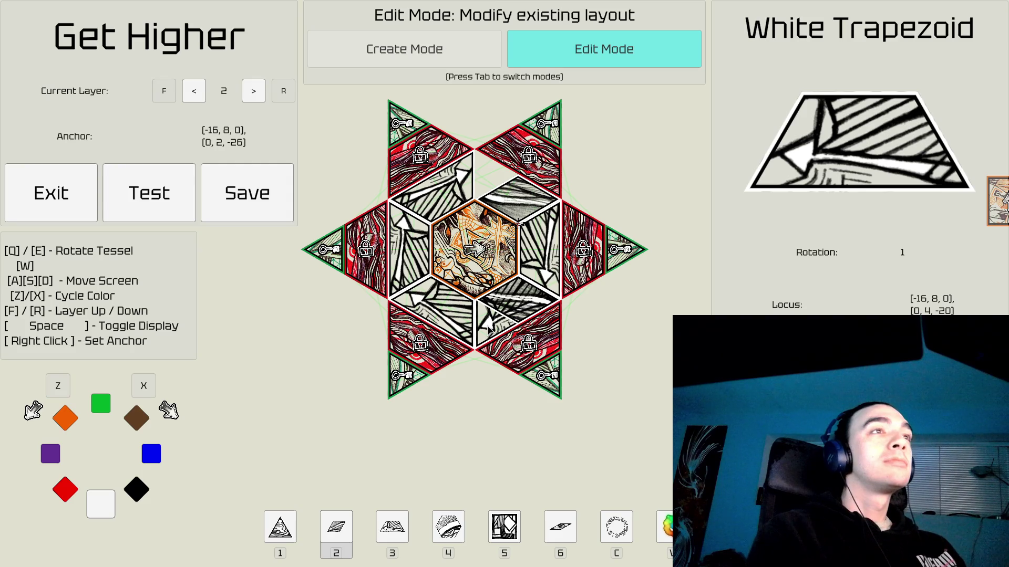
key(Tab)
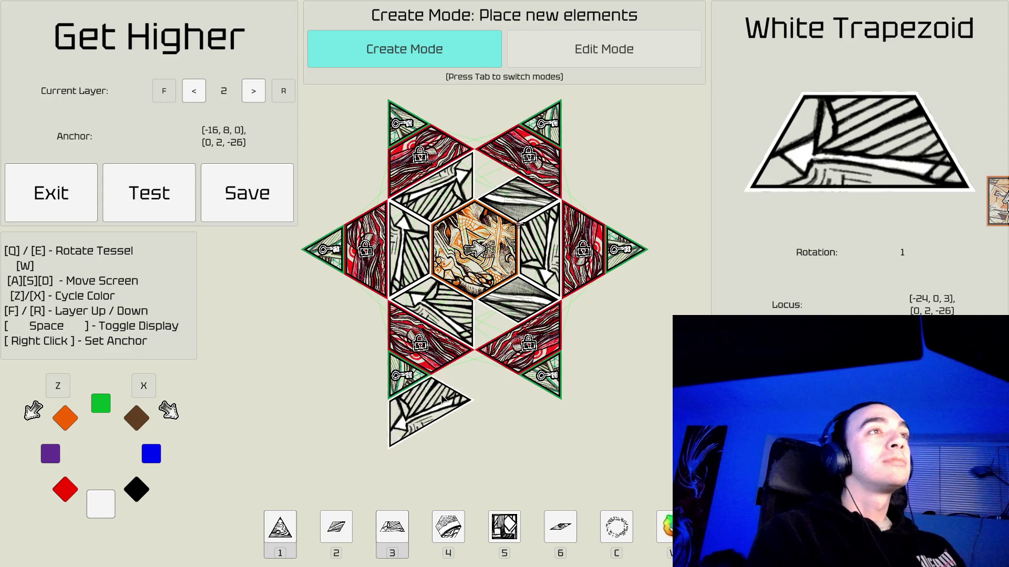
key(d)
key(d)
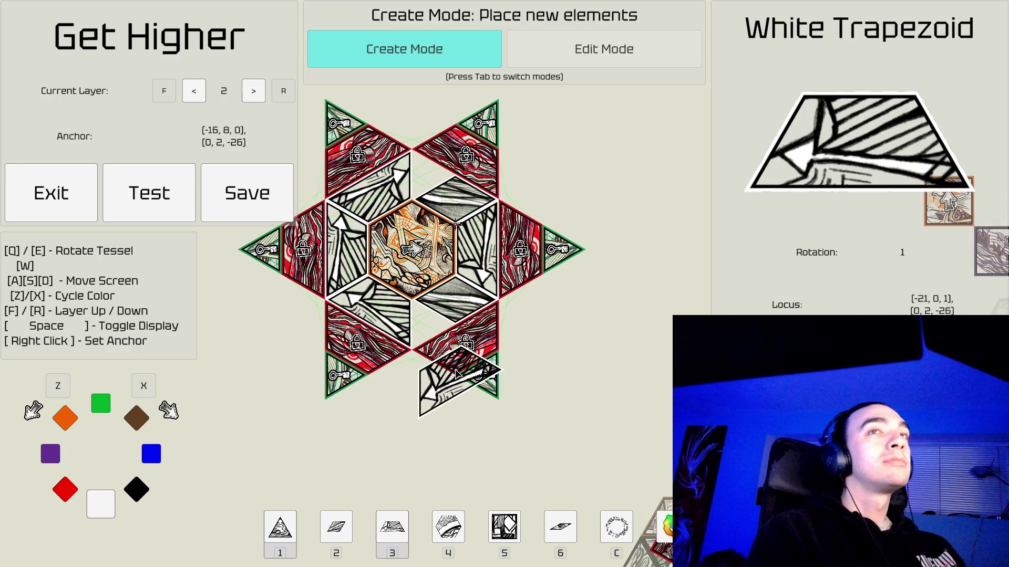
key(d)
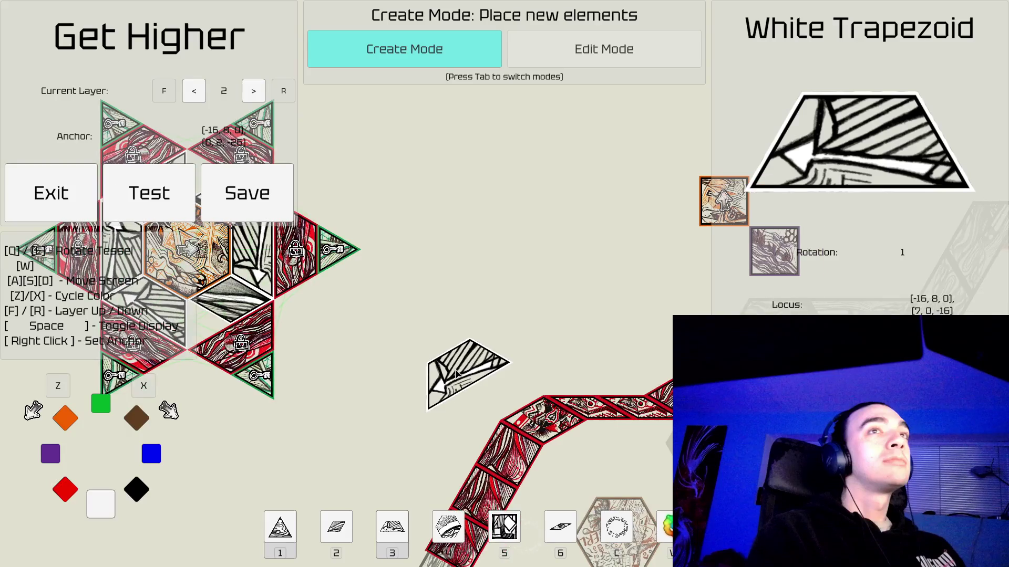
key(a)
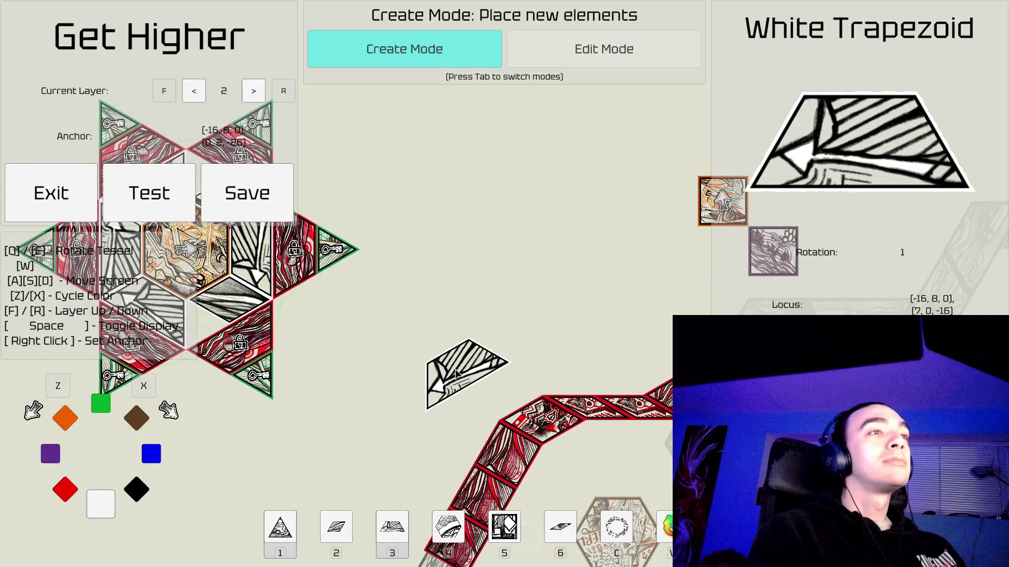
key(e)
key(e)
key(e)
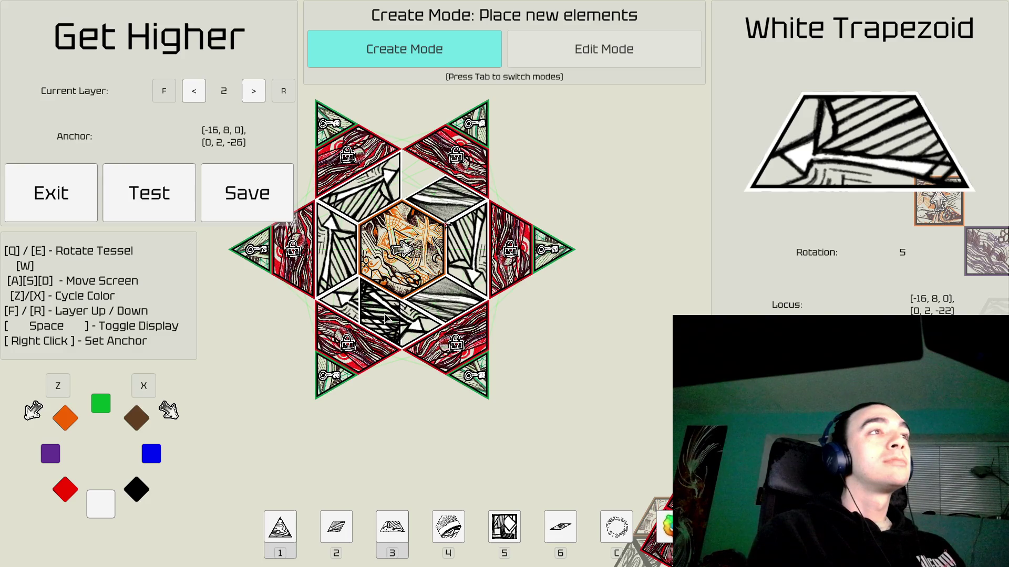
key(q)
key(q)
key(q)
key(q)
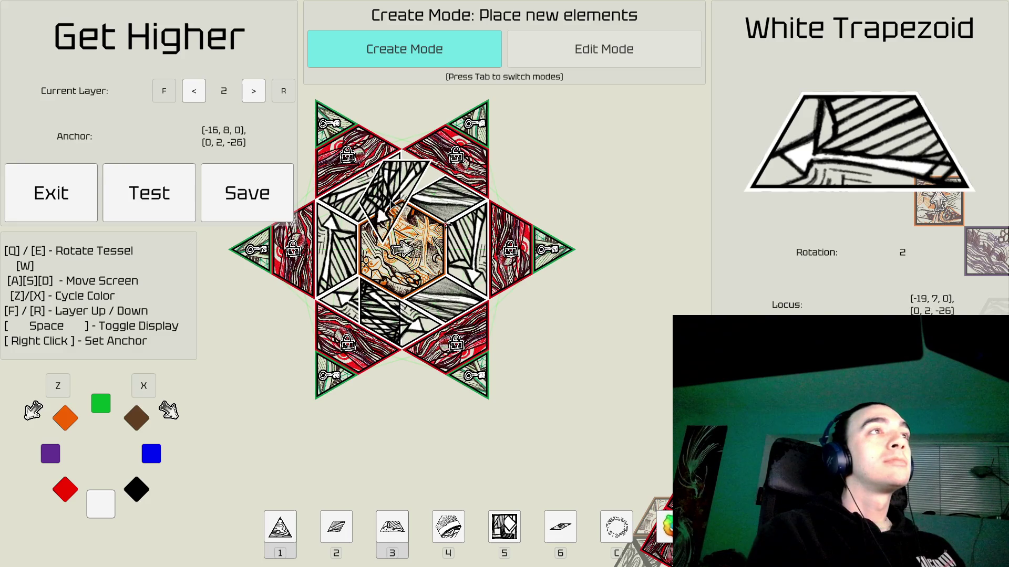
key(Tab)
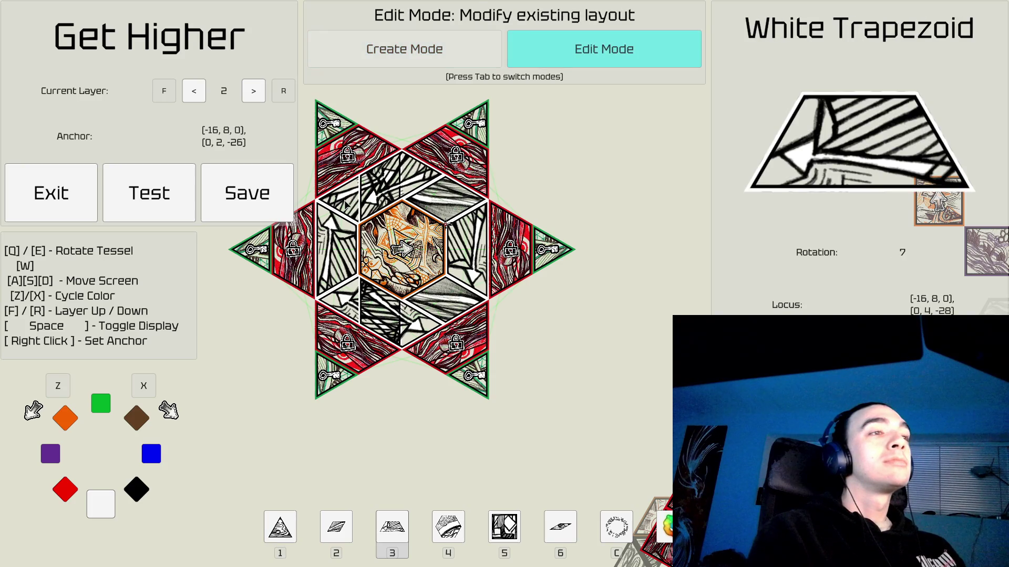
key(Tab)
key(2)
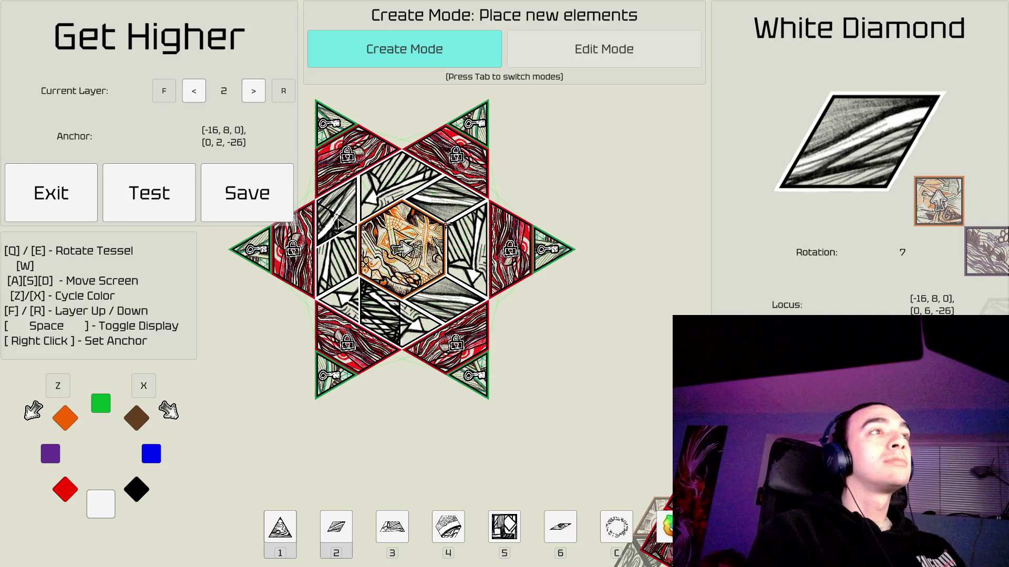
Select an inner-ring white trapezoid, then turn a white diamond to fit the lower-left slot.
key(Tab)
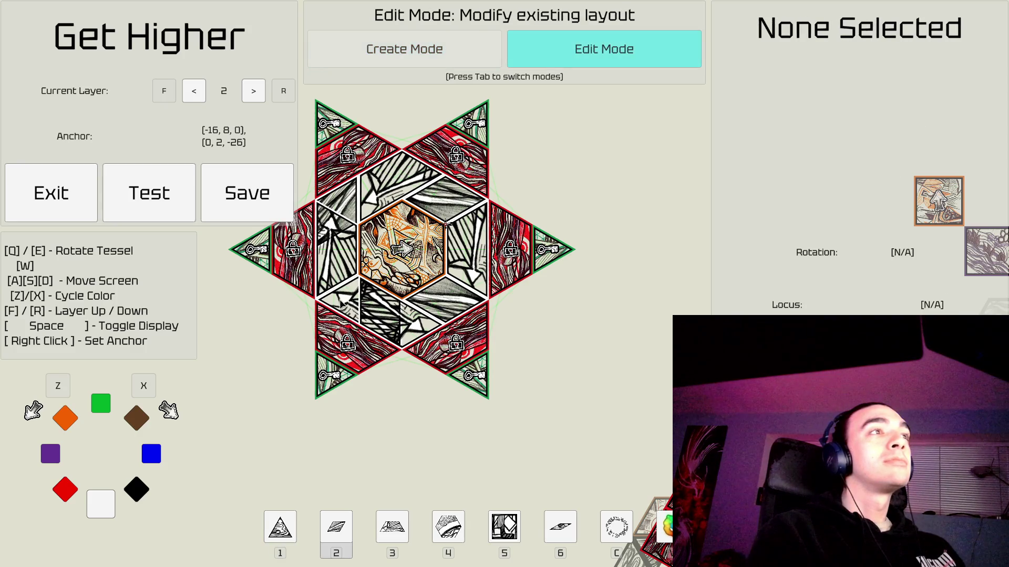
click(342, 304)
key(Tab)
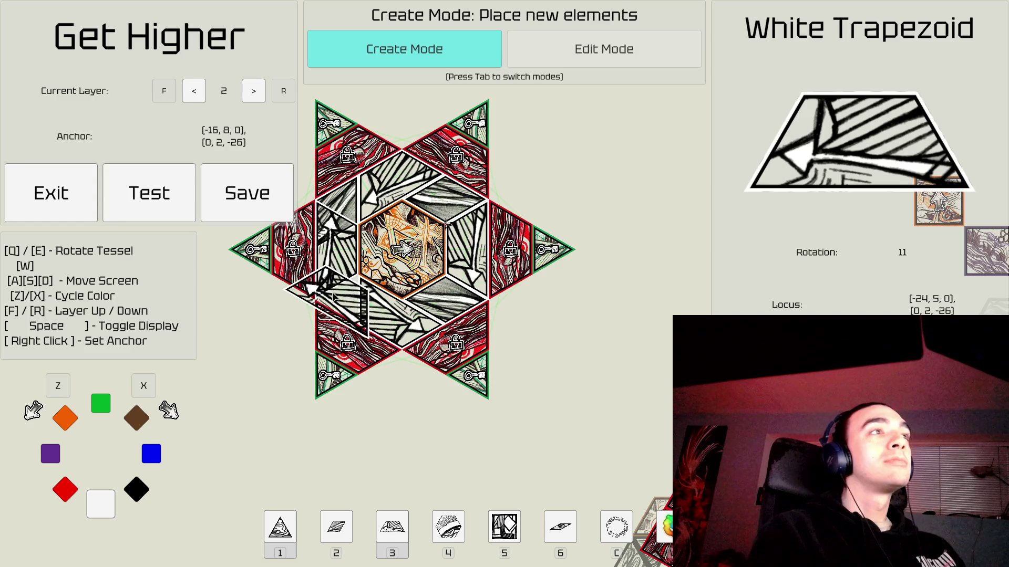
key(Tab)
key(Tab)
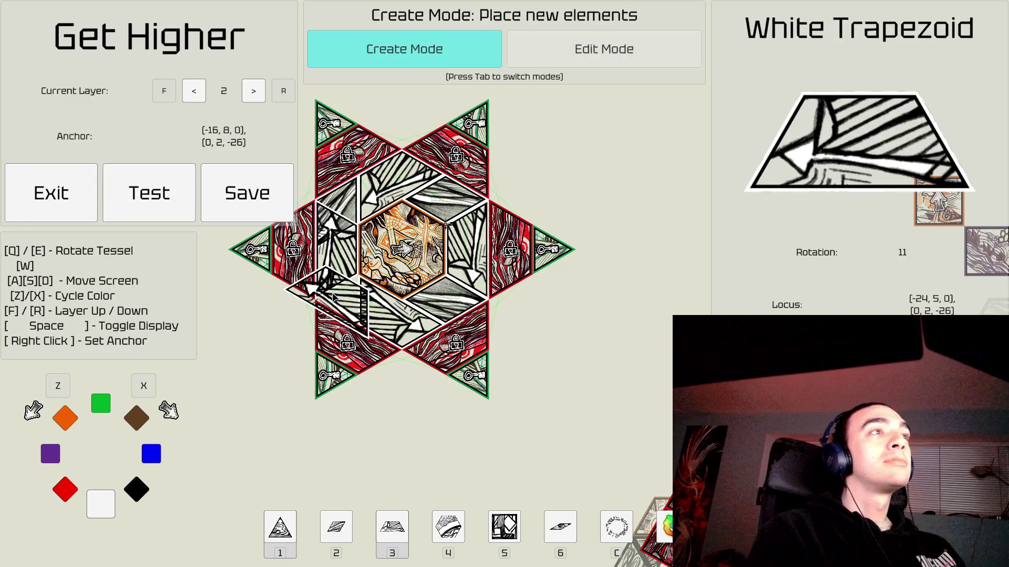
key(2)
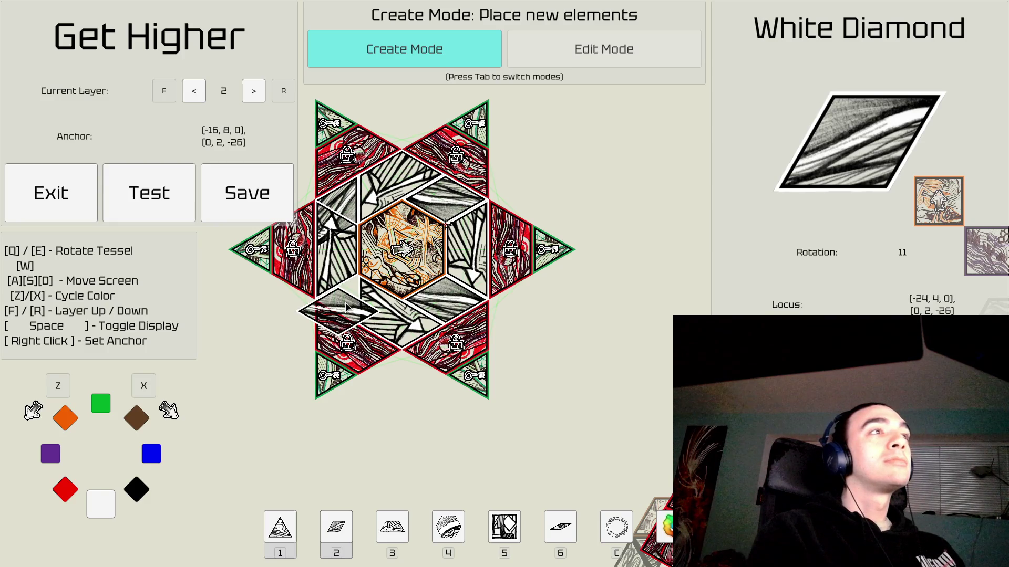
key(q)
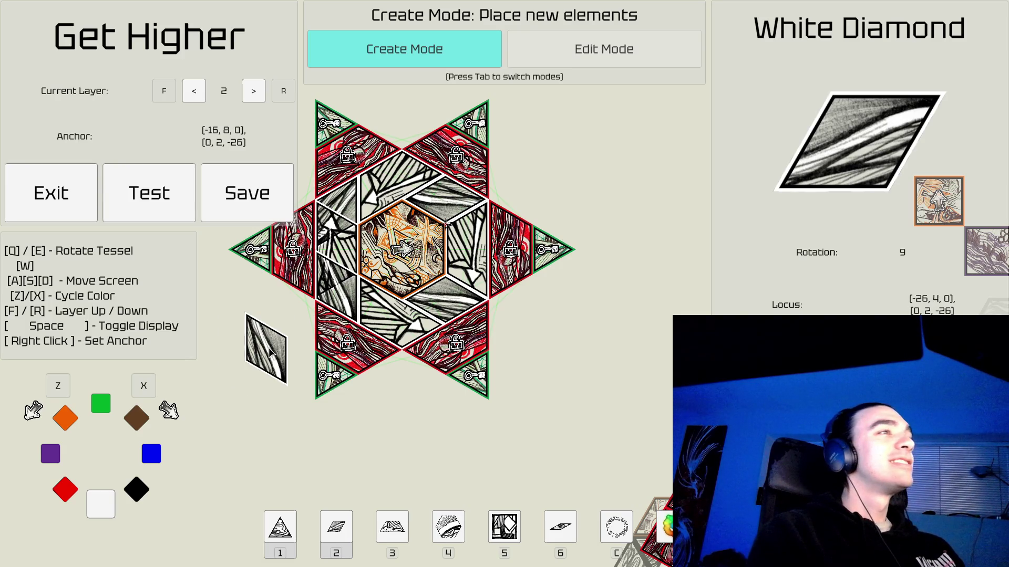
Rotate a white triangle into the last gap of the hexagram's inner ring.
key(Tab)
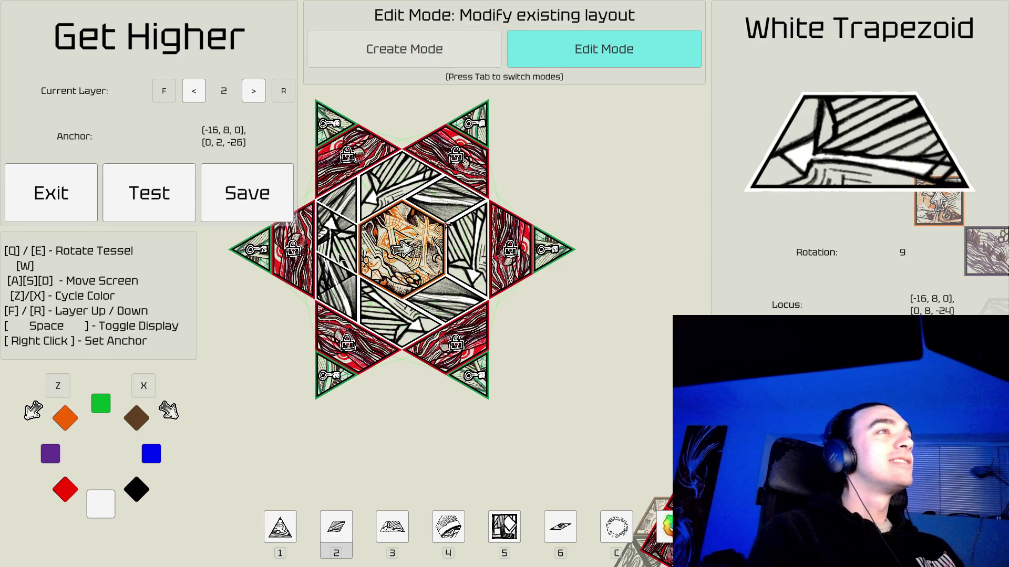
key(Tab)
key(1)
key(q)
key(q)
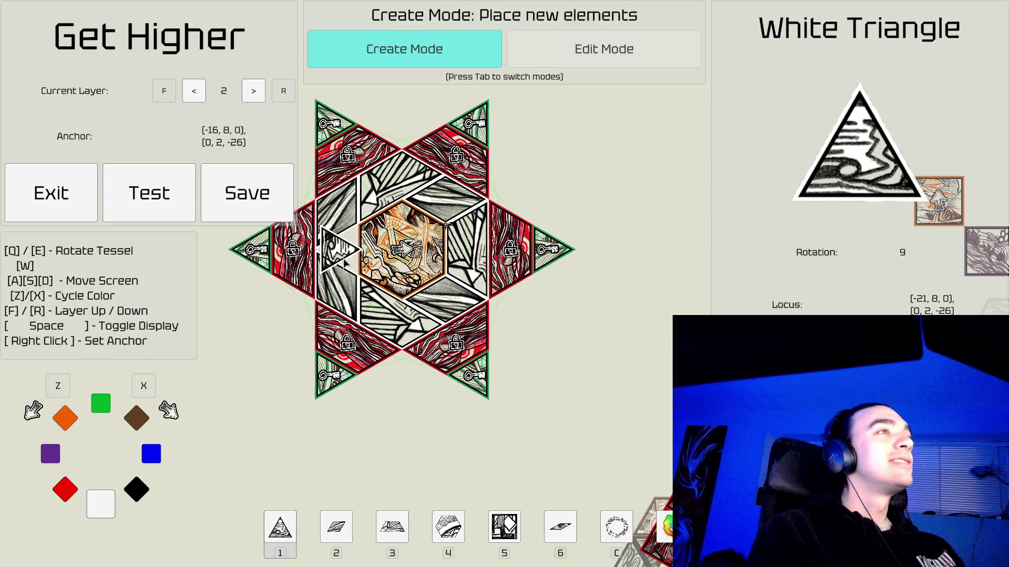
key(e)
key(e)
key(e)
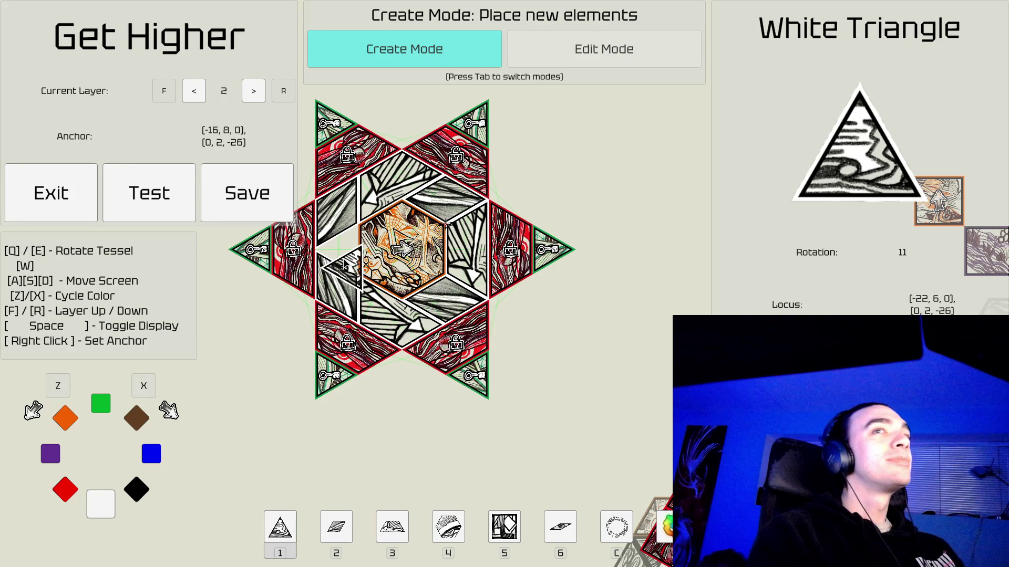
key(e)
key(e)
key(e)
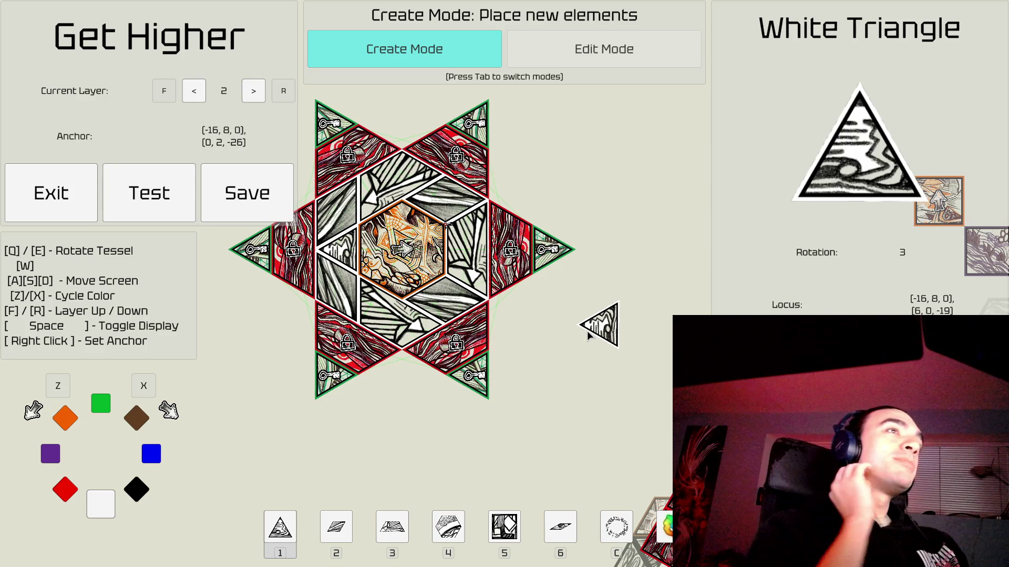
Zoom out and pan along the red tile path and lower paths around the star.
scroll(567, 336, down, 3)
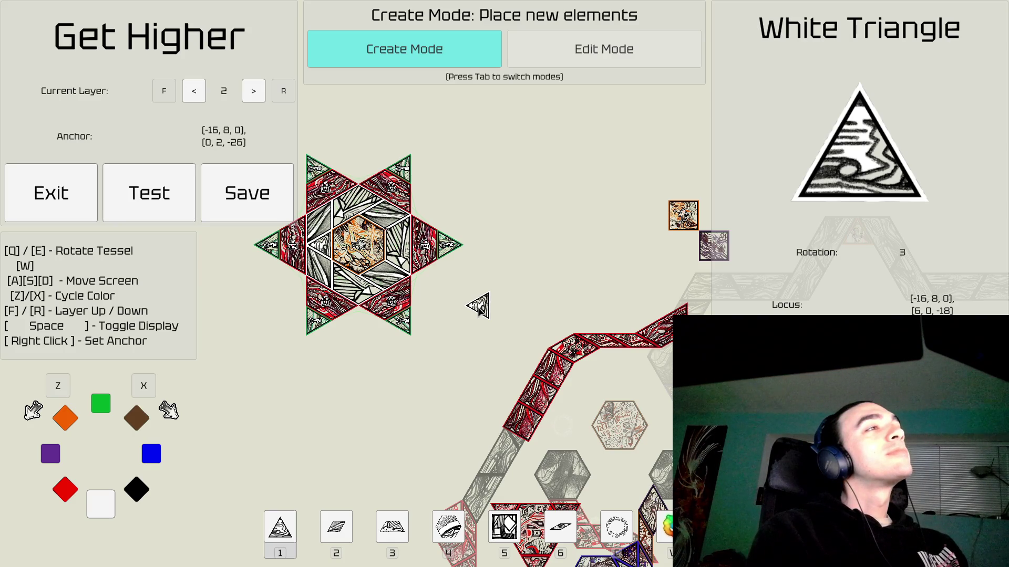
key(d)
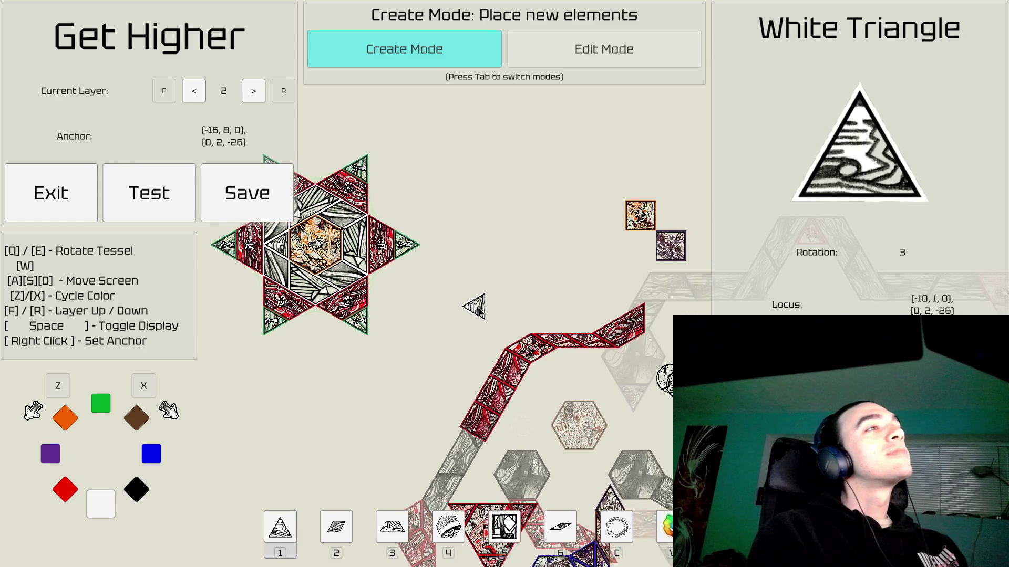
key(d)
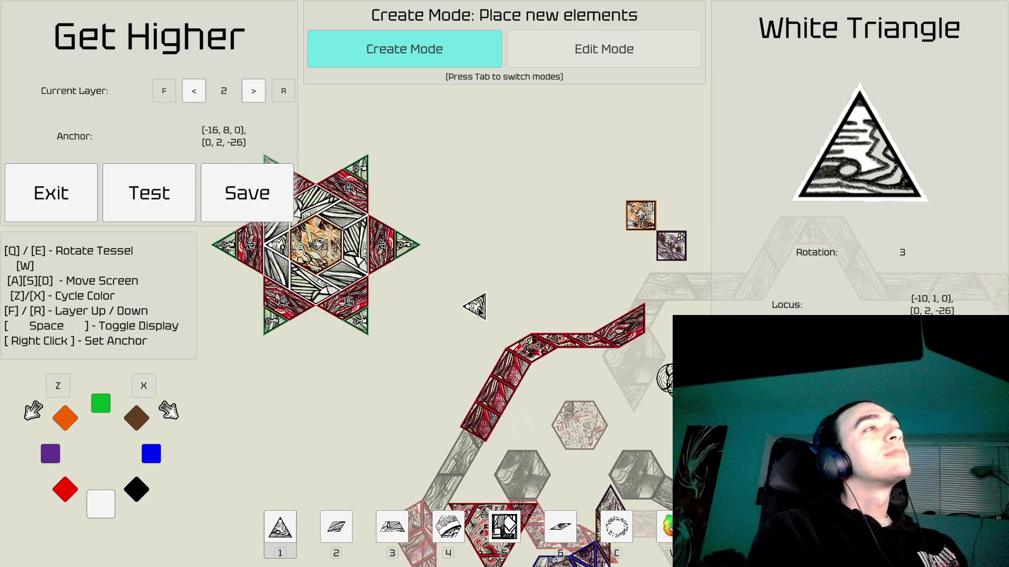
key(a)
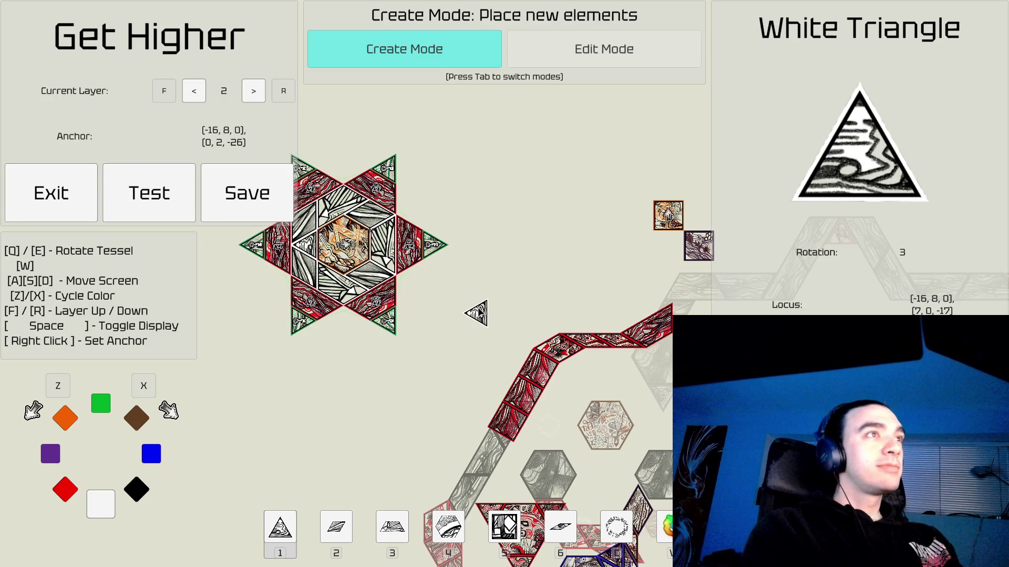
key(d)
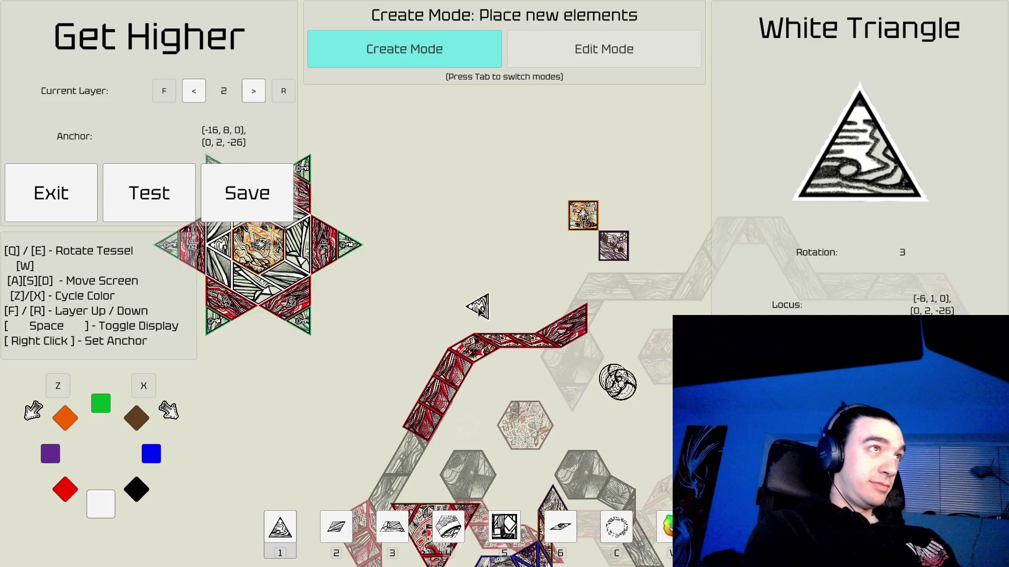
key(d)
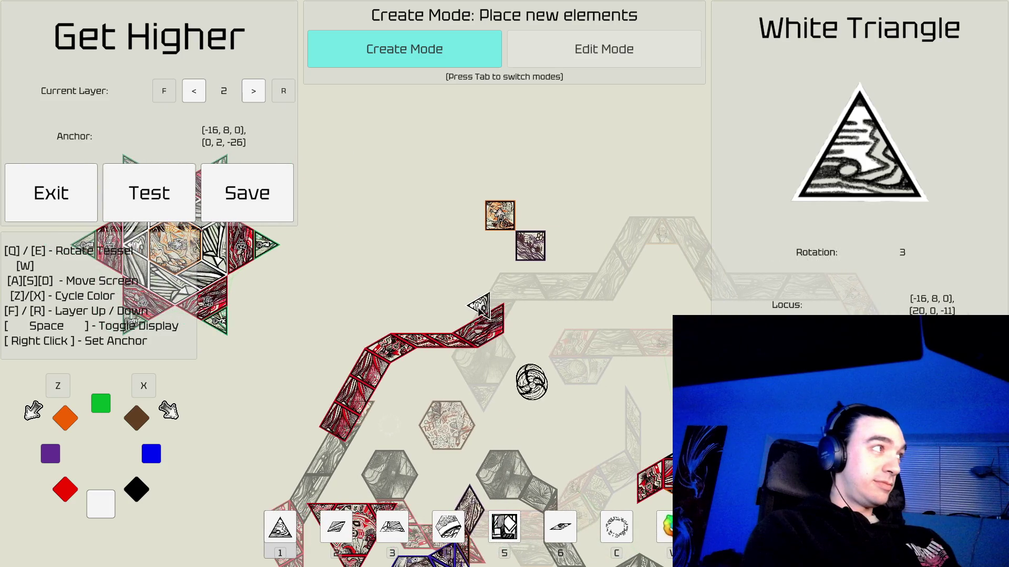
key(d)
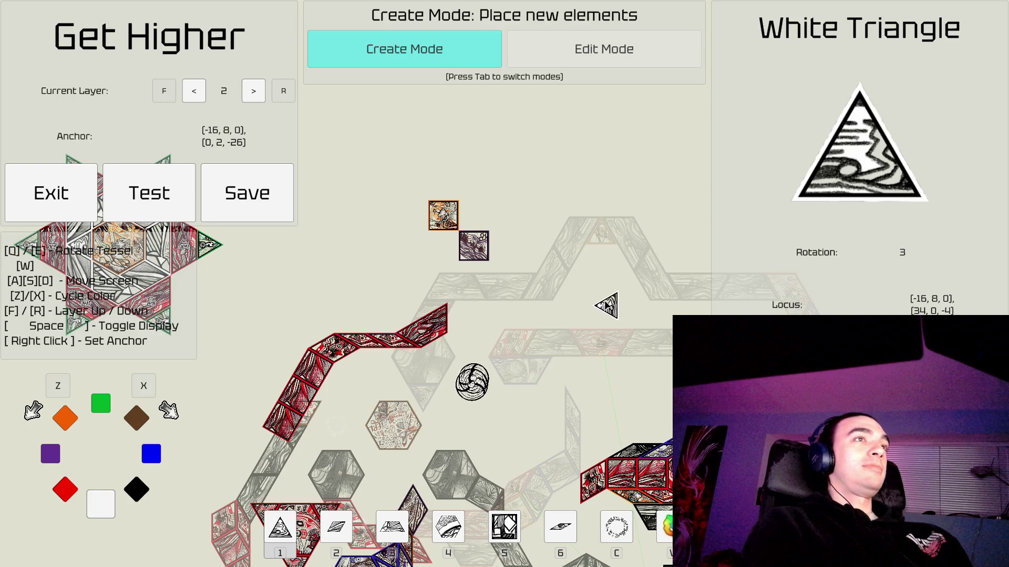
key(a+s)
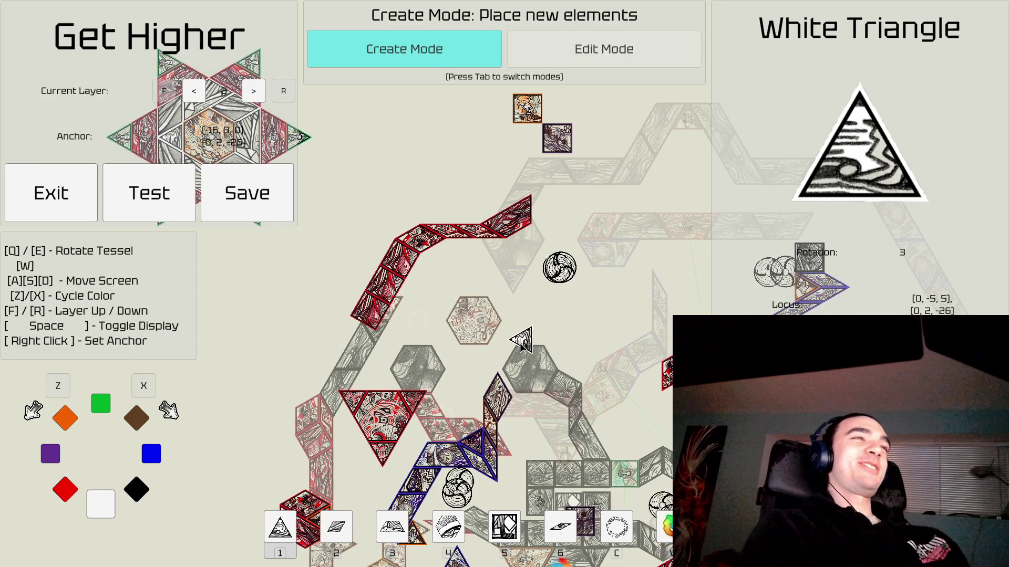
Pan down across the lower paths and grey tile grid, then back toward the star.
key(a)
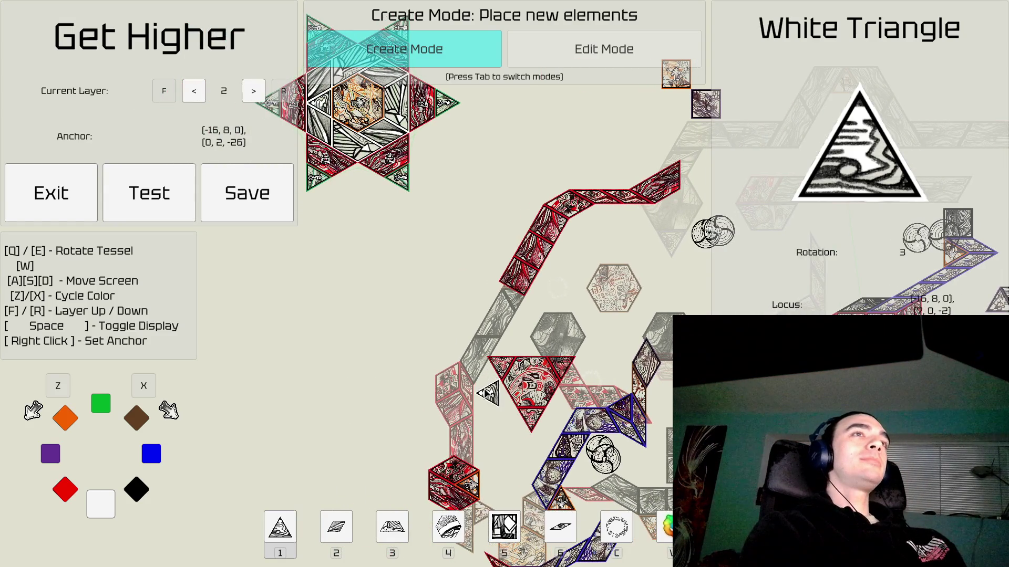
key(s)
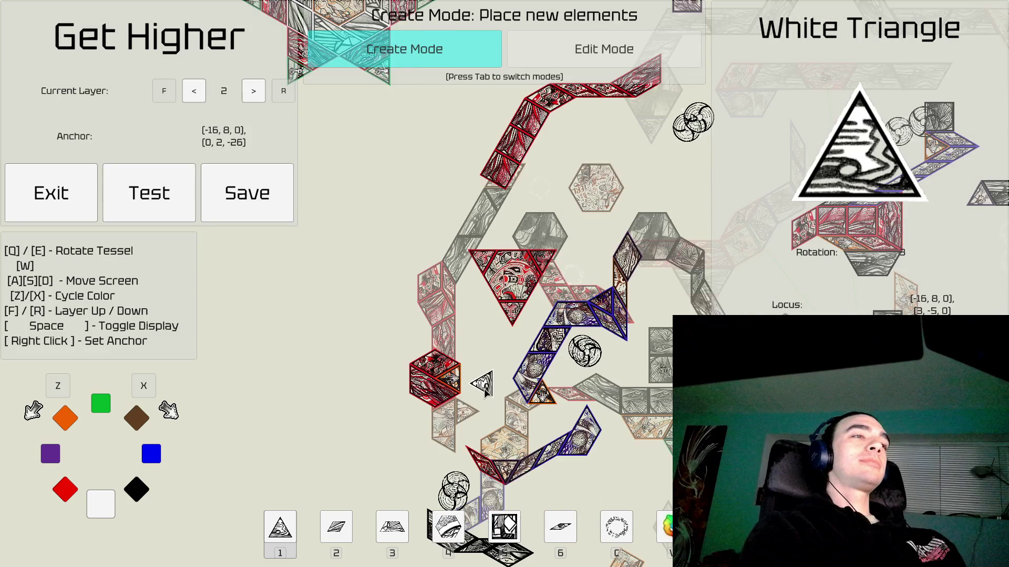
key(s)
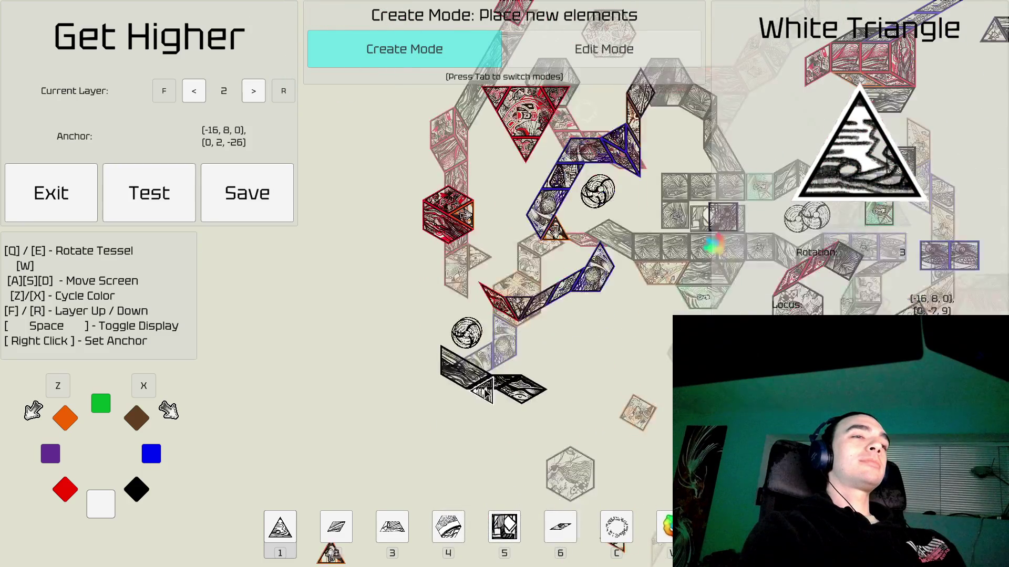
key(s)
key(d)
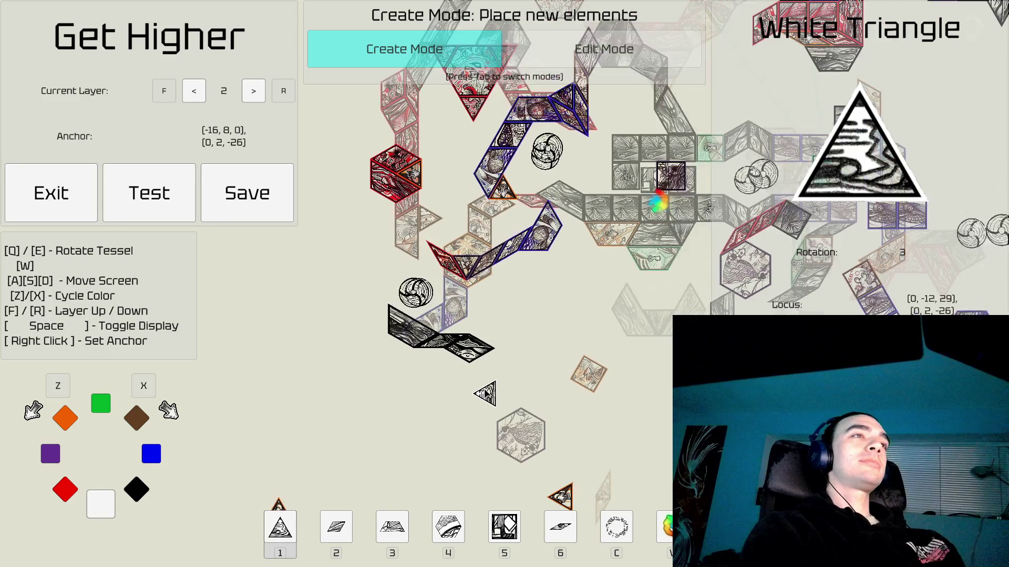
key(w)
key(w)
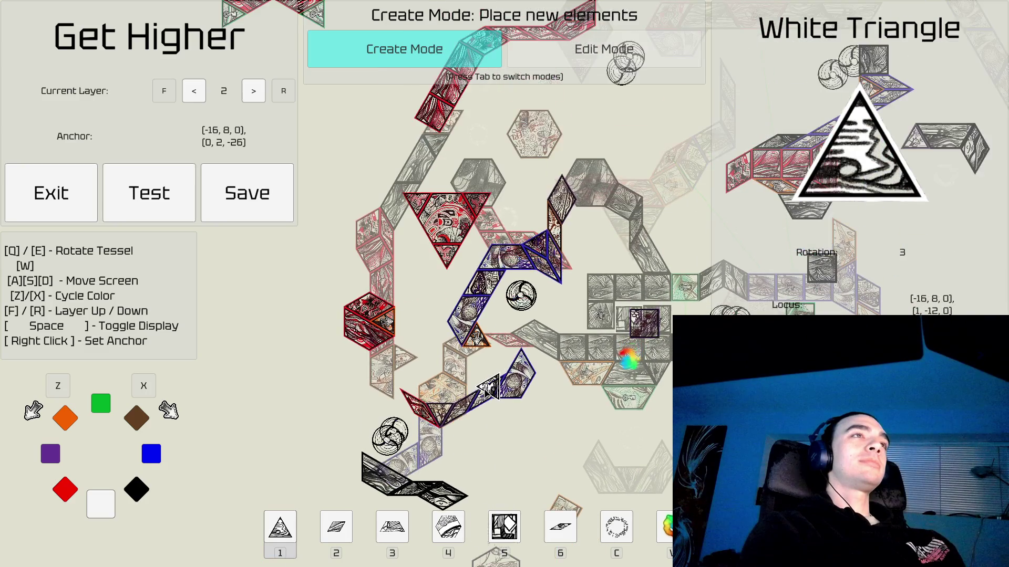
key(d)
key(w)
key(d)
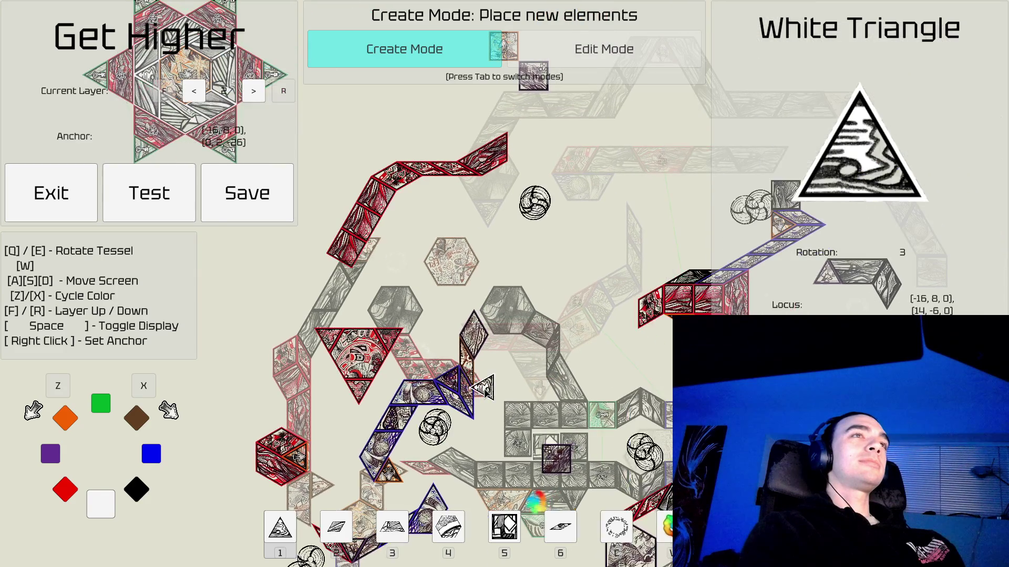
key(d)
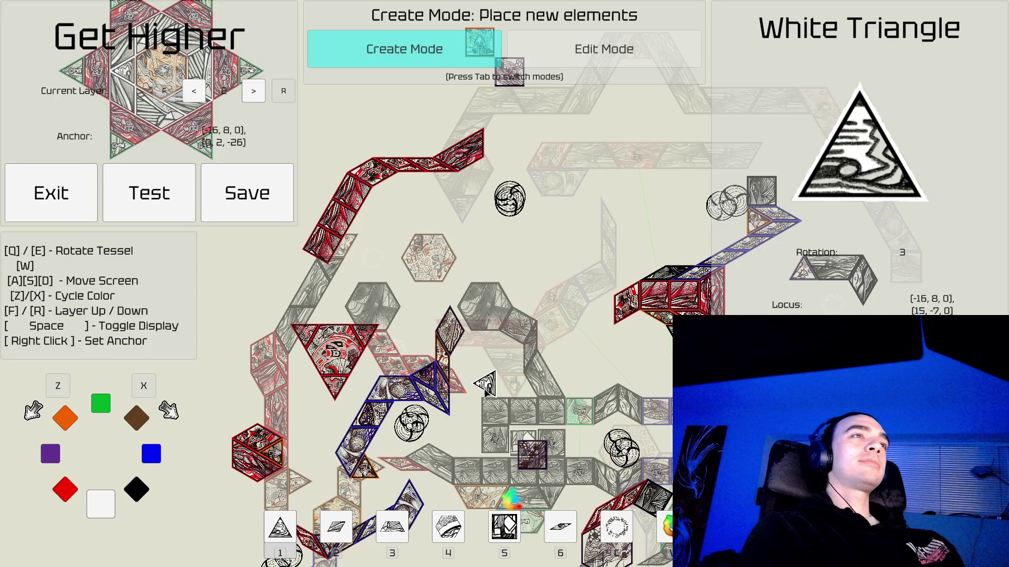
key(s)
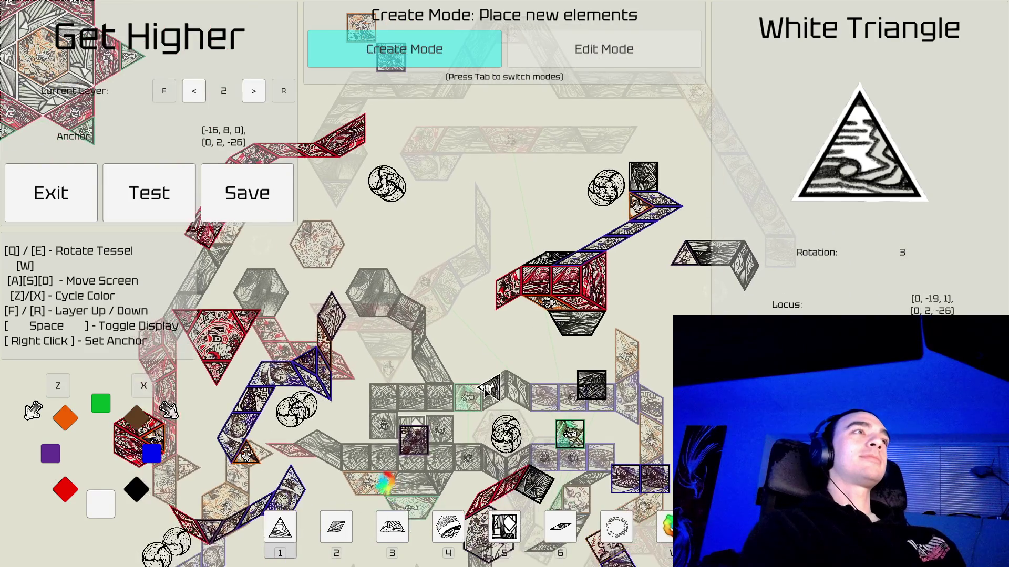
key(a)
key(w)
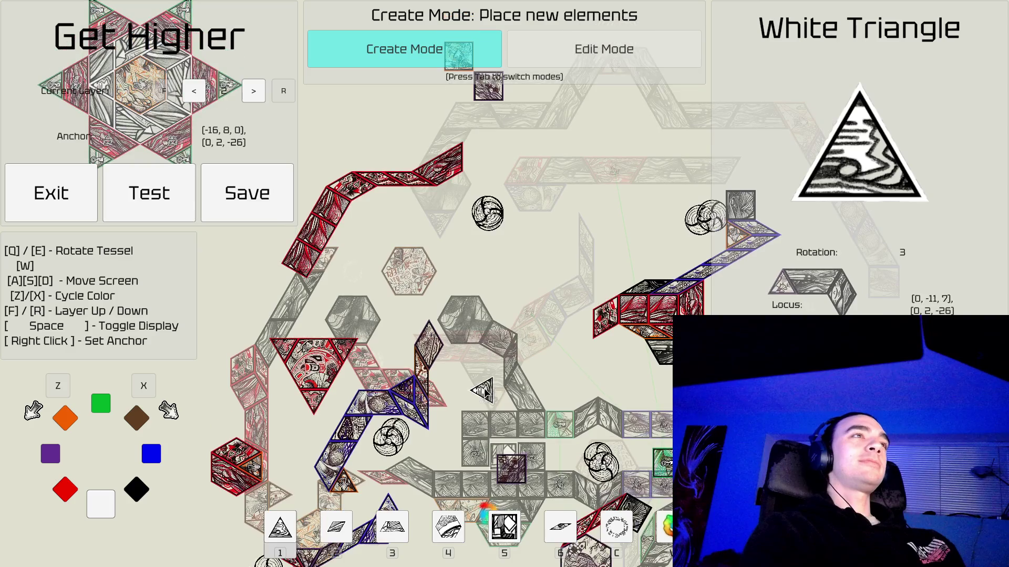
Drop down to layer 1 and survey its black, red and blue tile paths.
key(f)
key(f)
key(f)
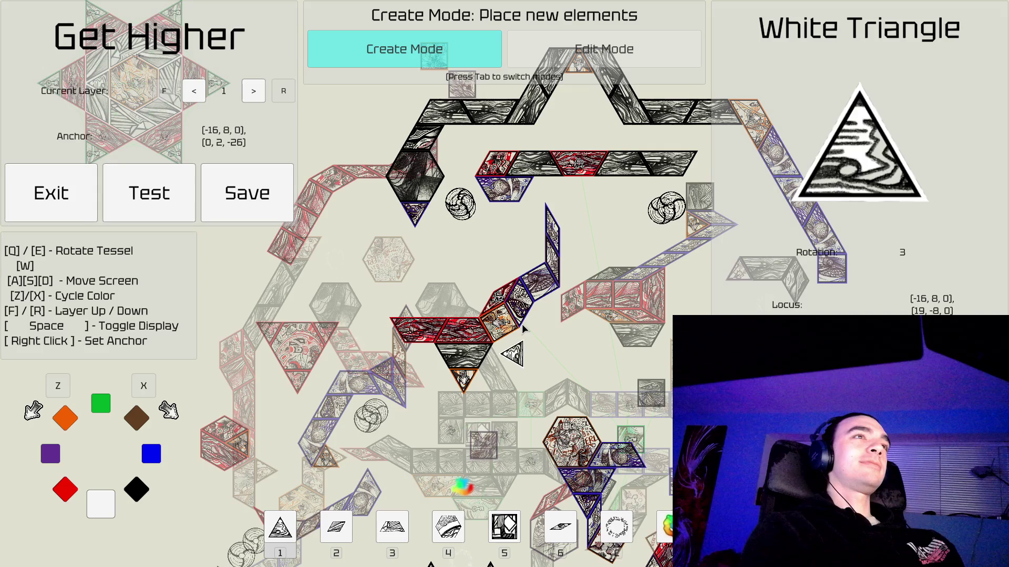
key(w)
key(s)
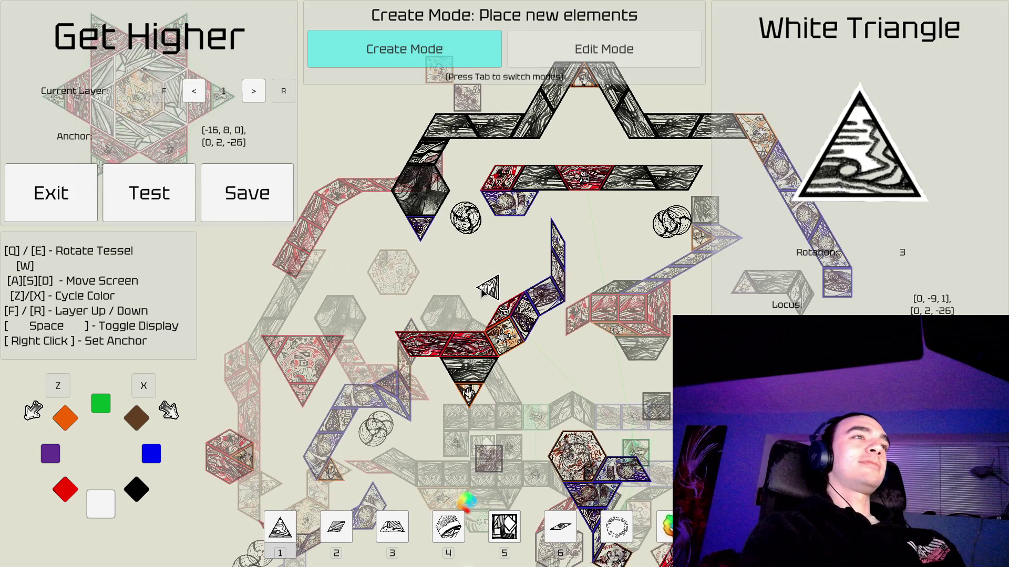
key(s)
key(s)
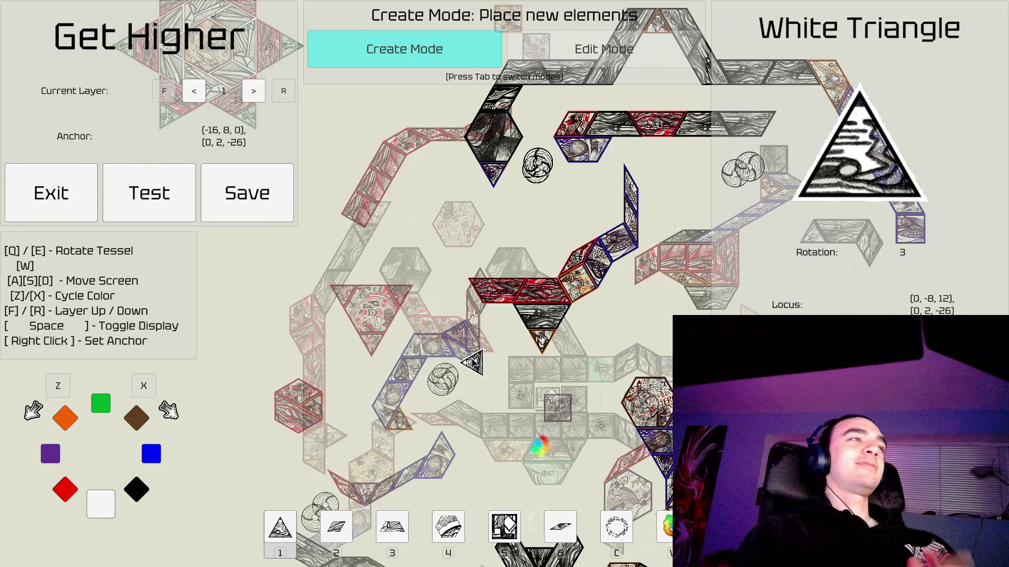
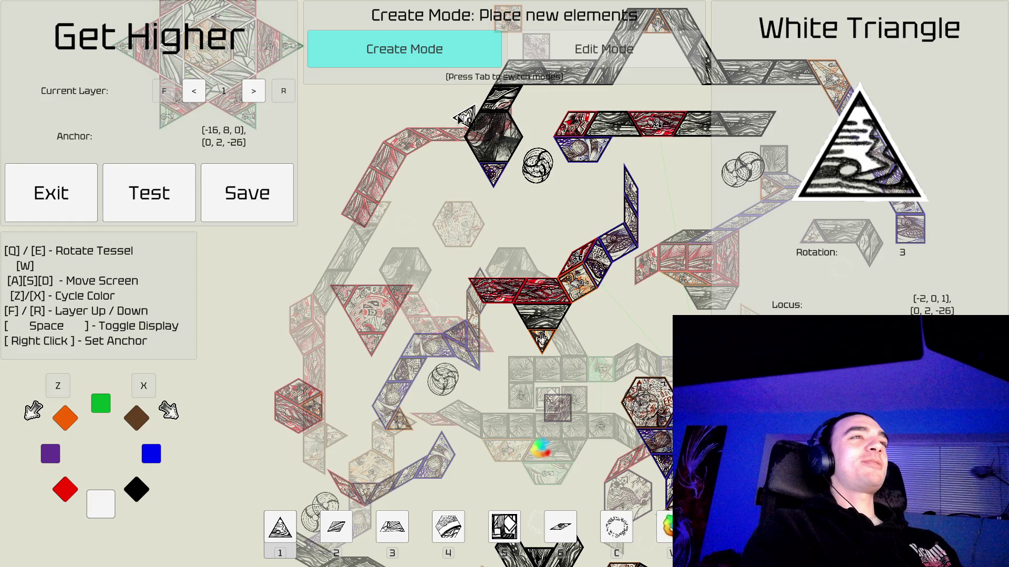
Pan around layer 1 and set the placement anchor at [0, 10, -4], [8, 0, -8].
key(w)
key(a)
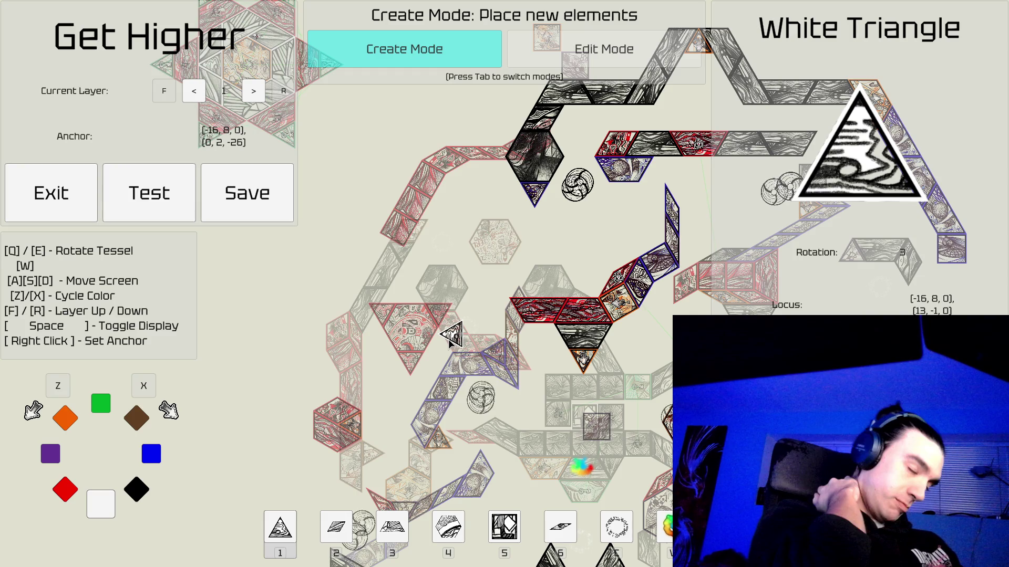
key(s)
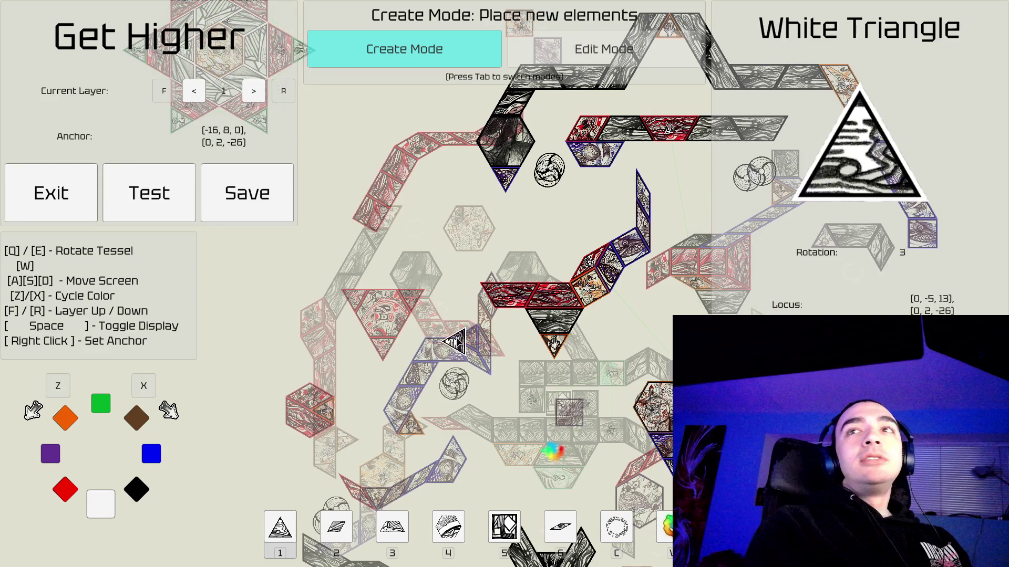
scroll(505, 308, up, 3)
scroll(458, 342, down, 5)
scroll(459, 339, up, 2)
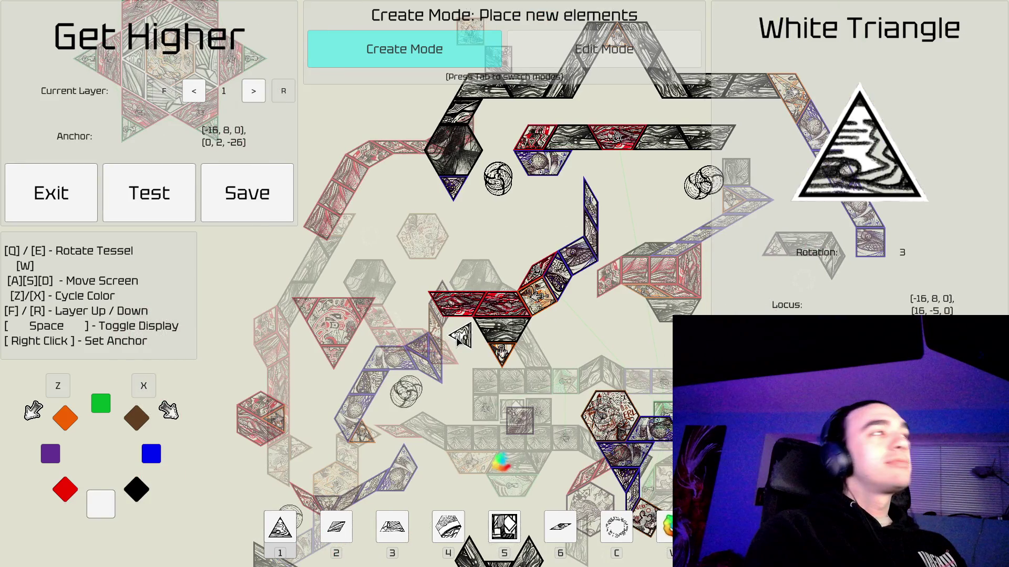
key(s)
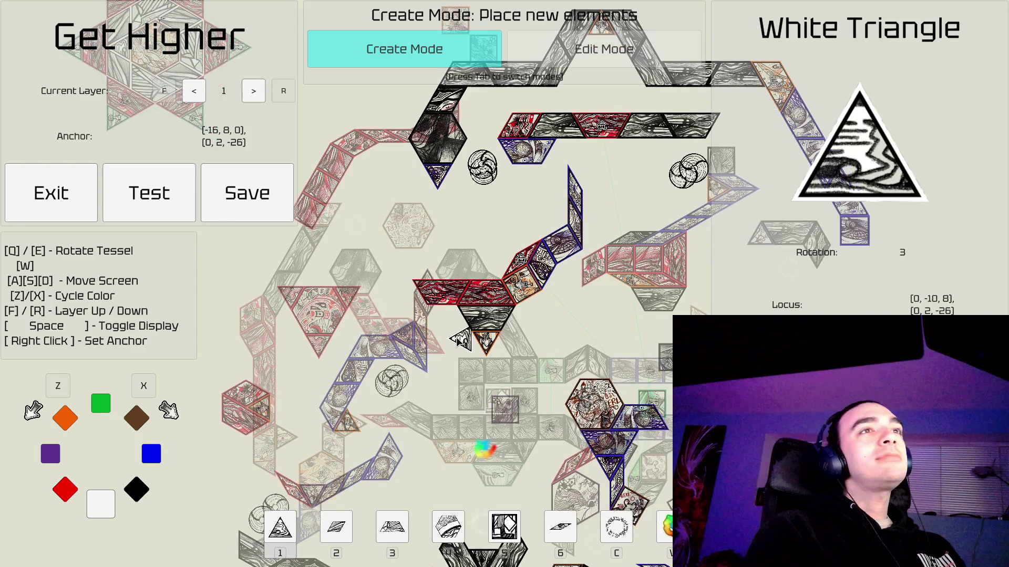
key(w)
key(a)
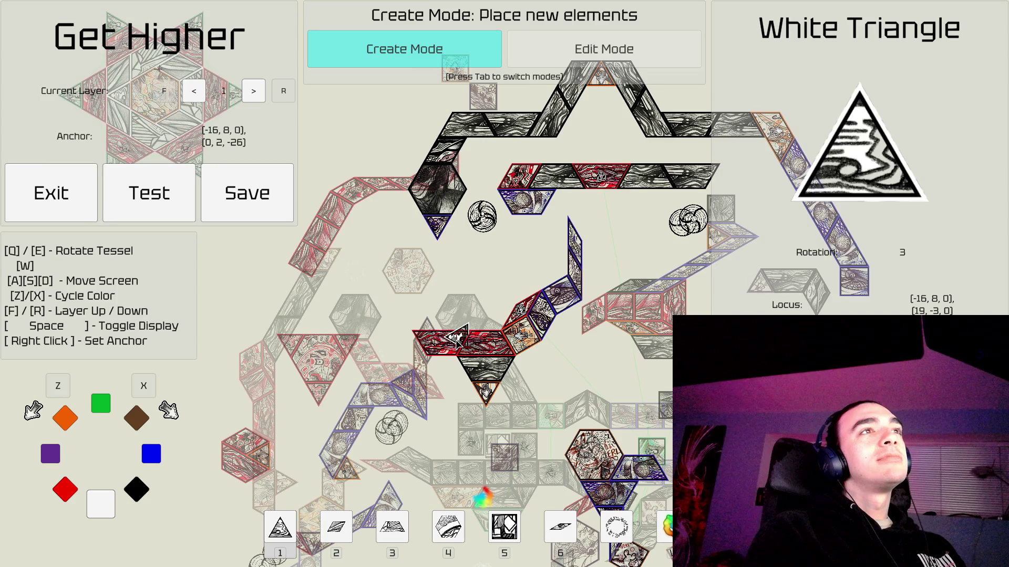
key(s)
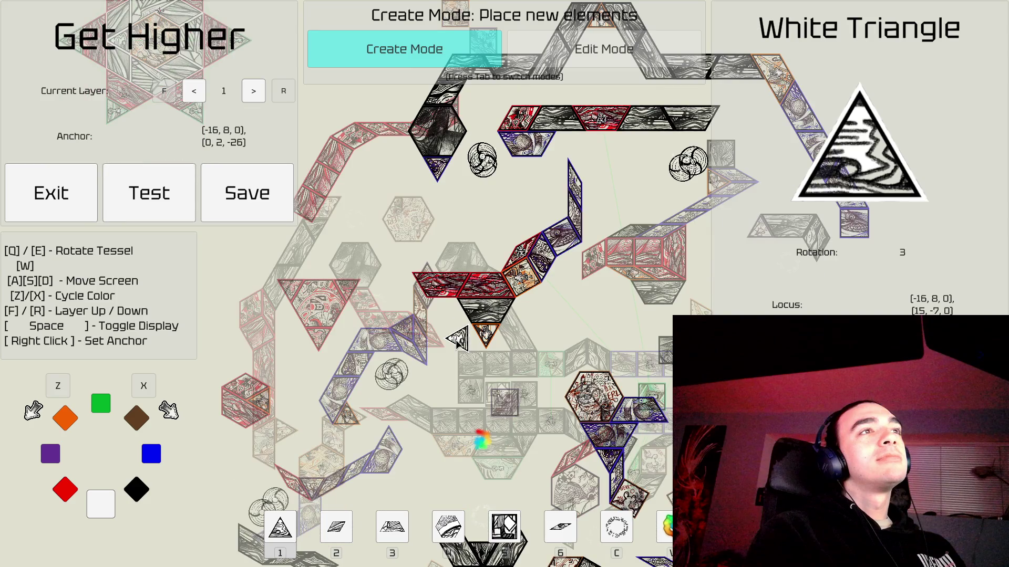
key(d)
key(w)
key(d)
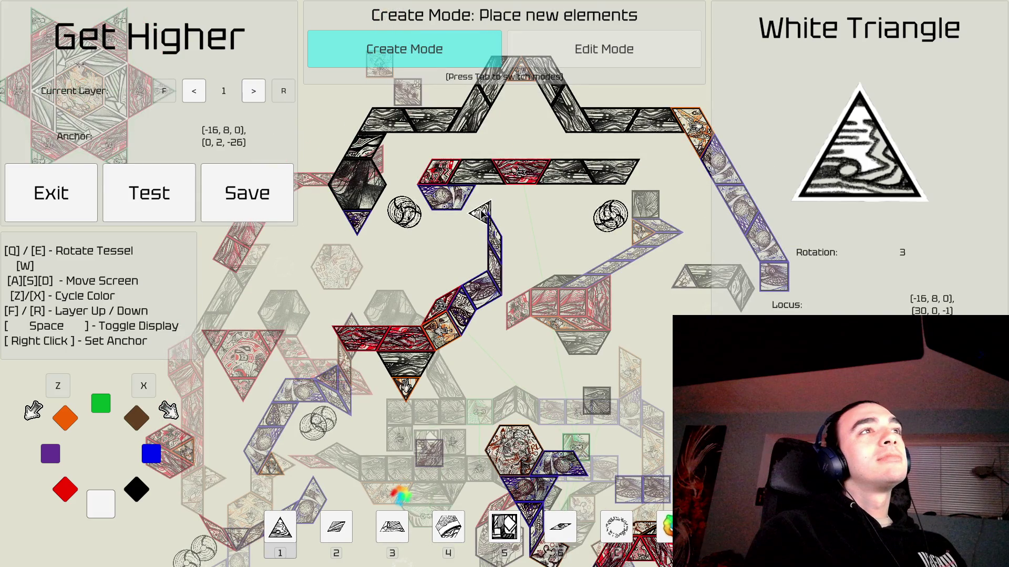
right_click(462, 210)
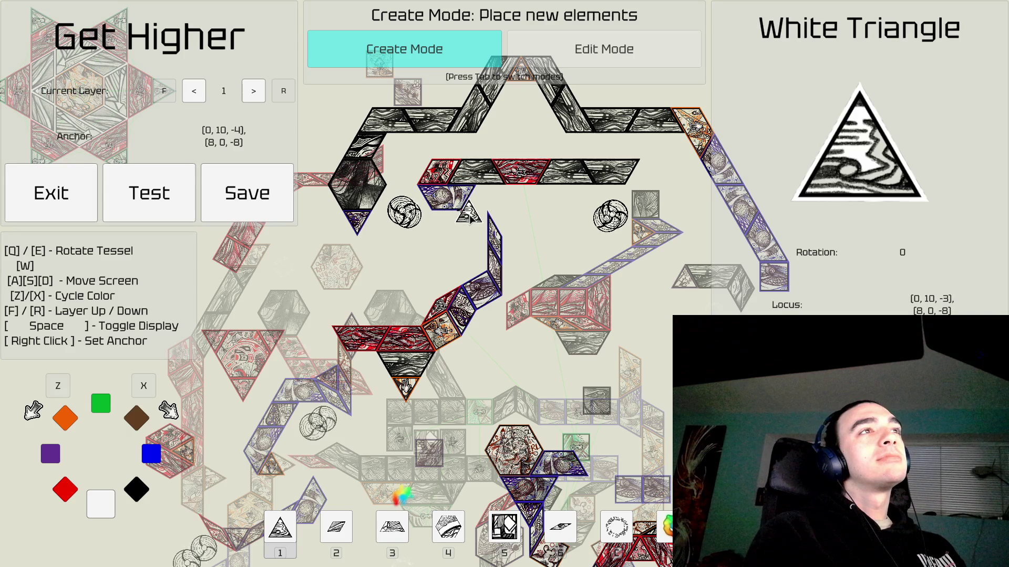
Pan across the level to look over the area around the new anchor.
key(d)
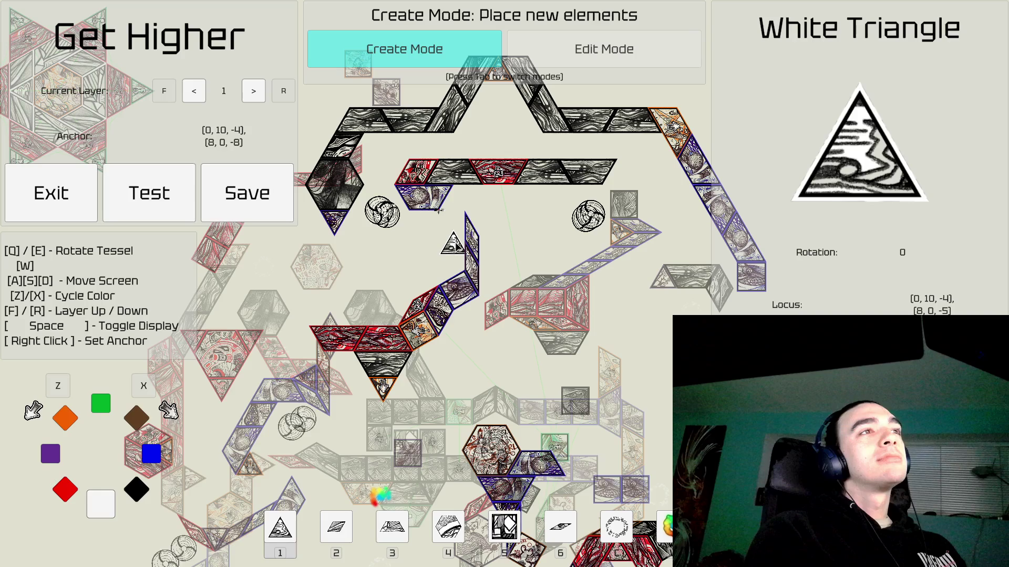
key(a)
key(a)
key(a)
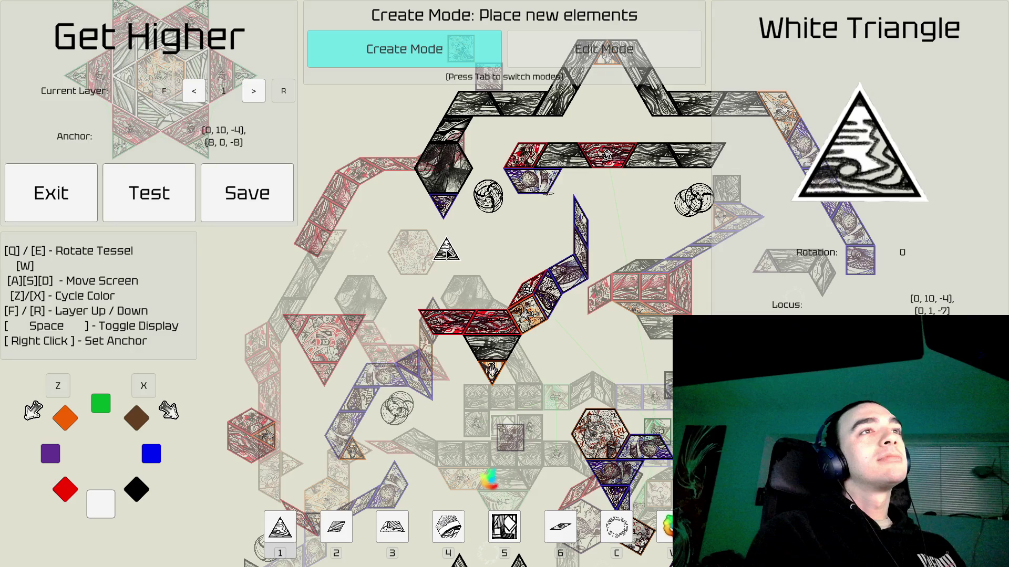
key(d)
key(s)
key(s)
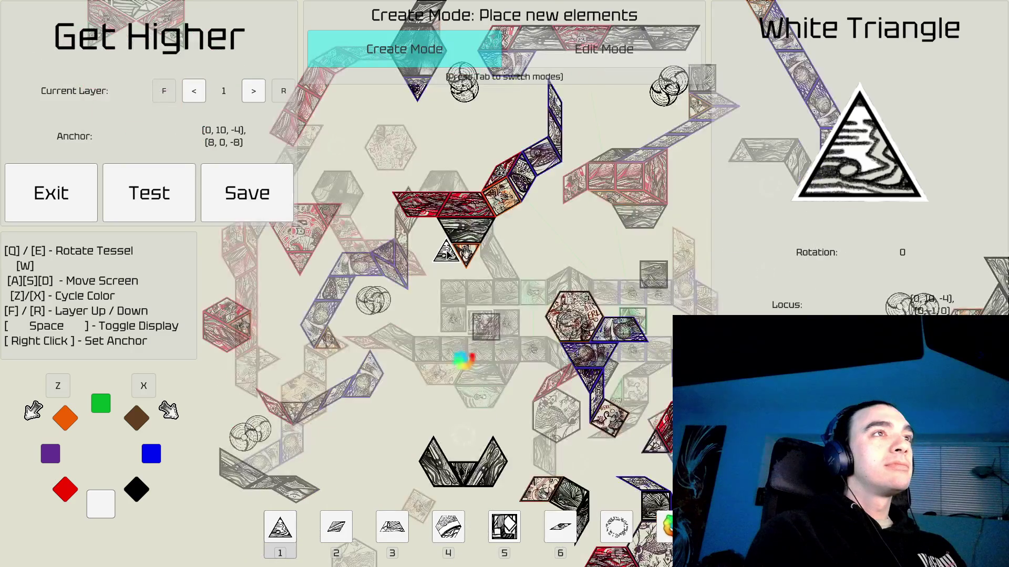
key(s)
key(a)
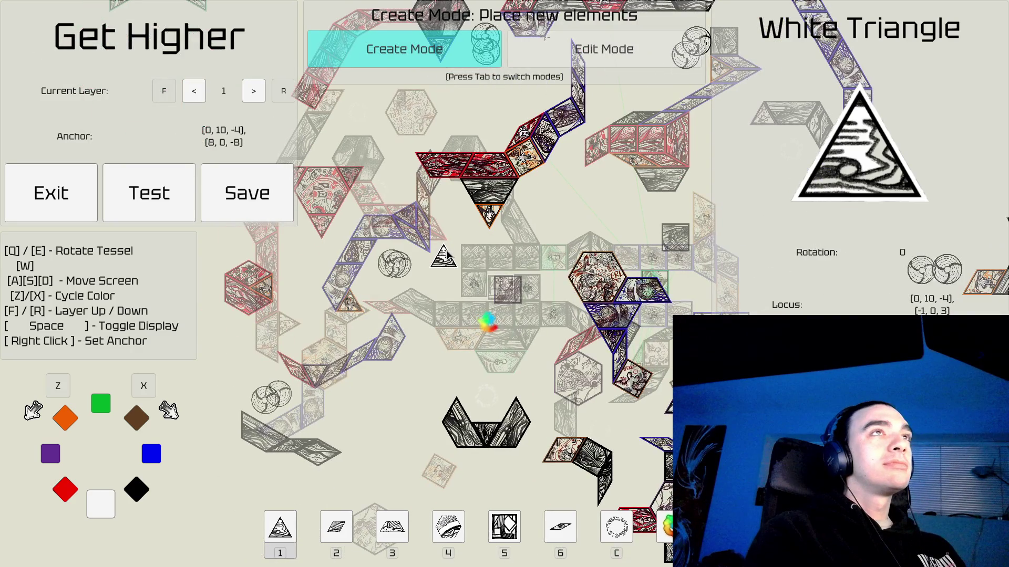
key(w)
key(d)
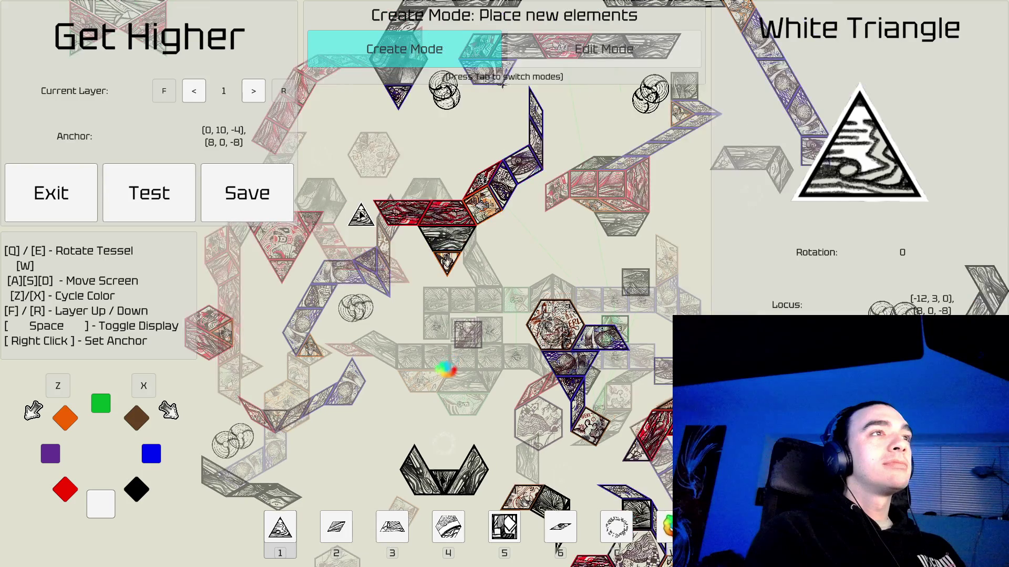
key(a)
key(w)
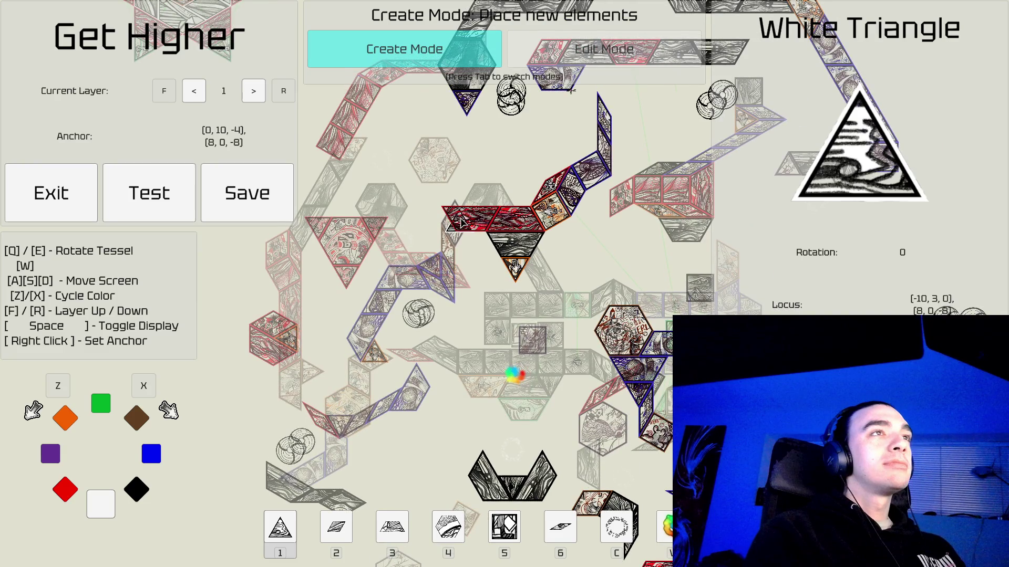
key(w)
key(a)
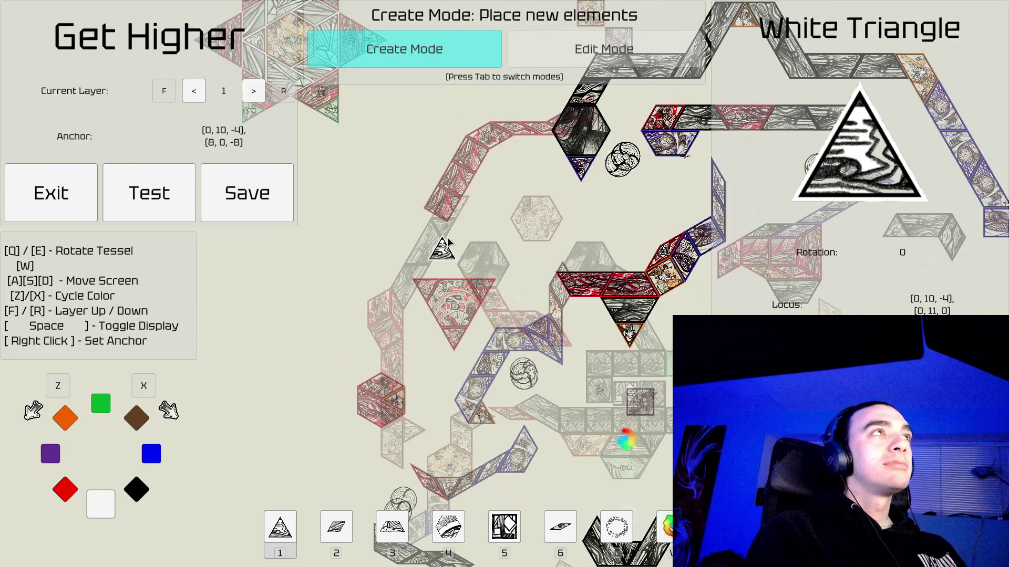
key(d)
key(s)
key(d)
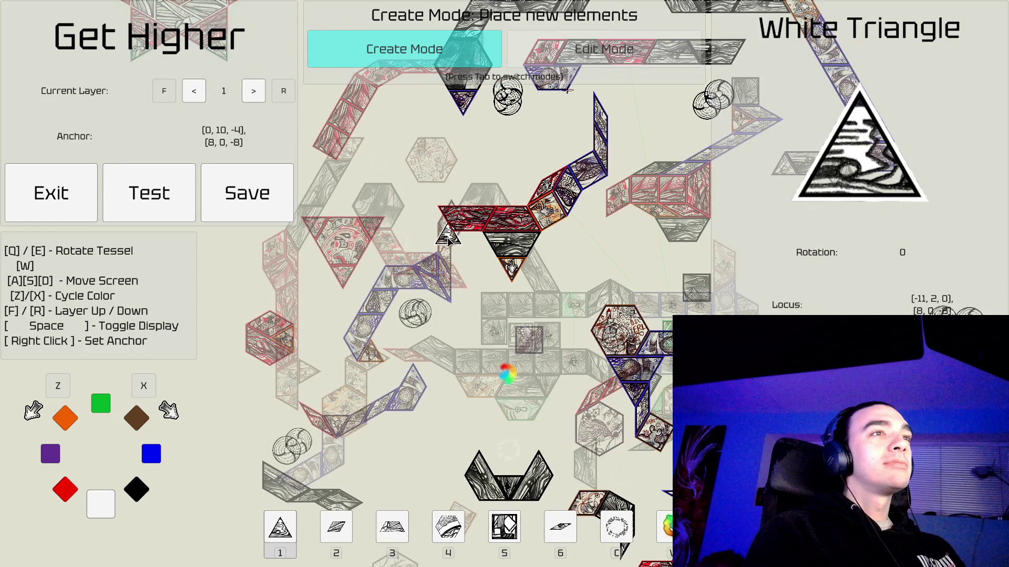
key(s)
scroll(448, 255, up, 3)
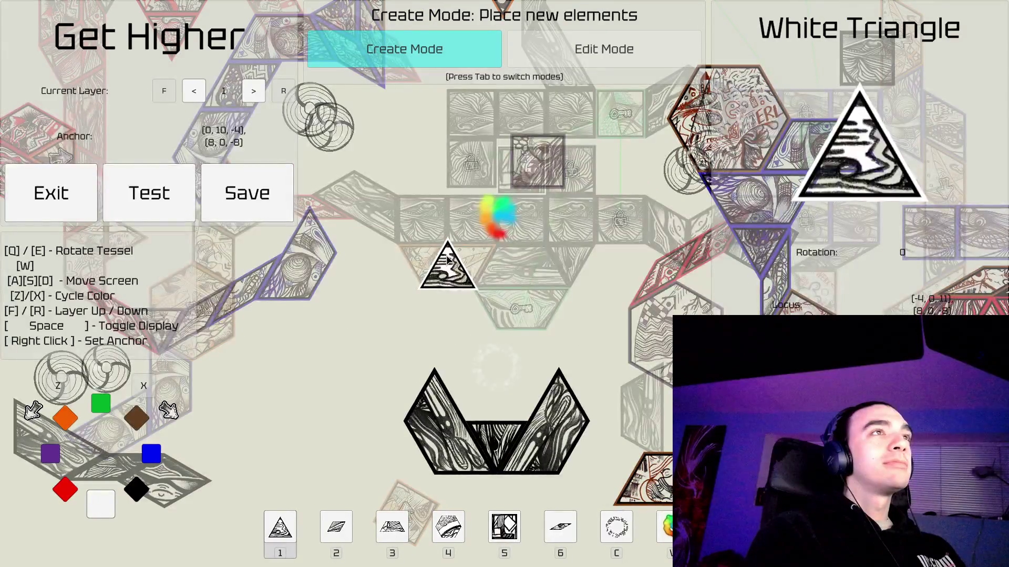
key(w)
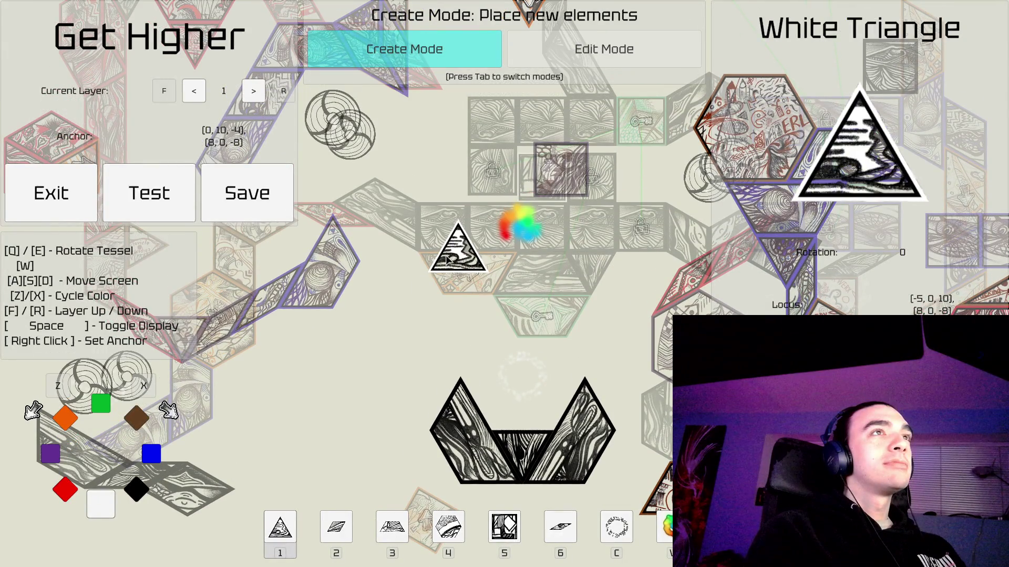
key(w)
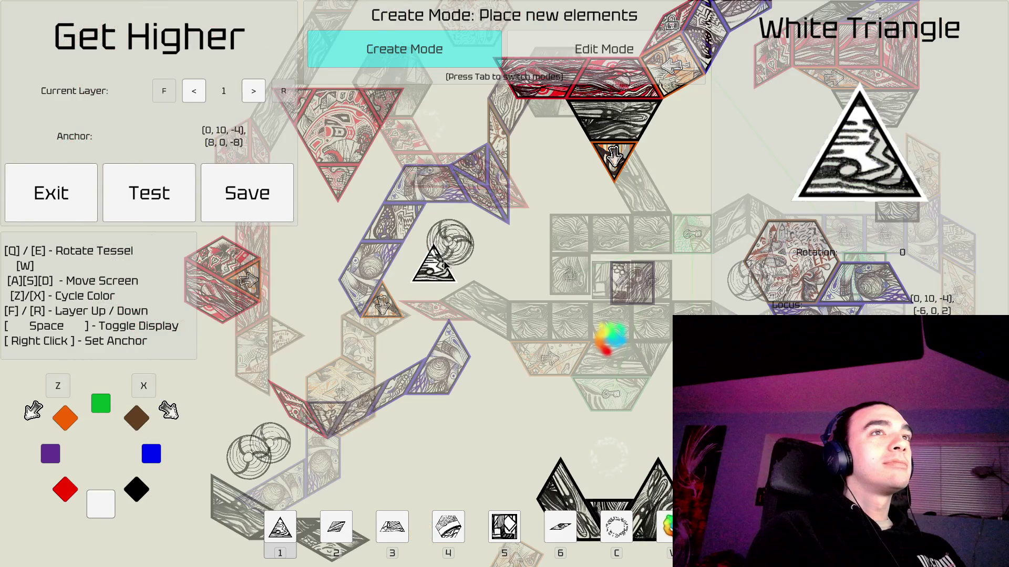
key(w)
key(w)
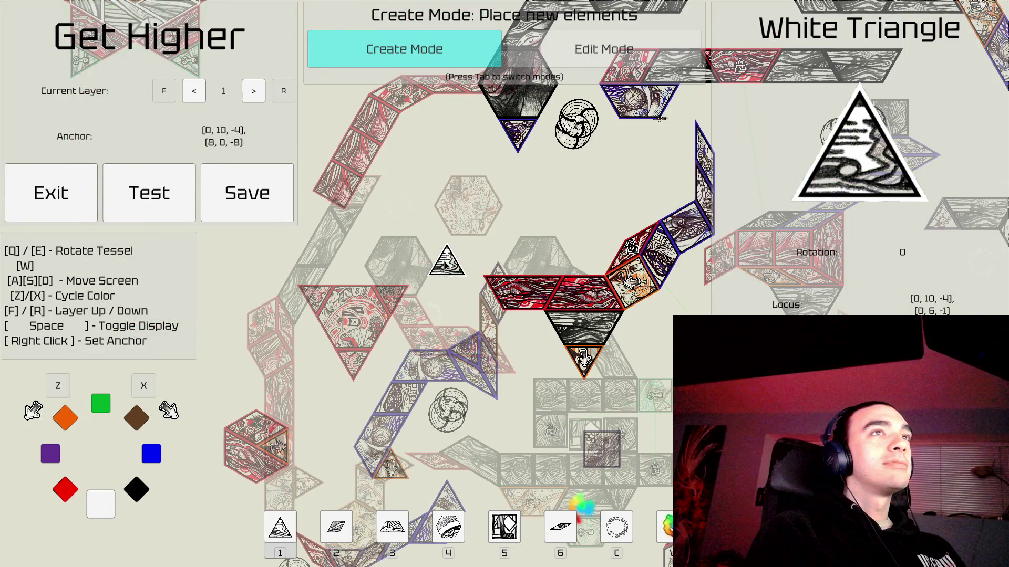
key(w)
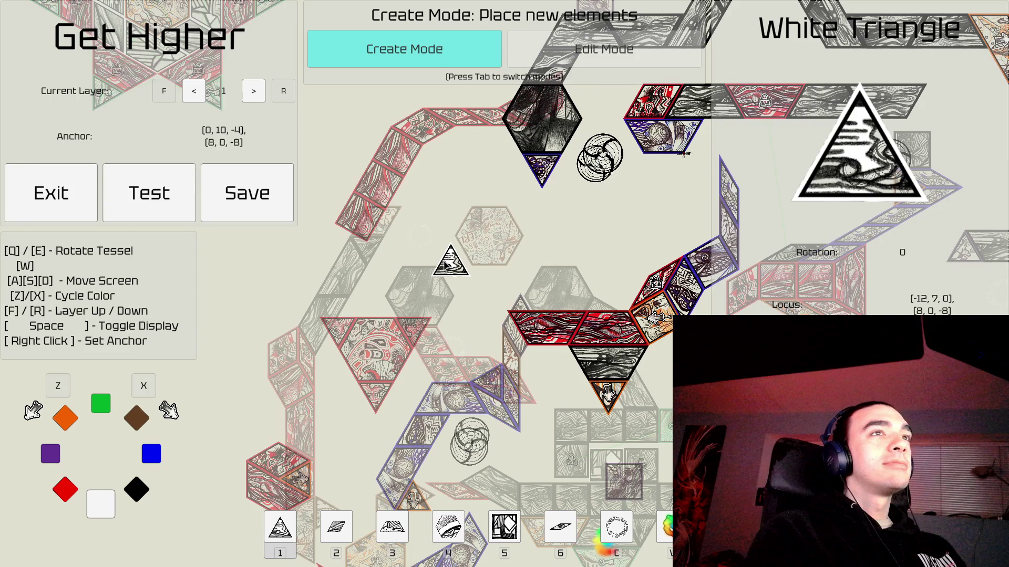
key(a)
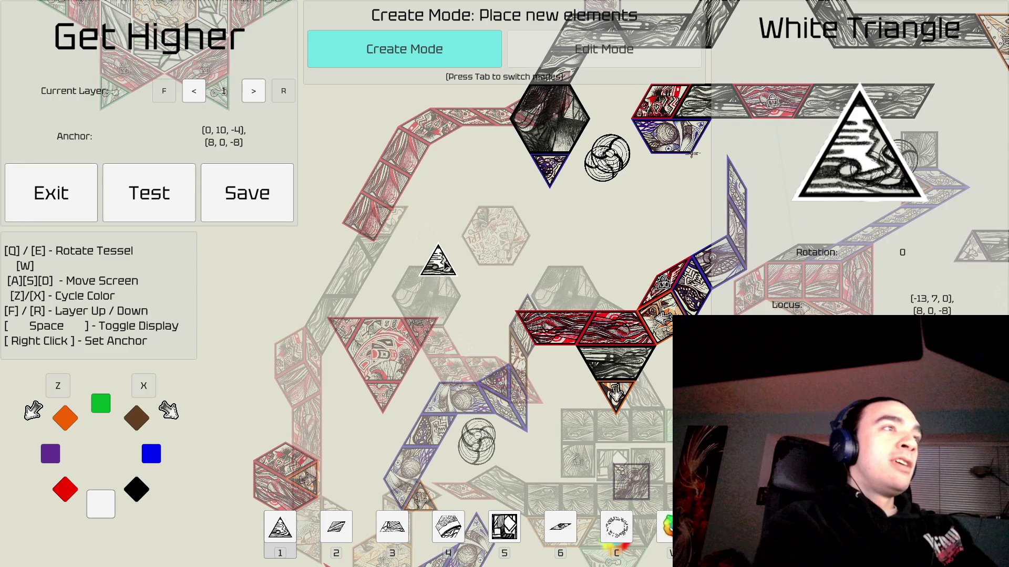
key(w)
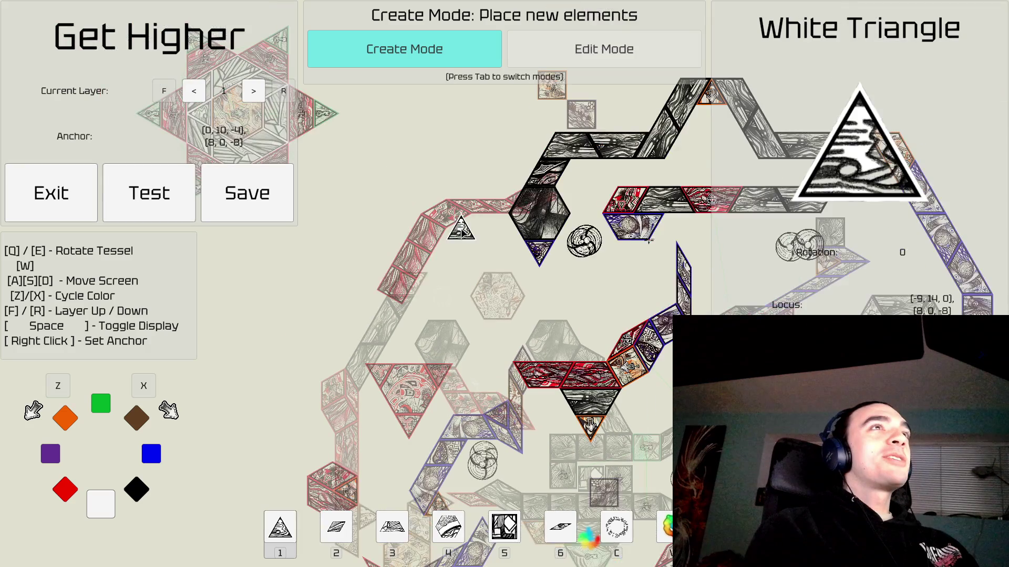
Move editing up to layer 2 and pan across its left side.
key(w)
key(d)
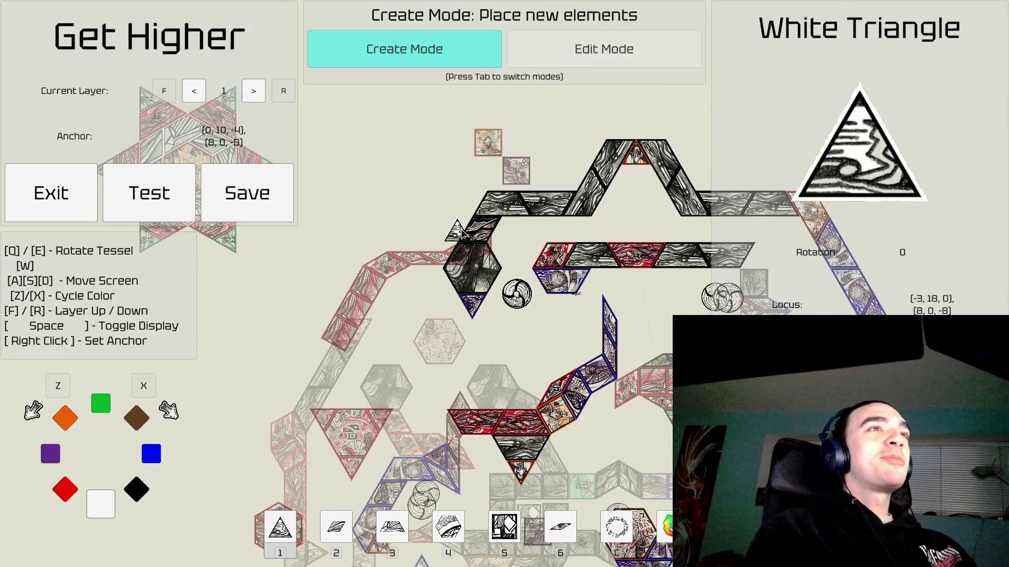
key(d)
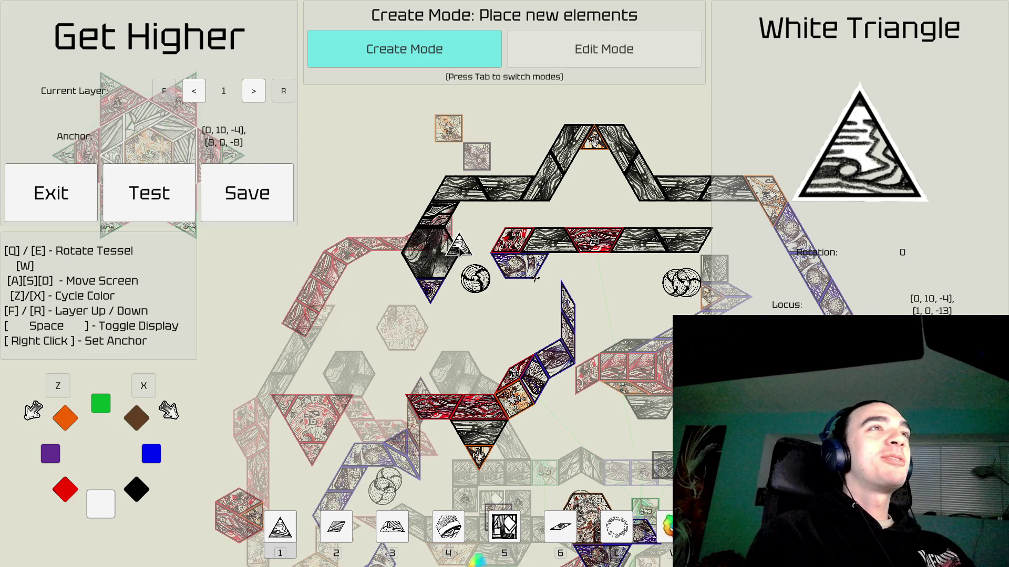
key(f)
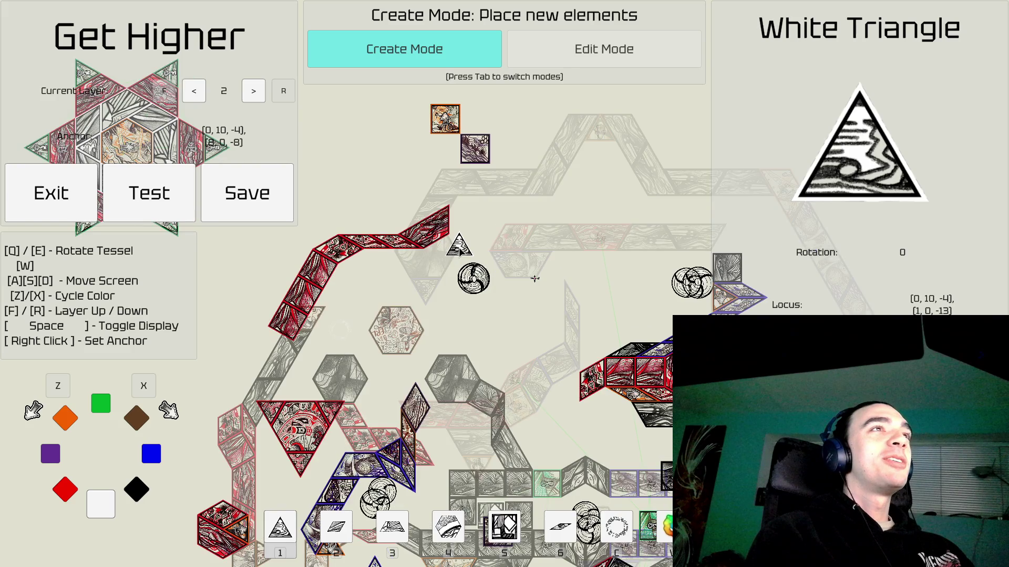
key(s)
key(d)
key(w)
key(d)
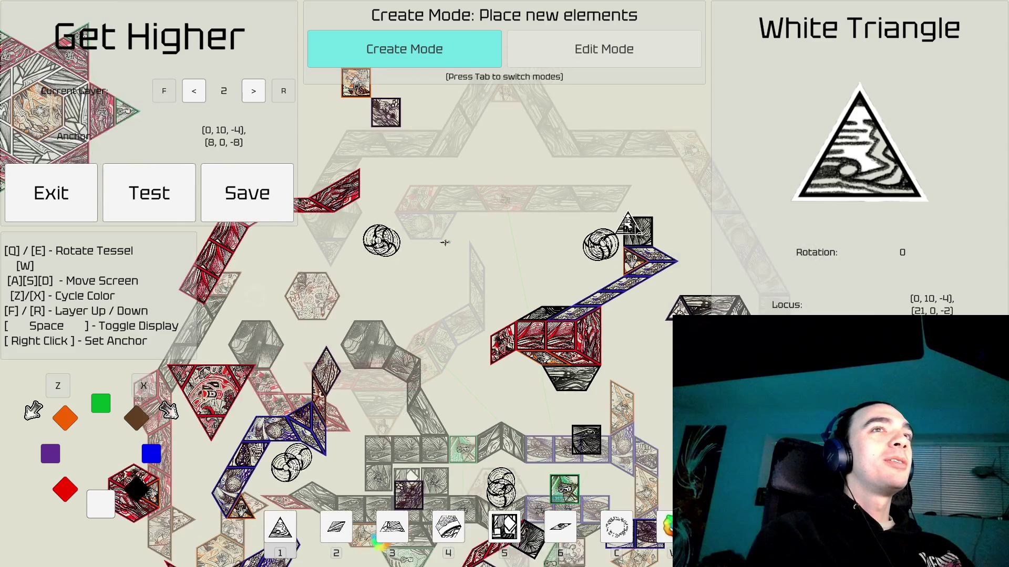
key(d)
key(d)
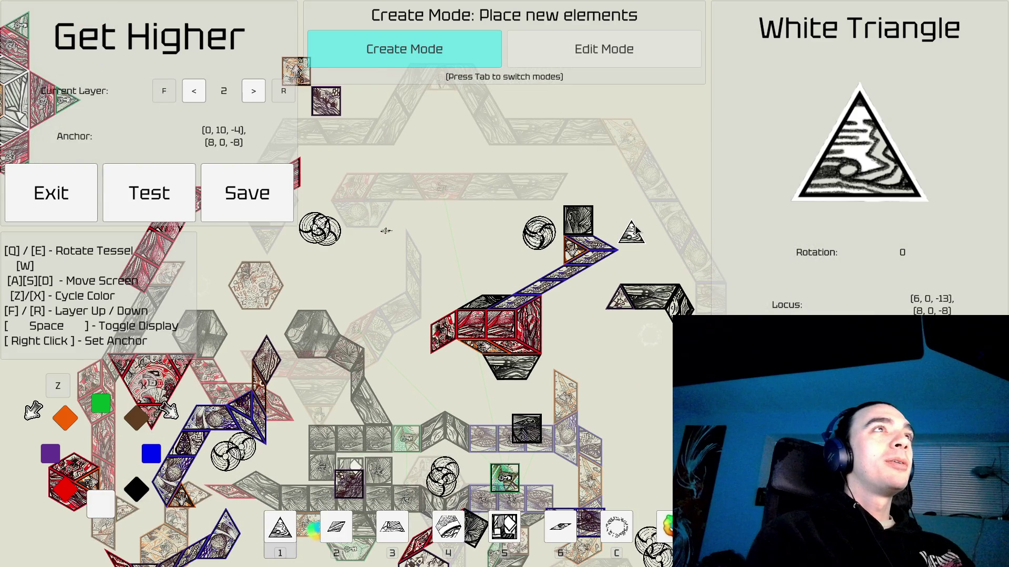
key(s)
key(a)
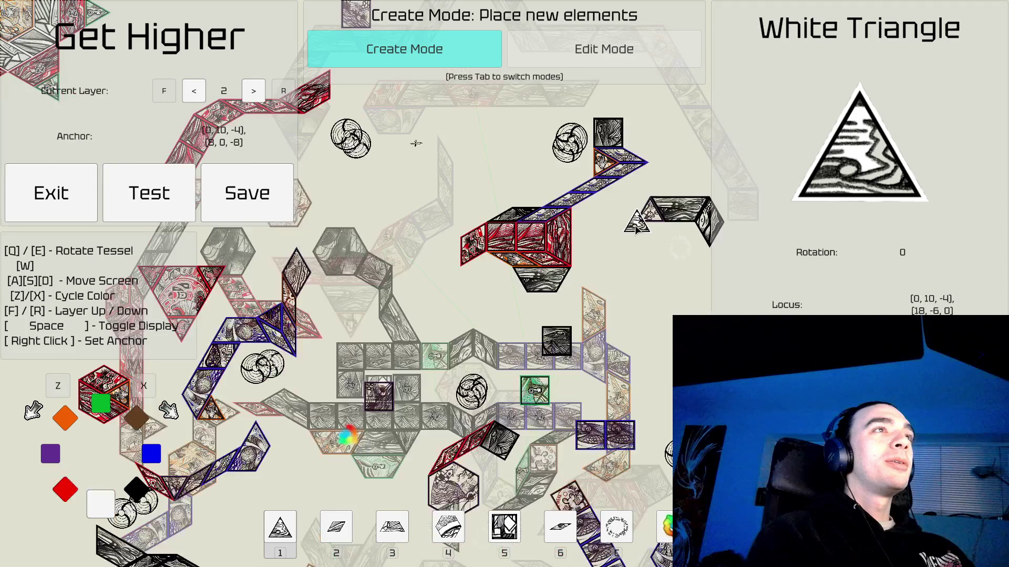
Switch down to layer 1 and pan its view upward.
key(r)
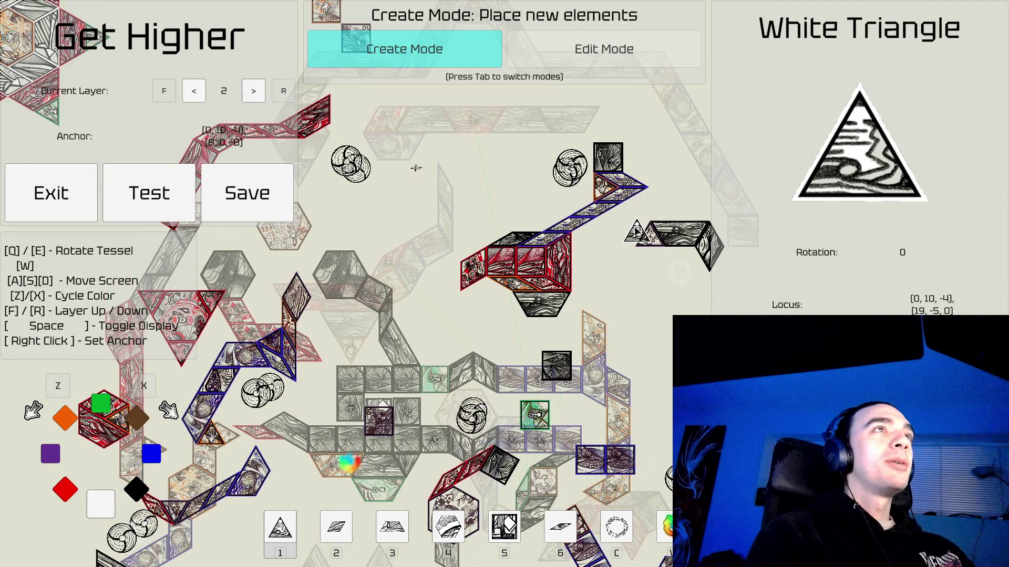
key(r)
key(f)
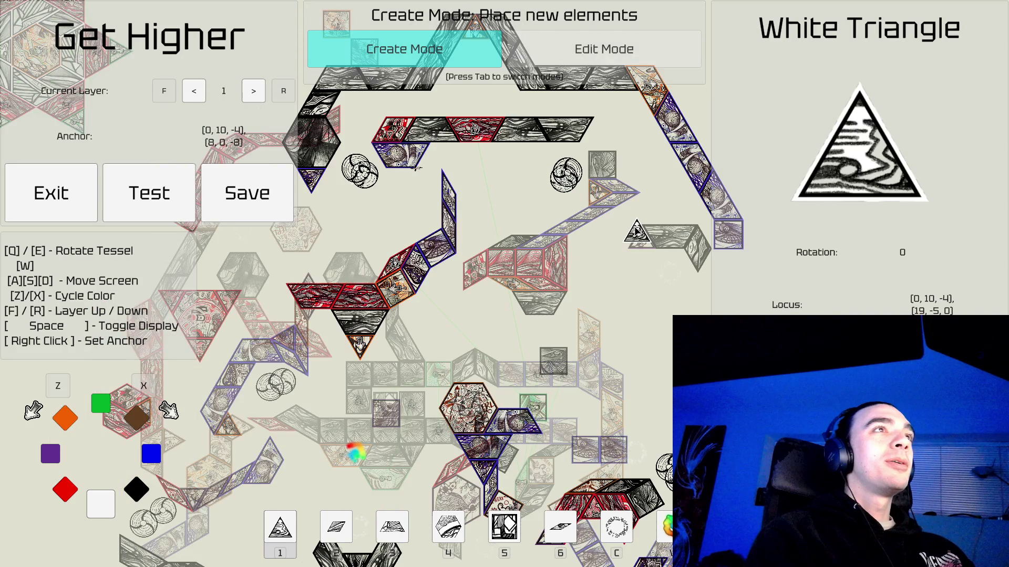
key(s)
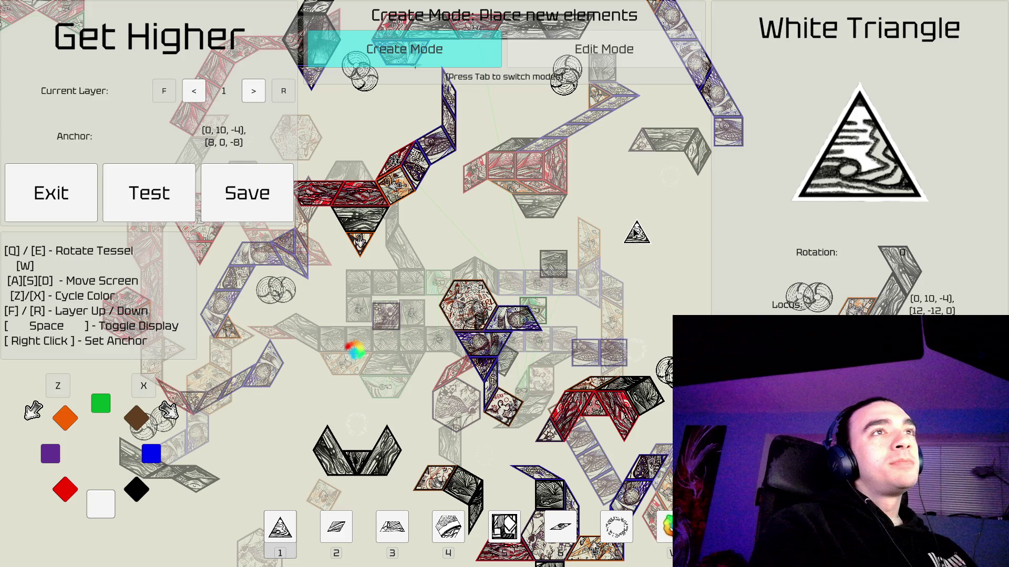
Place a rotated black trapezoid at the left end of the red-outlined row.
key(s)
key(w)
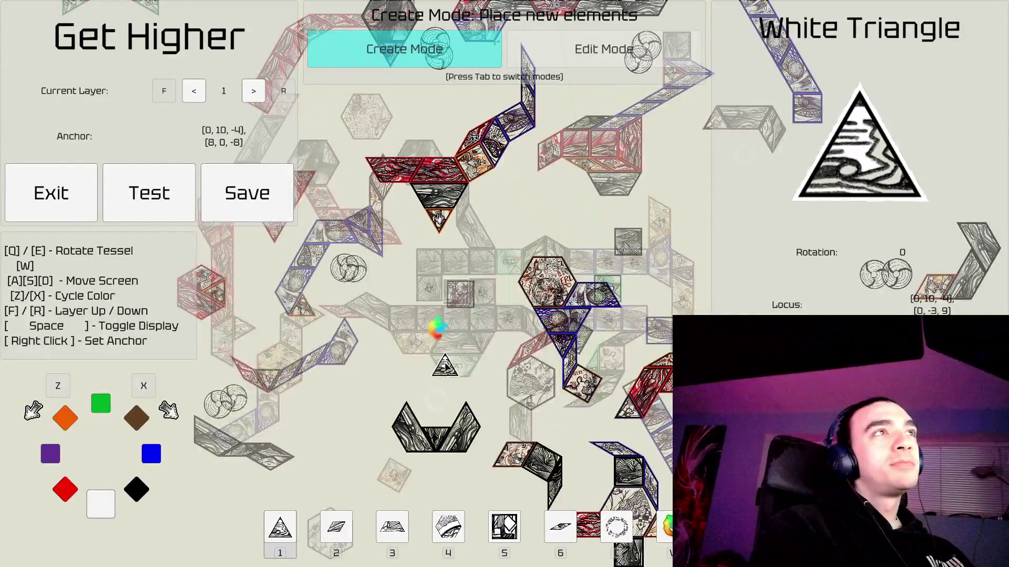
key(a)
key(w)
key(a)
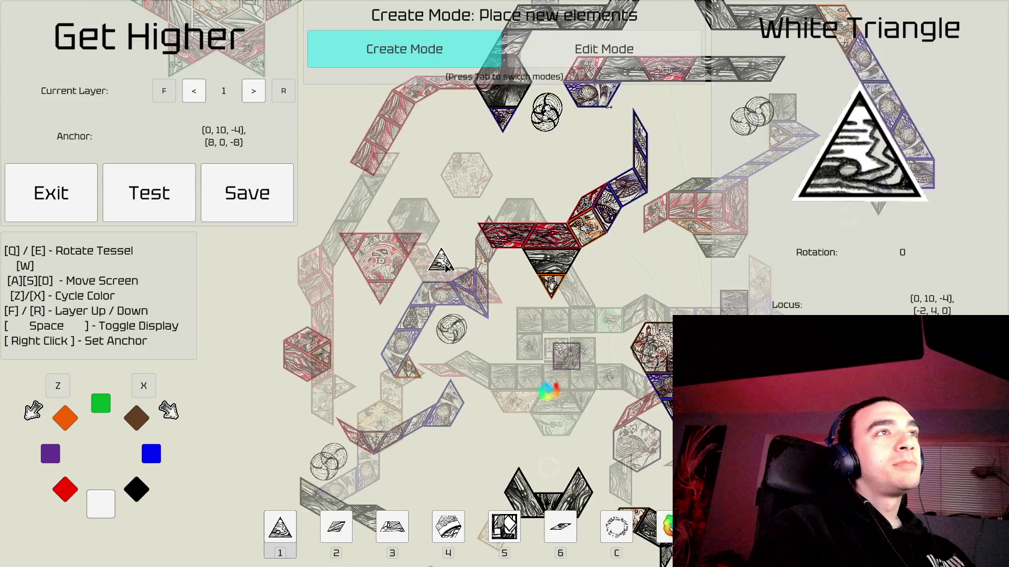
key(a)
key(s)
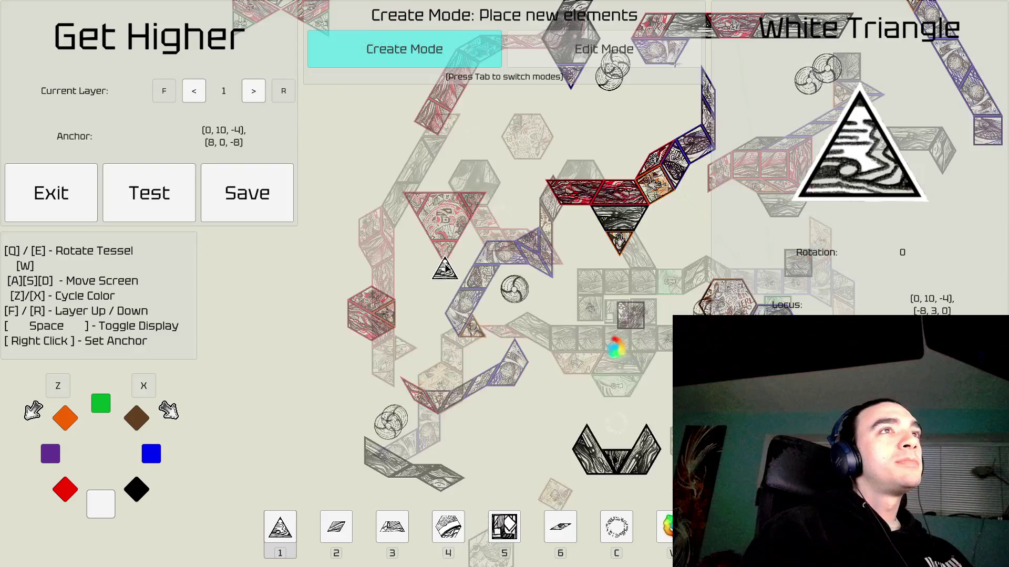
key(w)
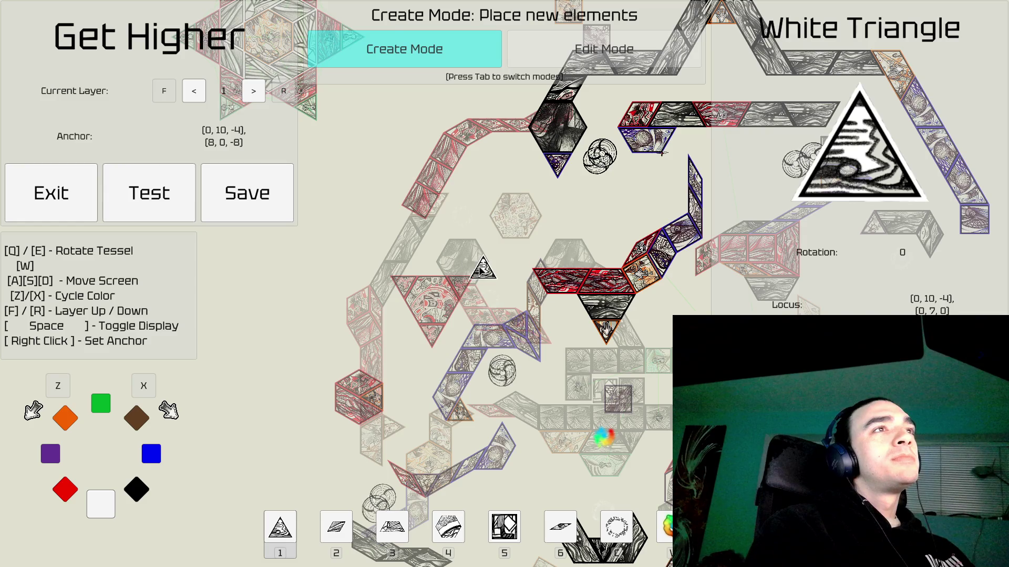
key(3)
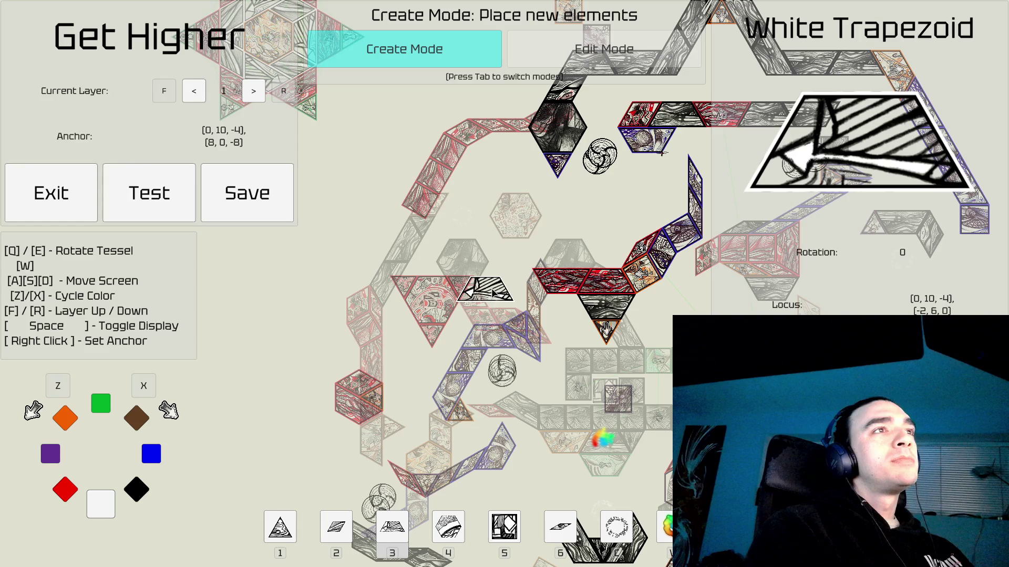
key(q)
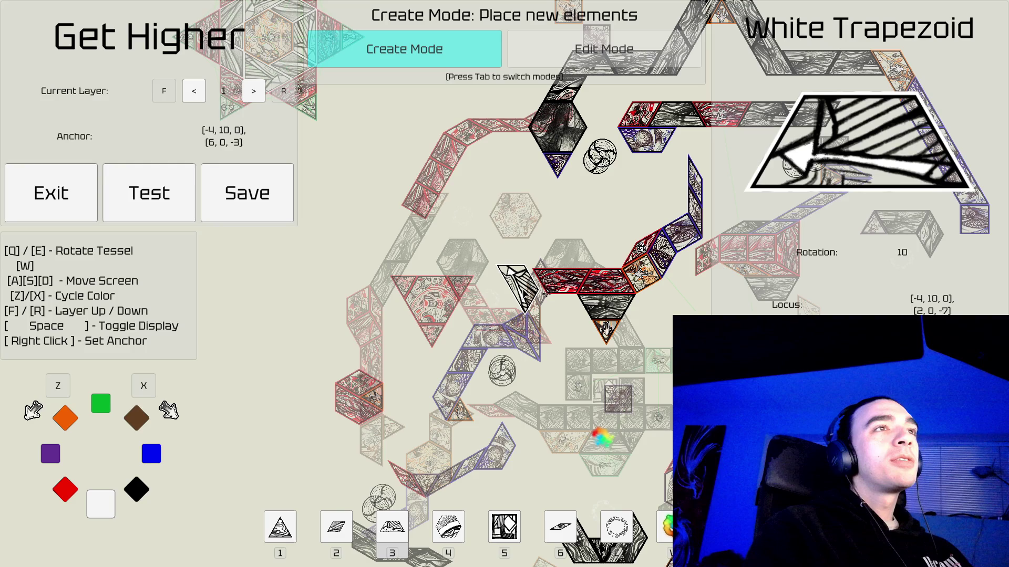
key(x)
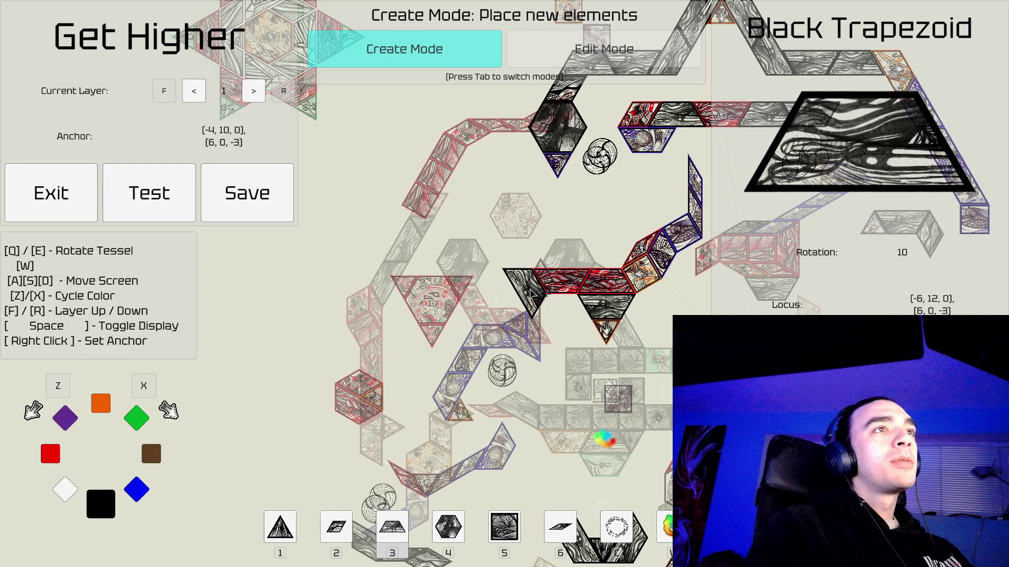
click(532, 294)
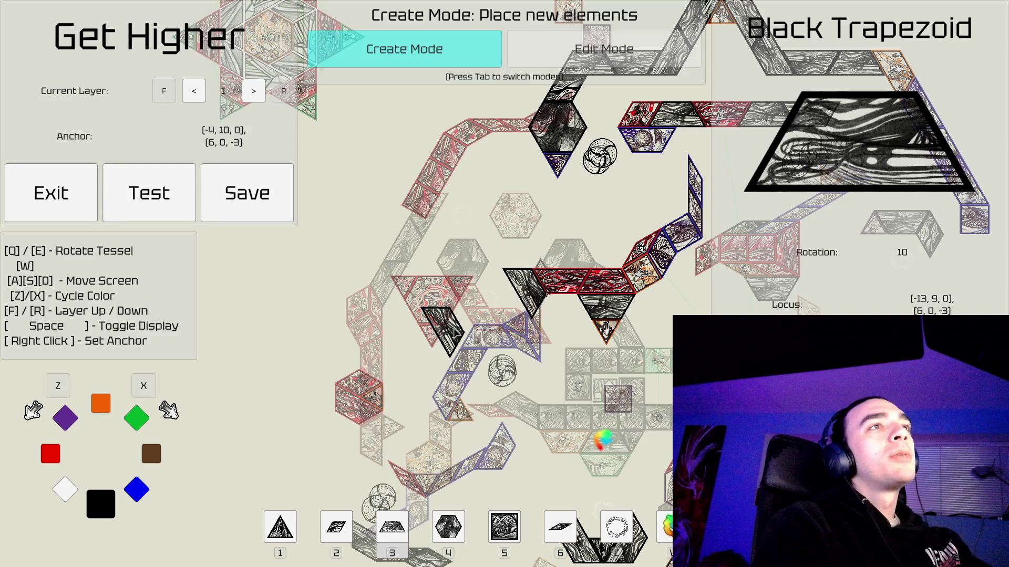
Pick a rotated wedge, anchor at the new trapezoid ([-4, 12, 0], [6, 0, -3]), and enter Edit Mode.
key(6)
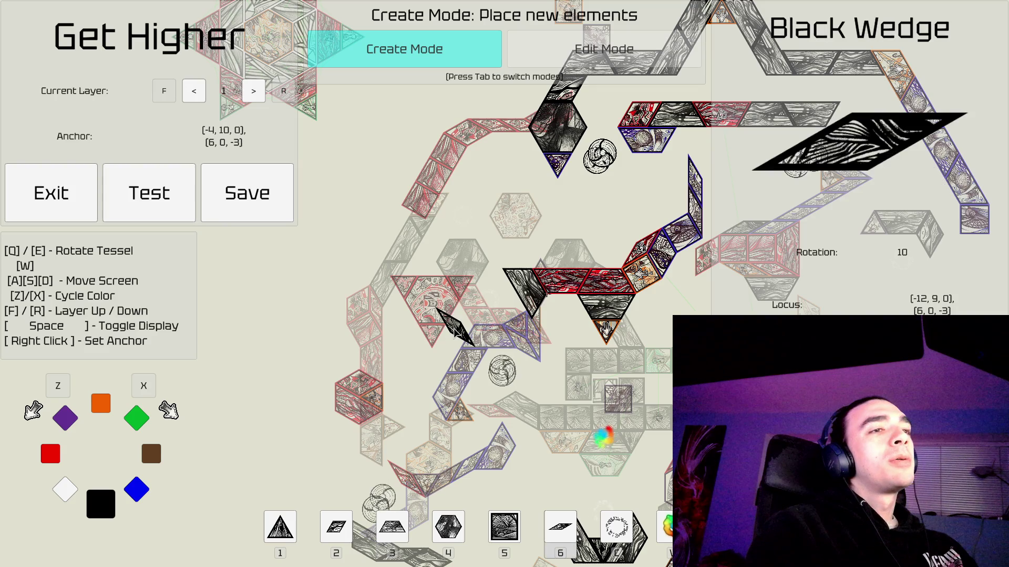
key(e)
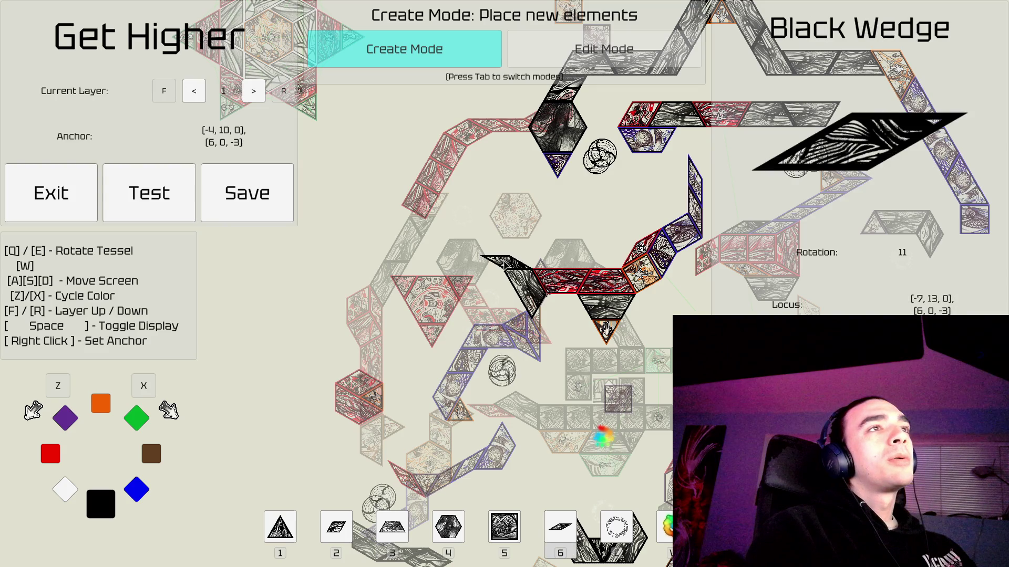
right_click(507, 262)
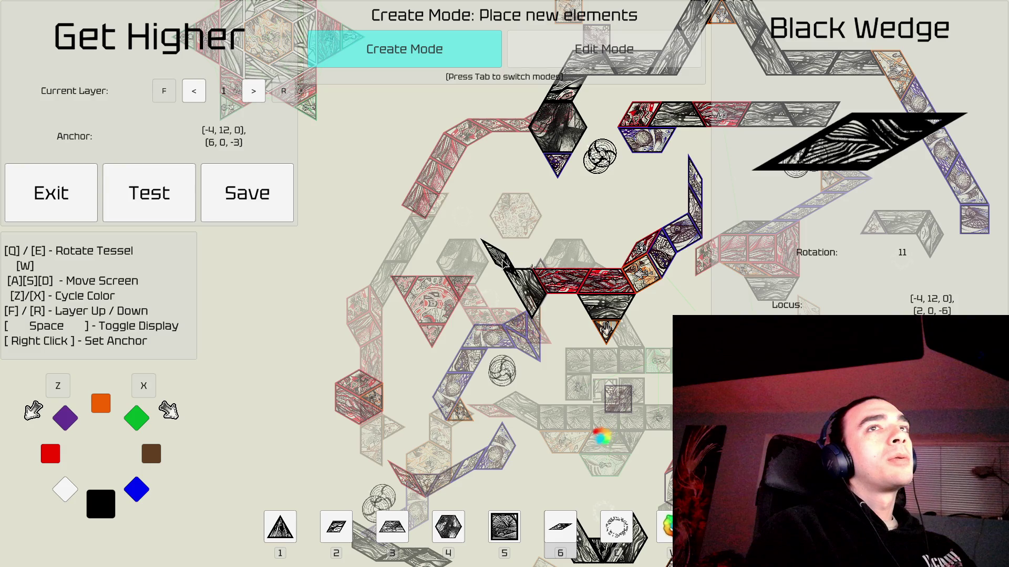
key(w)
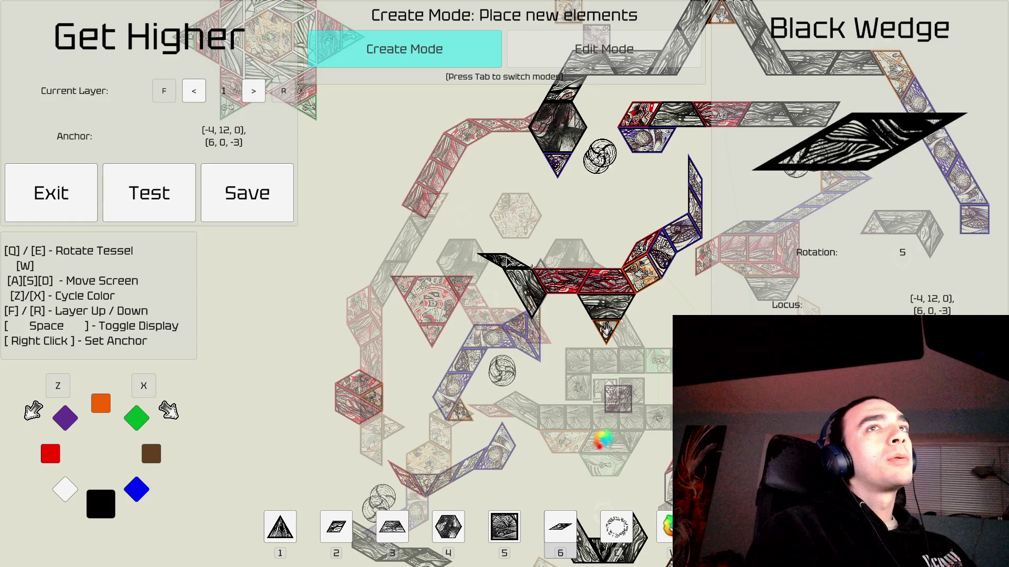
key(a)
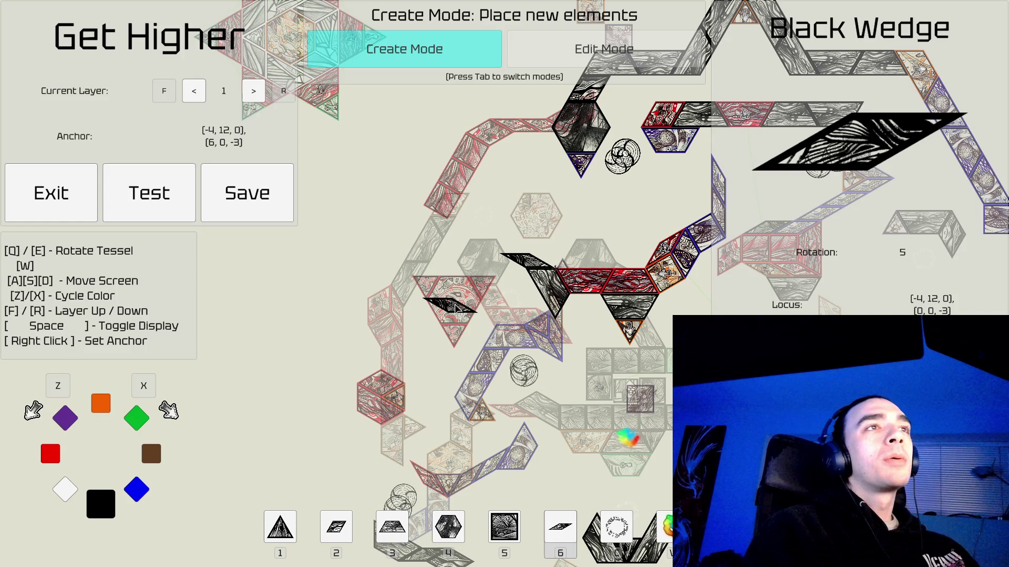
key(w)
key(d)
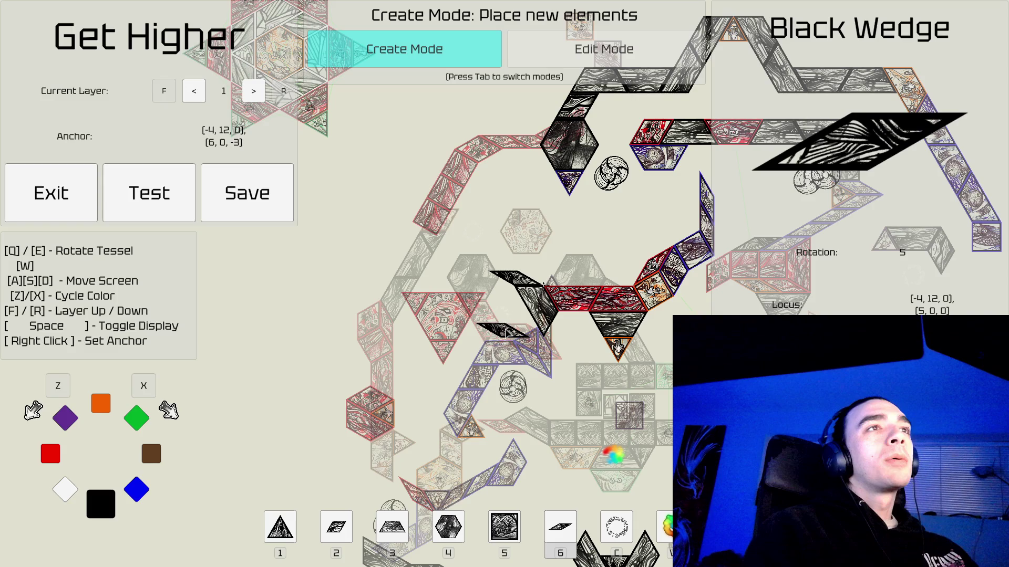
scroll(522, 327, up, 2)
key(Tab)
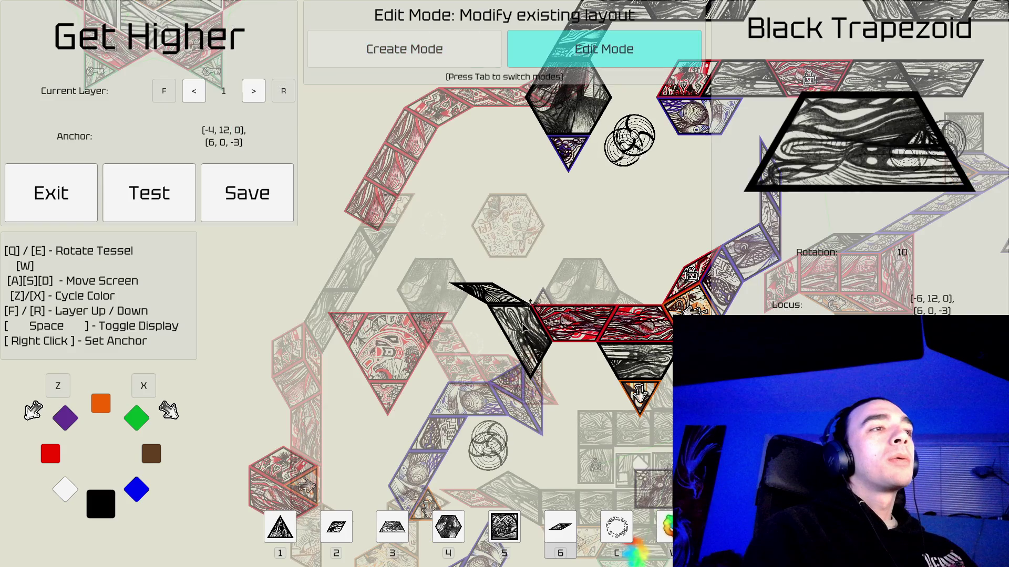
Place an upright black square above the black trapezoid.
key(Tab)
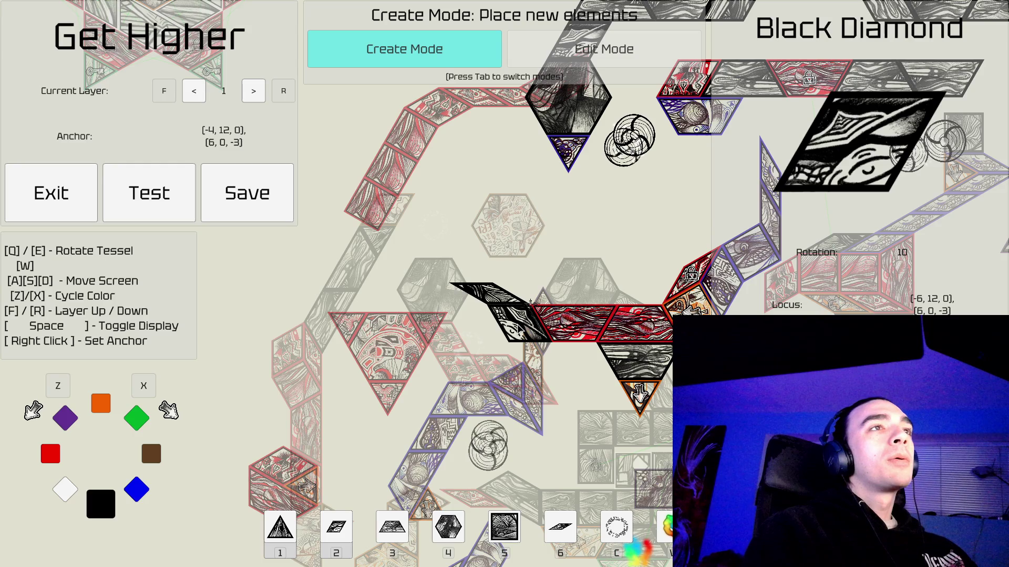
key(Tab)
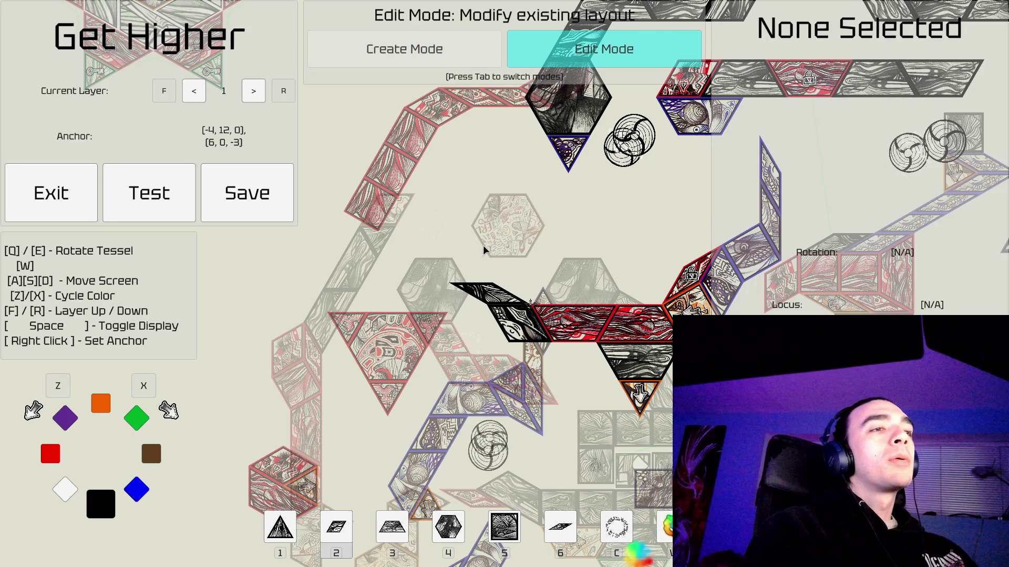
key(5)
key(q)
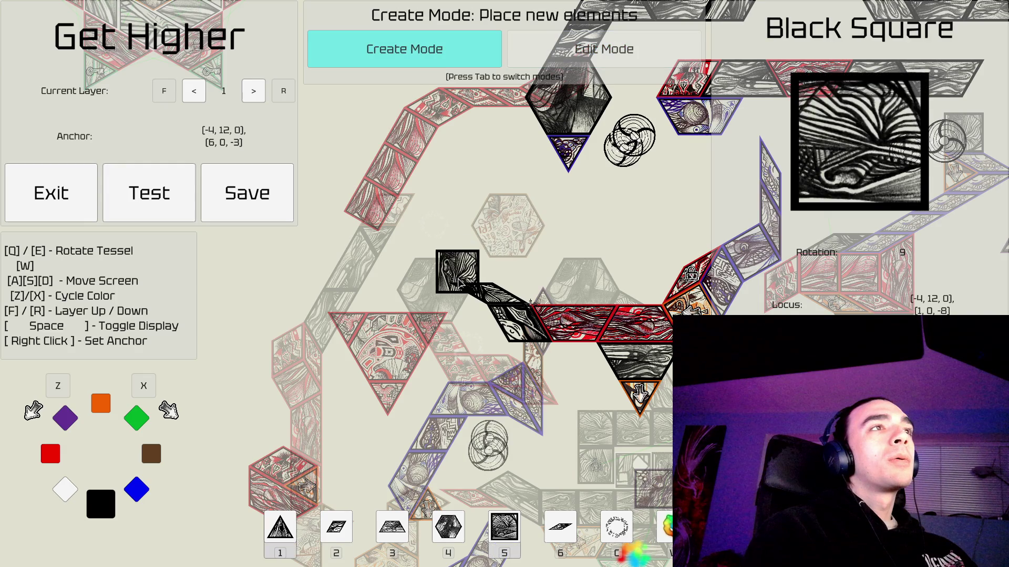
click(458, 282)
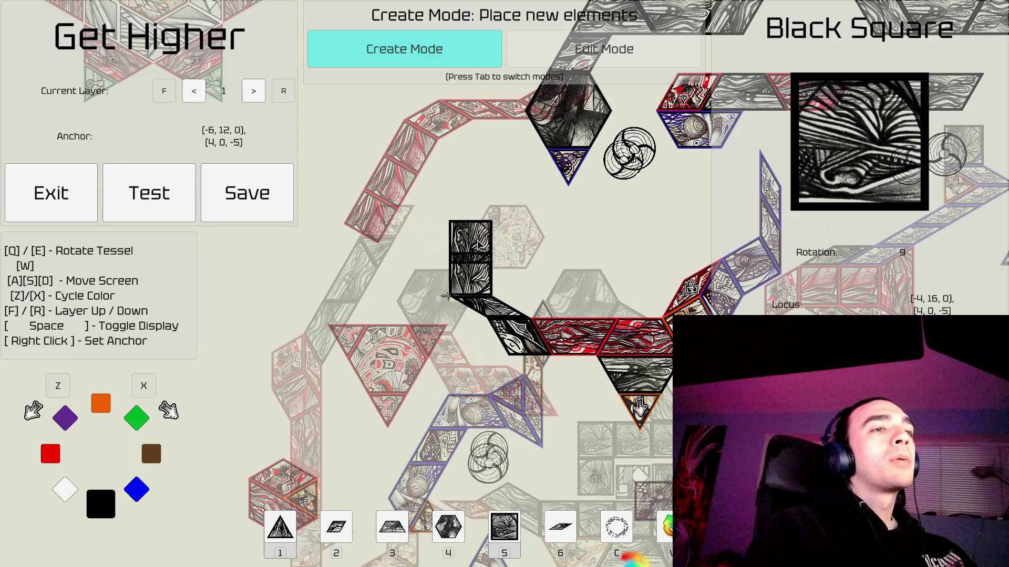
Anchor at the black square ([-4, 12, 0], [4, 0, -7]) and select the black wedge beside it.
key(6)
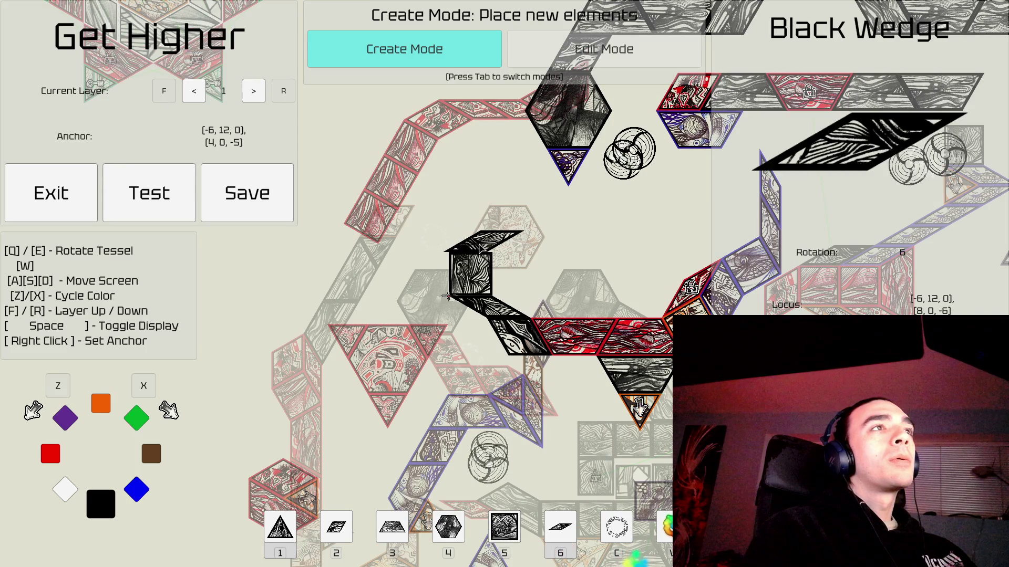
key(q)
key(q)
key(q)
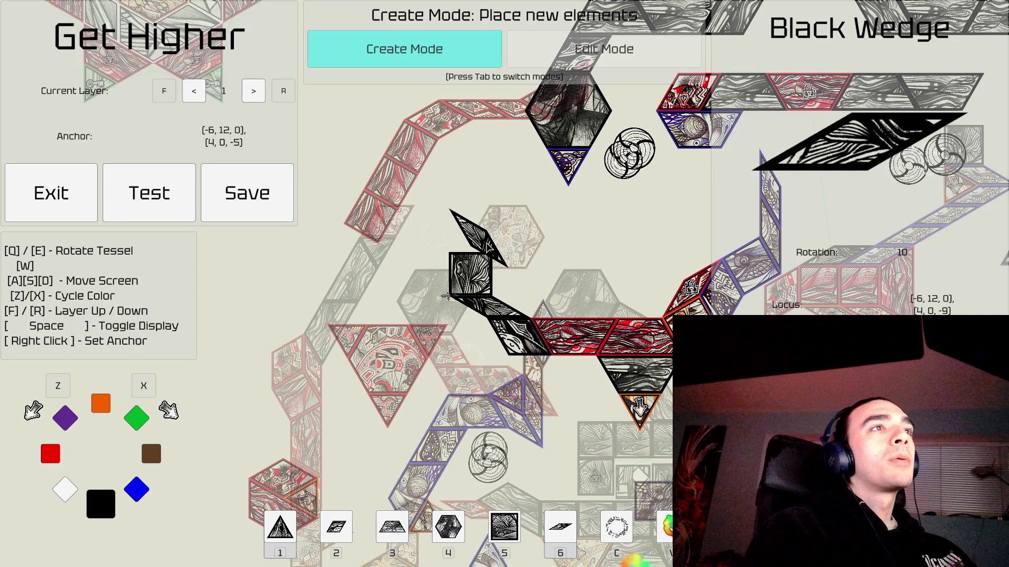
key(e)
key(e)
key(e)
key(e)
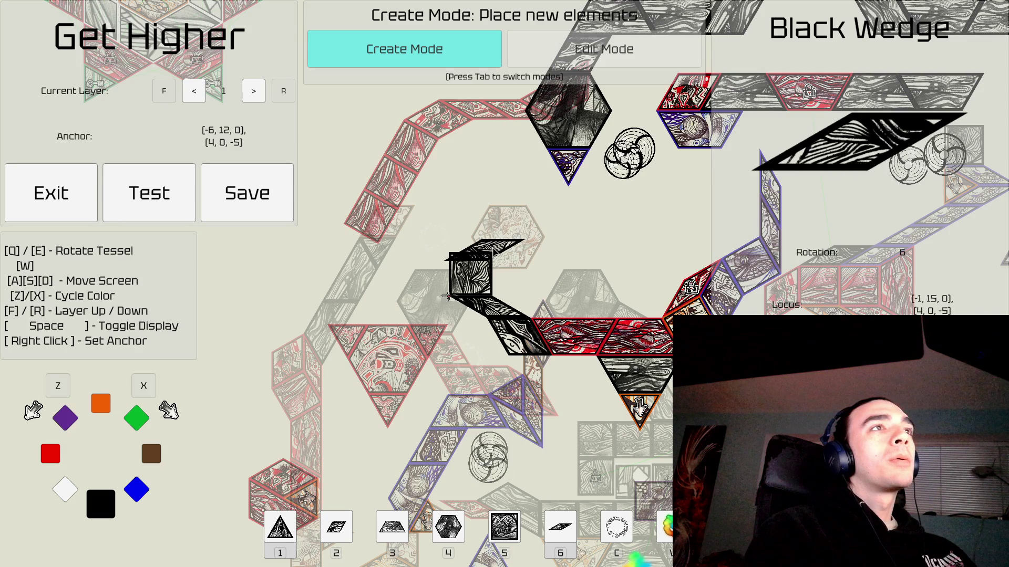
right_click(461, 256)
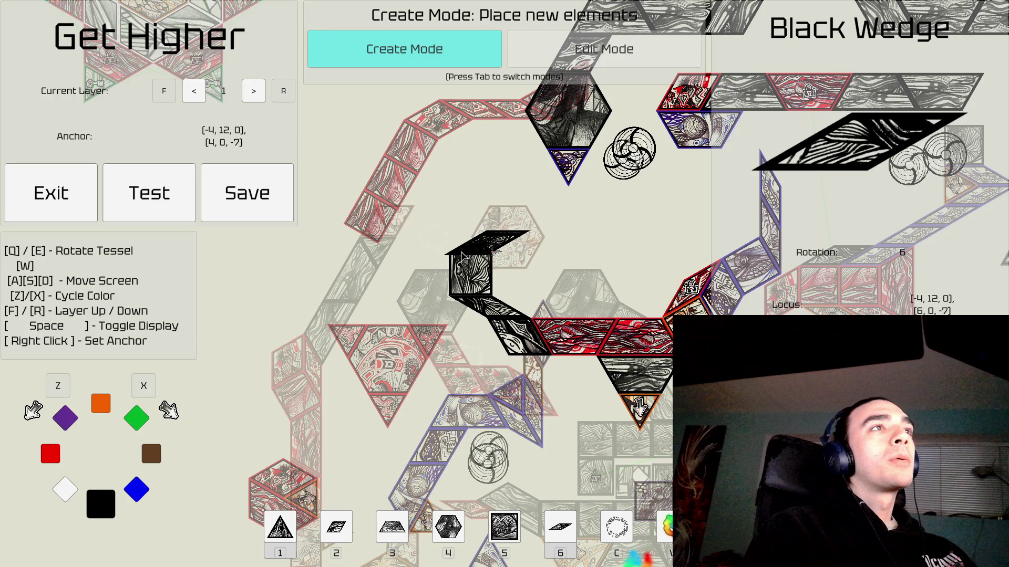
key(Tab)
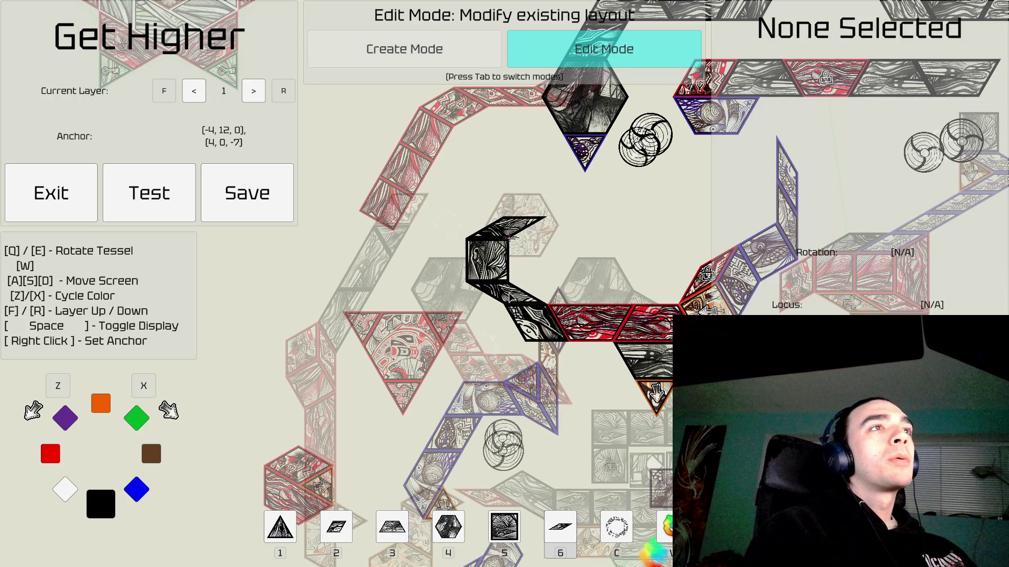
click(510, 238)
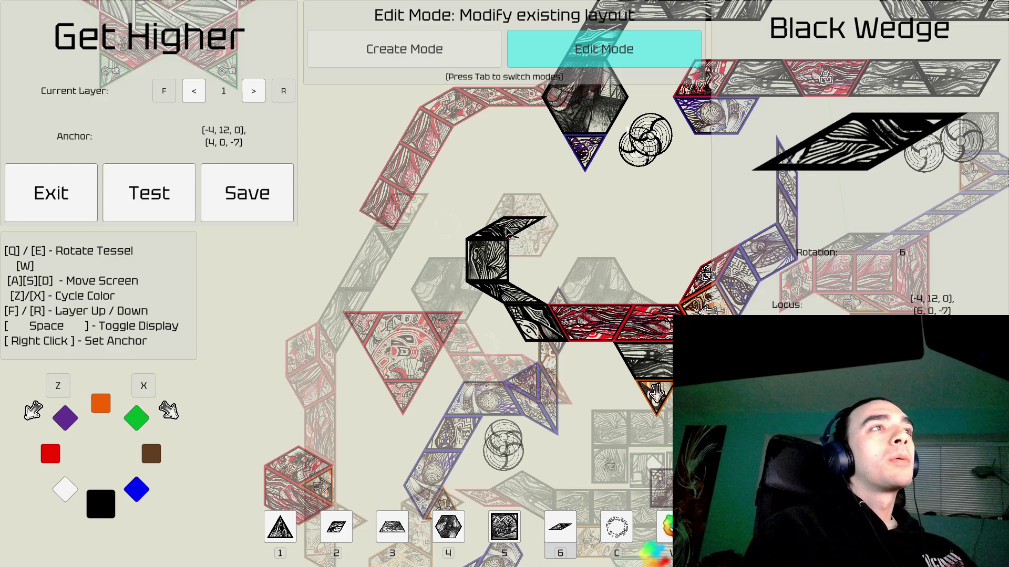
key(Tab)
Make the selected wedge blue, then pick up the black wedge next to the square.
key(x)
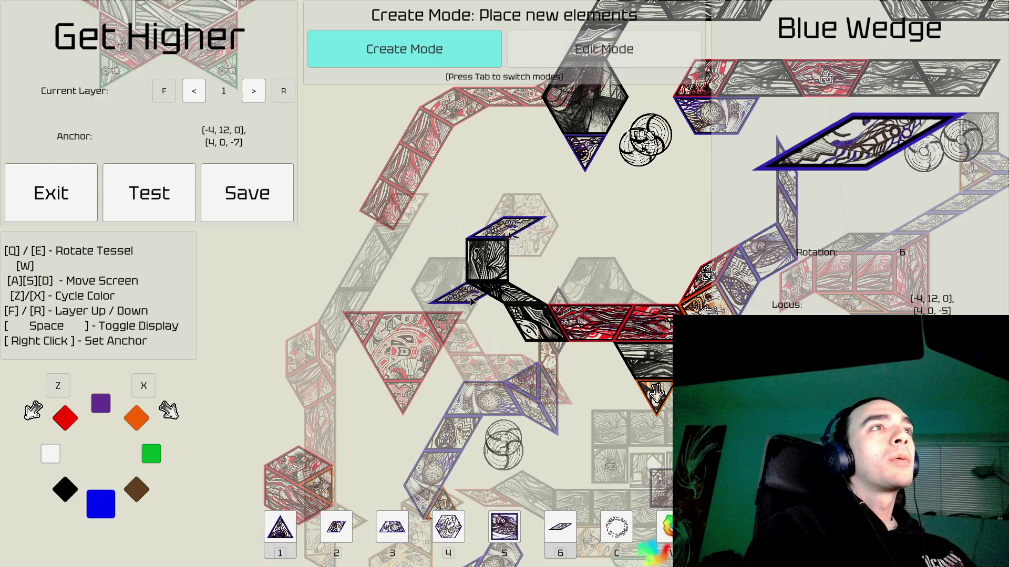
key(Tab)
click(512, 282)
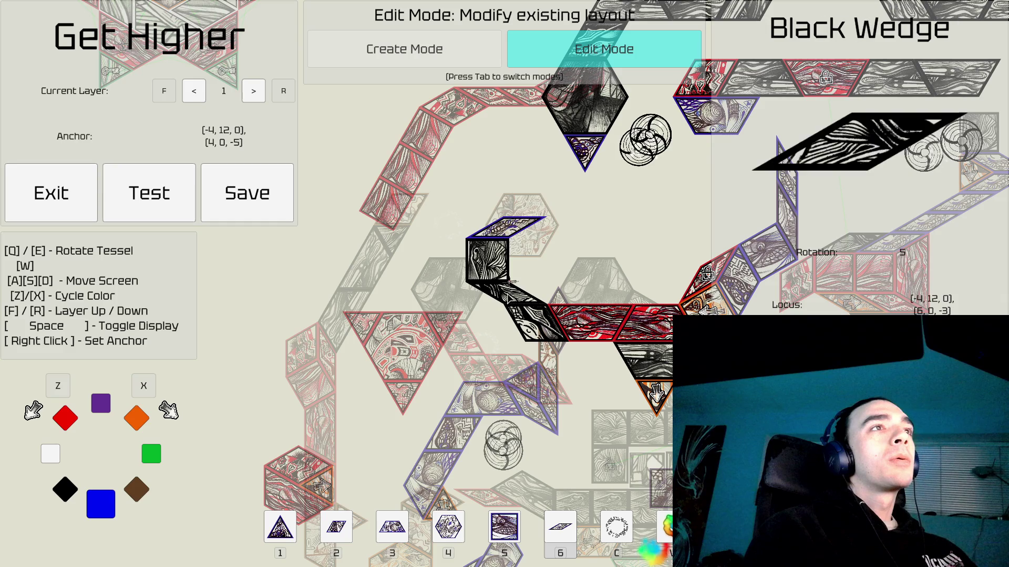
key(Tab)
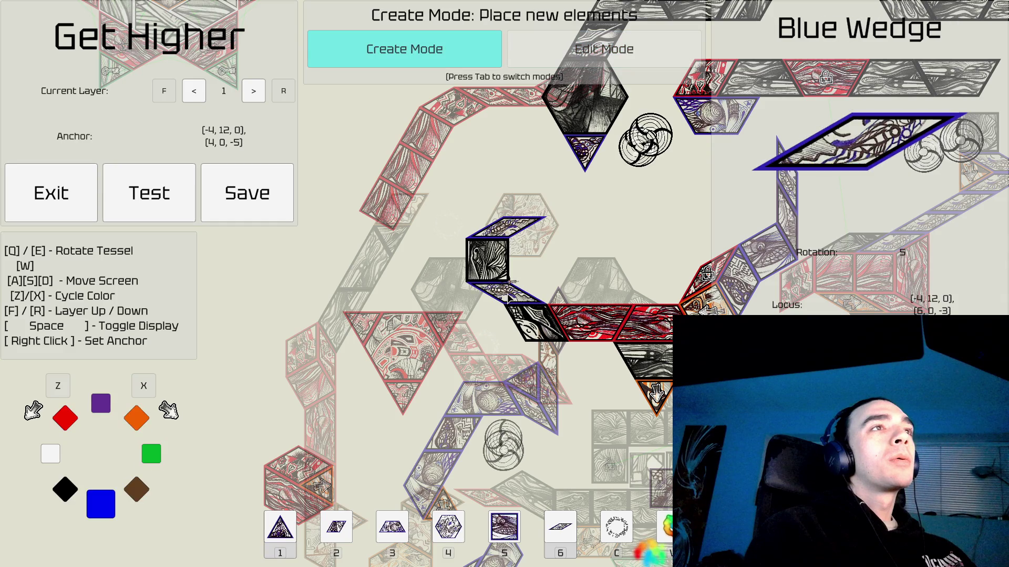
key(a)
key(s)
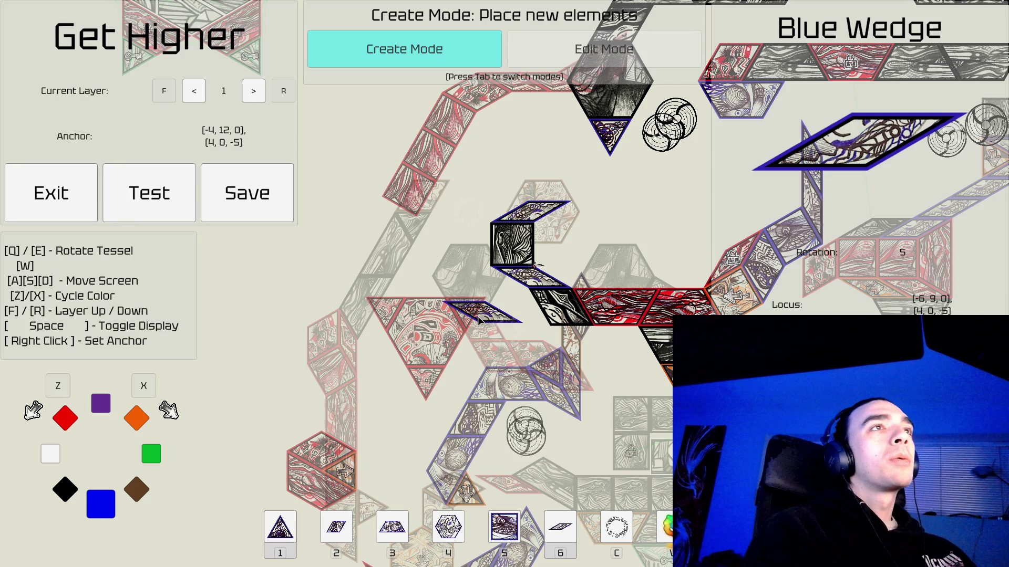
Rotate the blue wedge to a new slant, anchor [-4, 12, 0], [4, 0, -5], back in Edit Mode.
key(Tab)
click(535, 279)
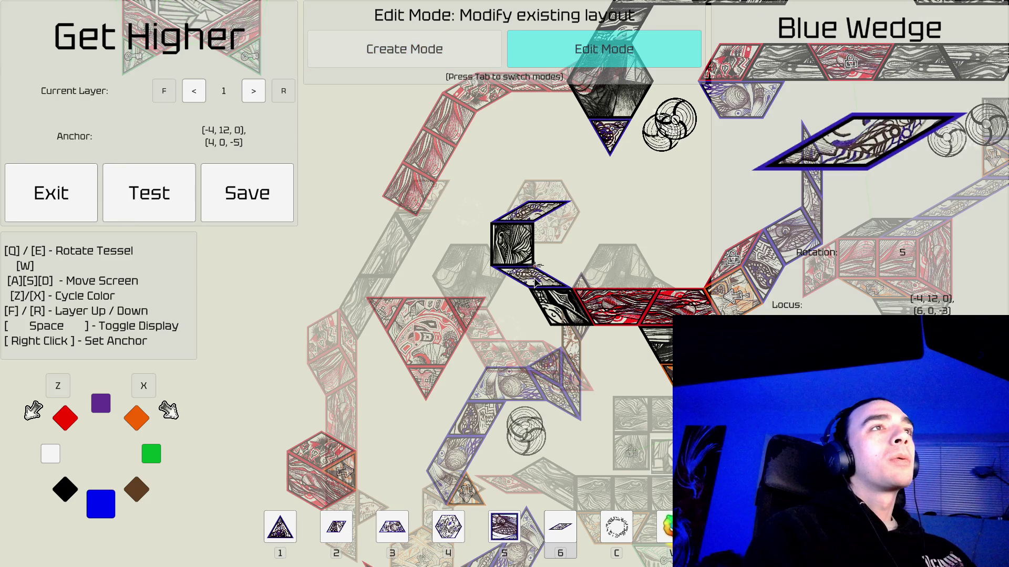
key(Tab)
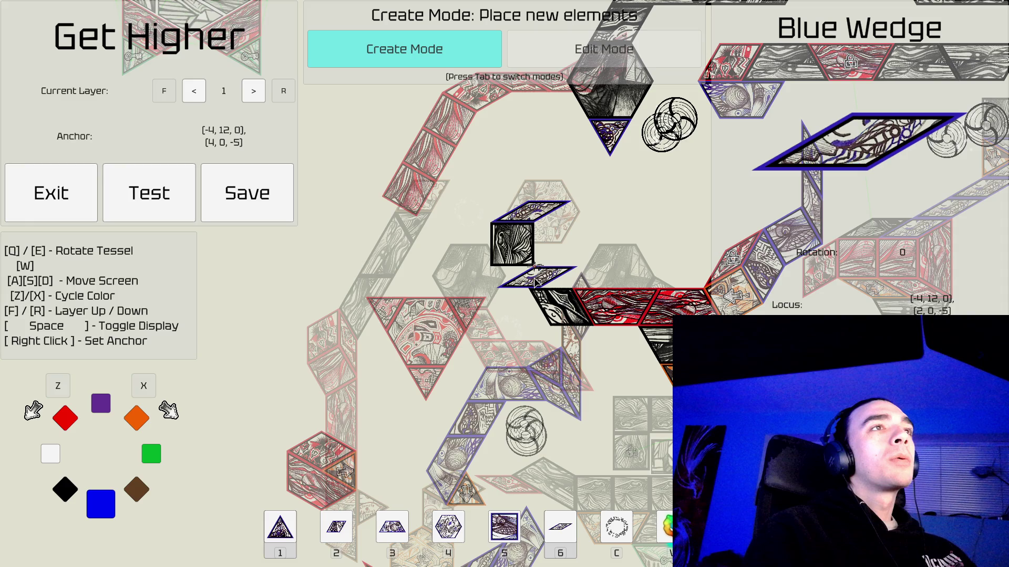
key(q)
key(Tab)
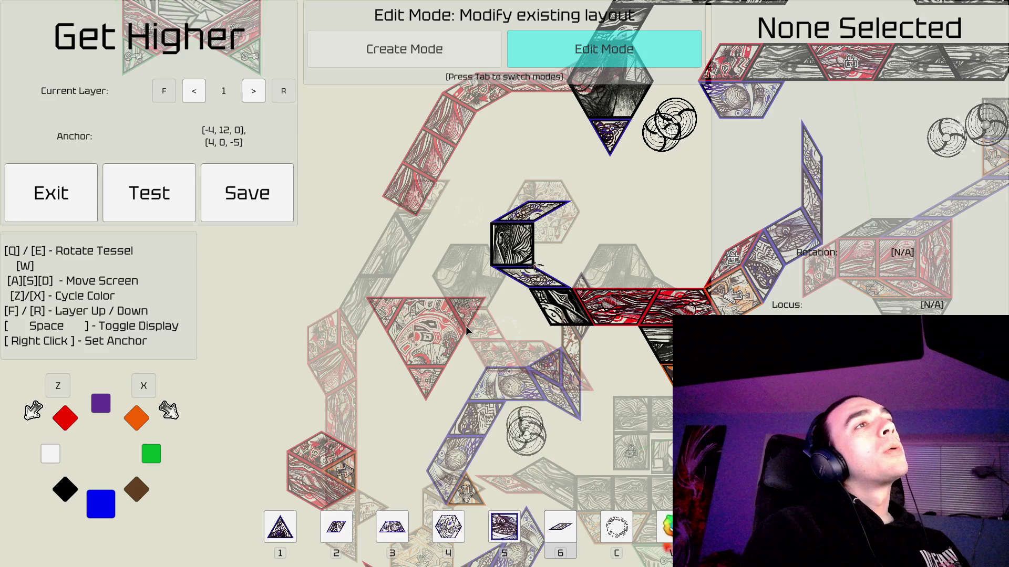
key(s)
key(d)
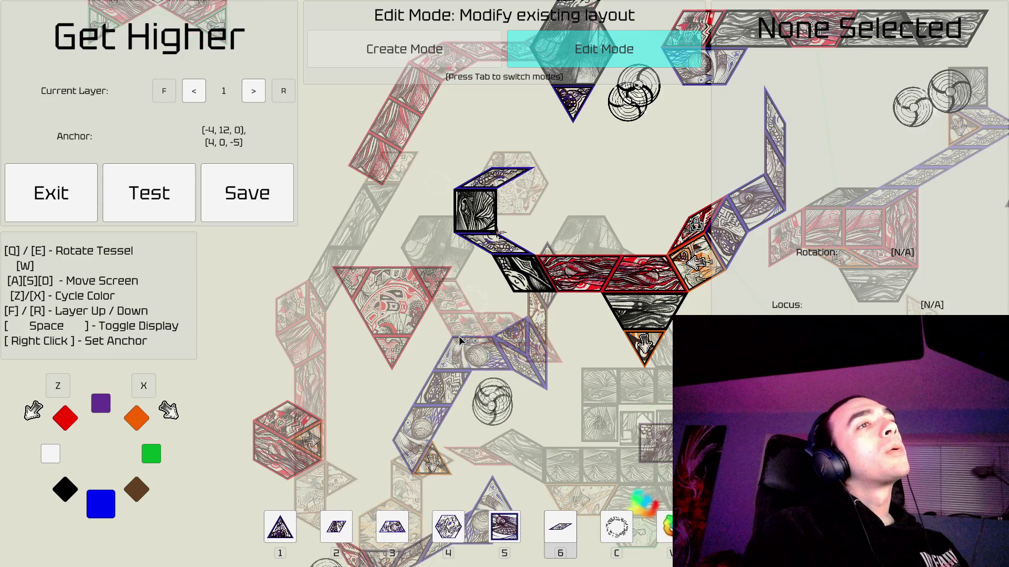
key(s)
key(d)
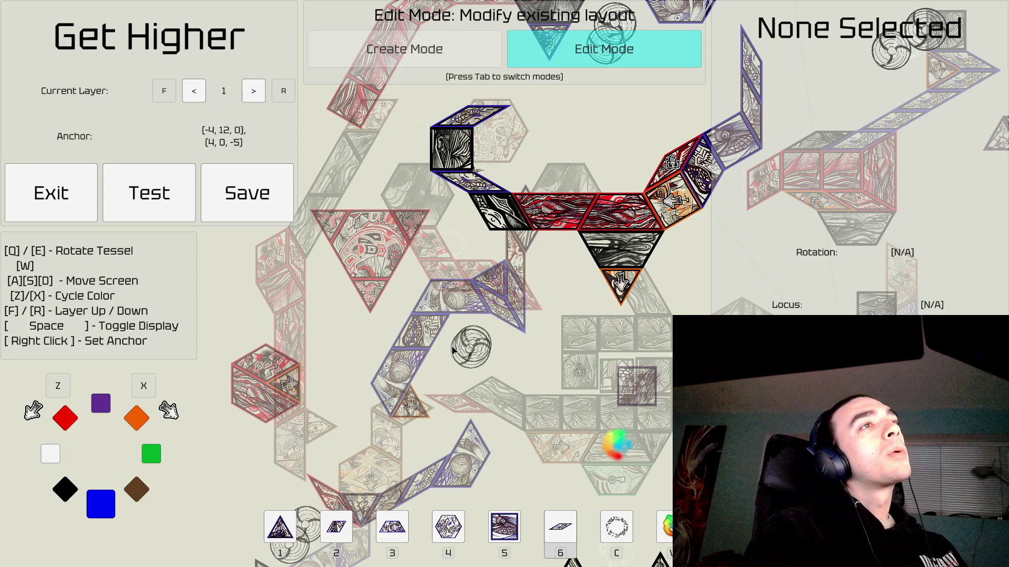
key(a)
key(w)
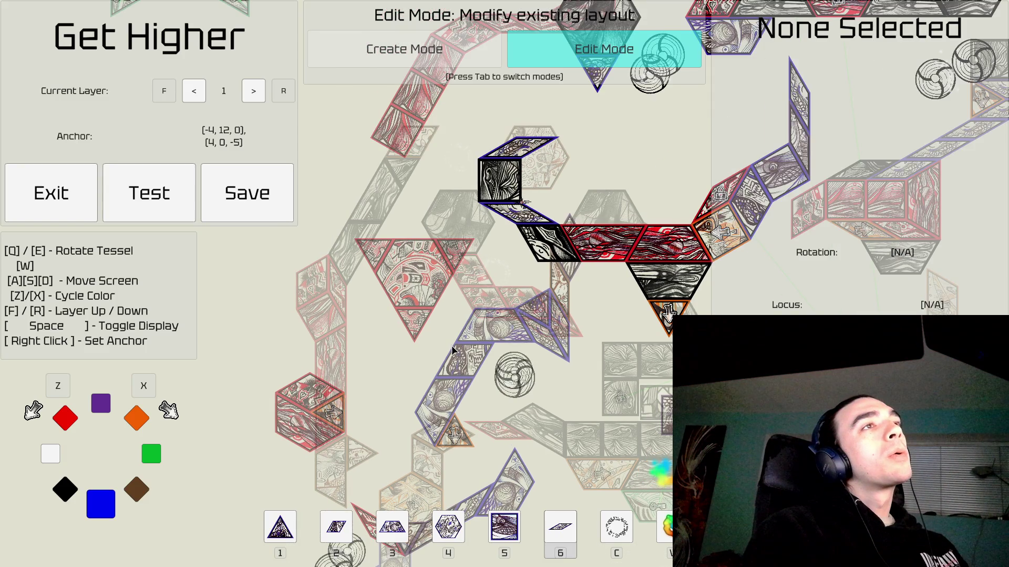
key(w)
key(d)
key(d)
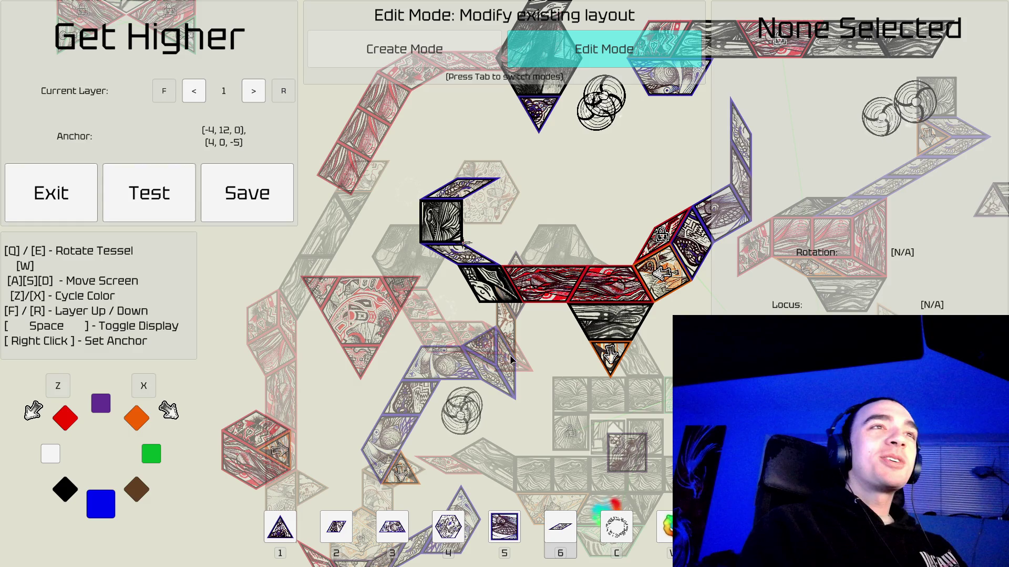
key(w)
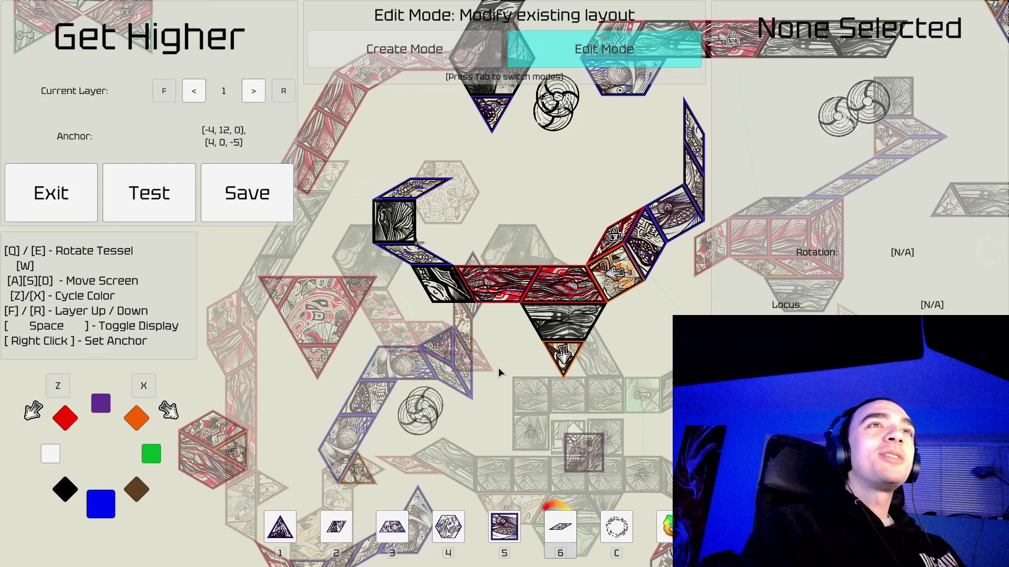
key(a)
key(w)
key(a)
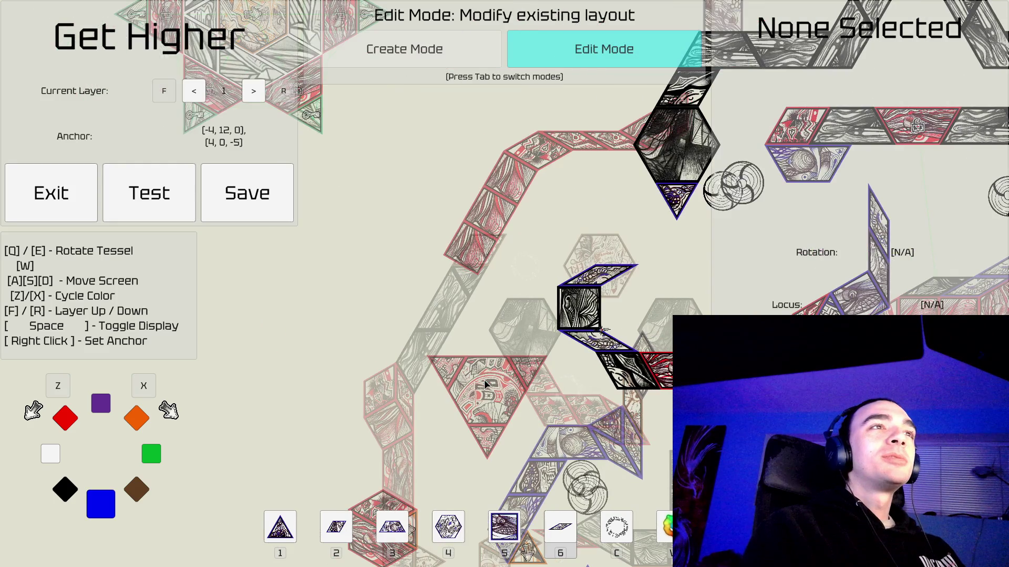
key(a)
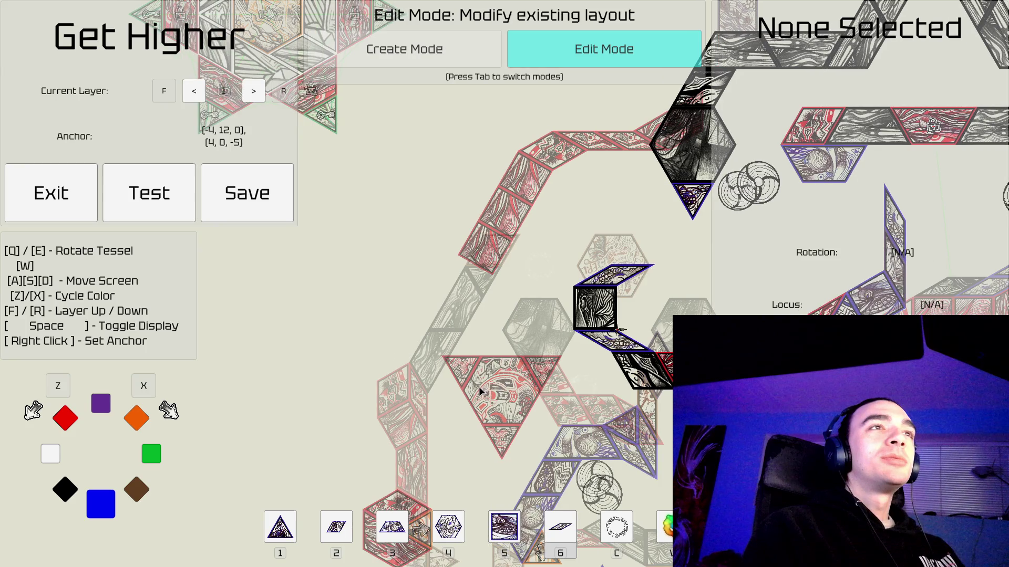
key(s)
key(d)
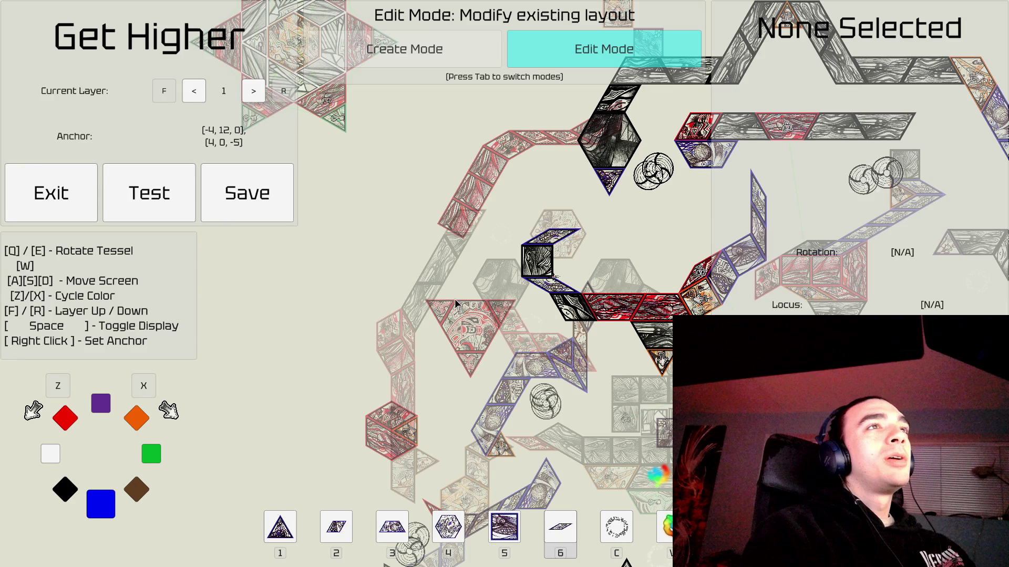
Recentre the view on the black square and switch to Create Mode with the red trapezoid.
key(d)
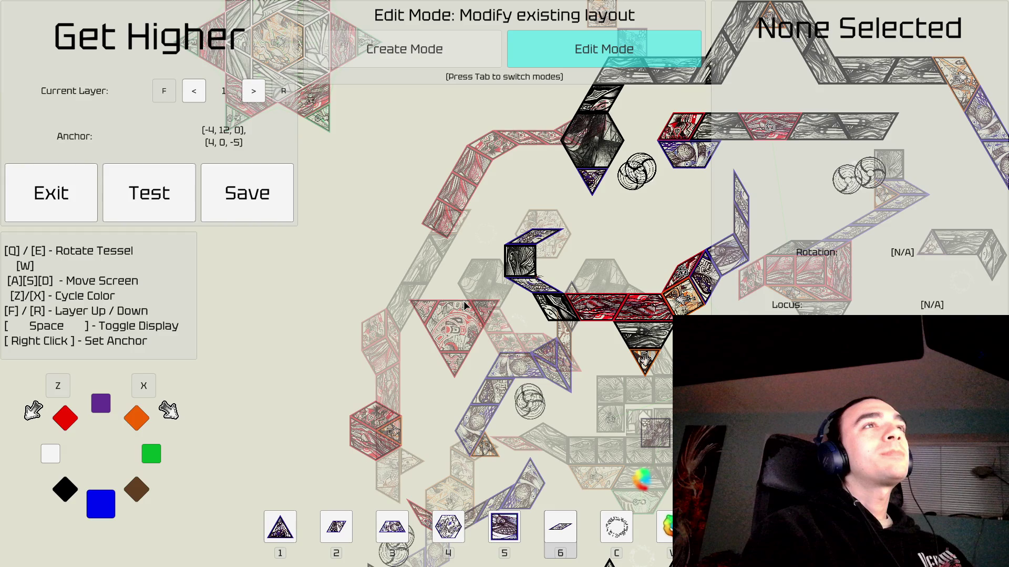
key(w)
key(d)
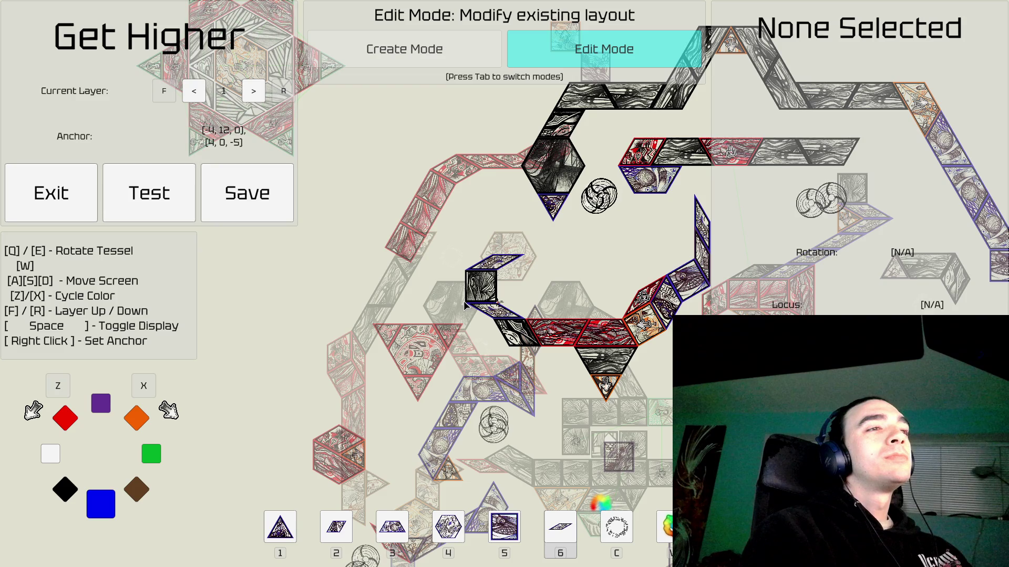
key(Tab)
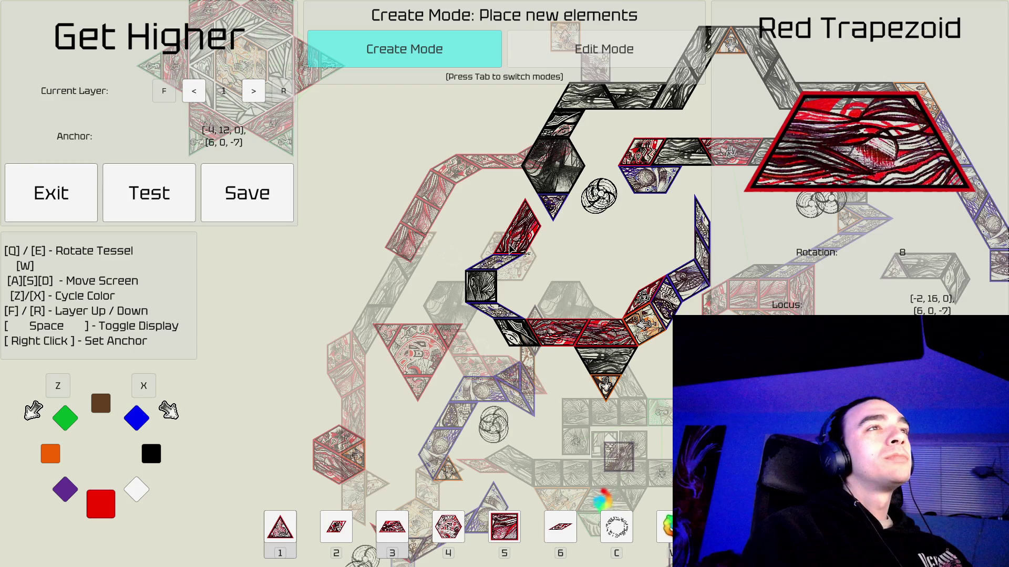
key(Tab)
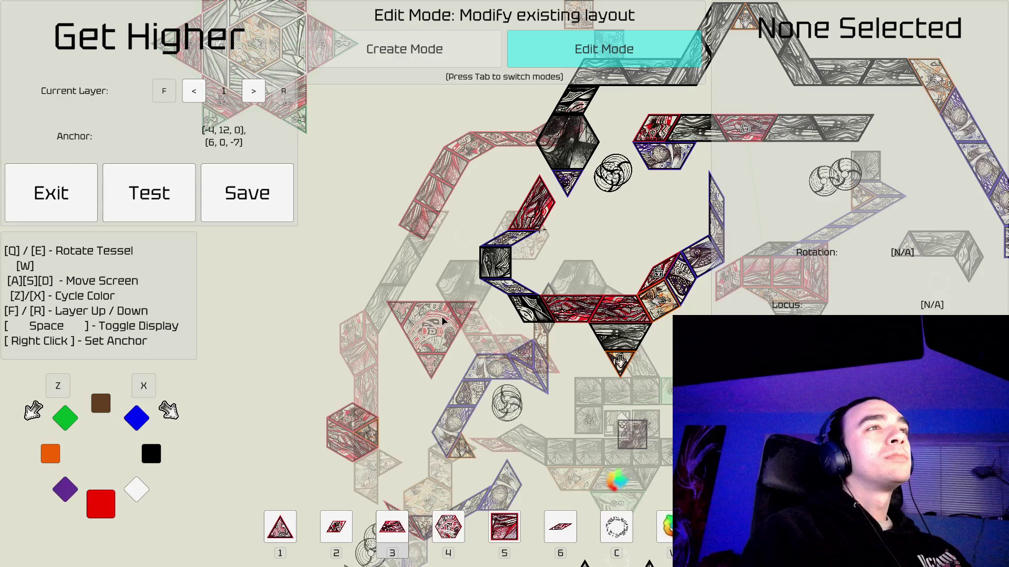
key(a)
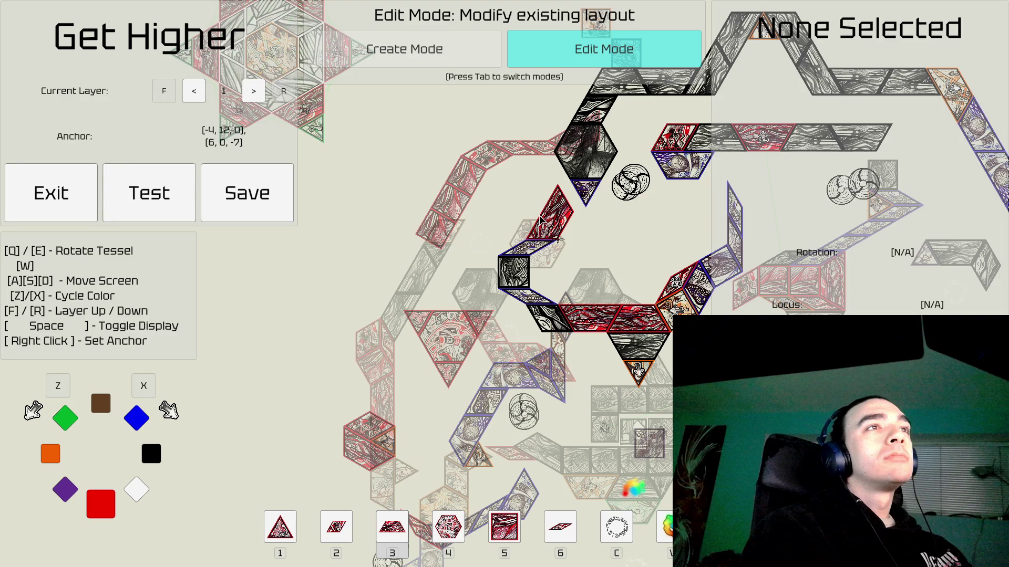
key(Tab)
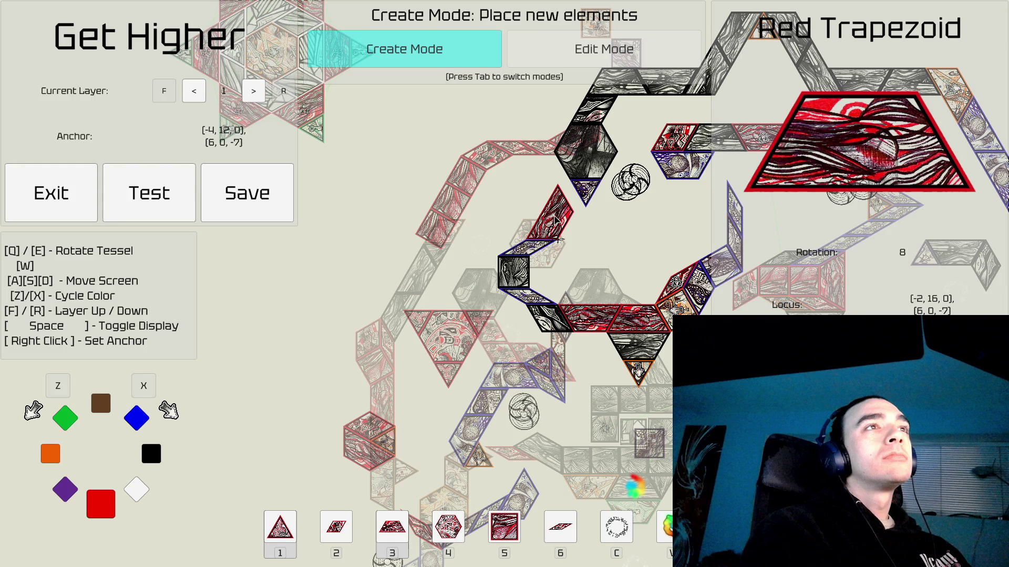
Place a green trapezoid at rotation 8 above the black square, then select it and the square.
key(x)
key(x)
key(x)
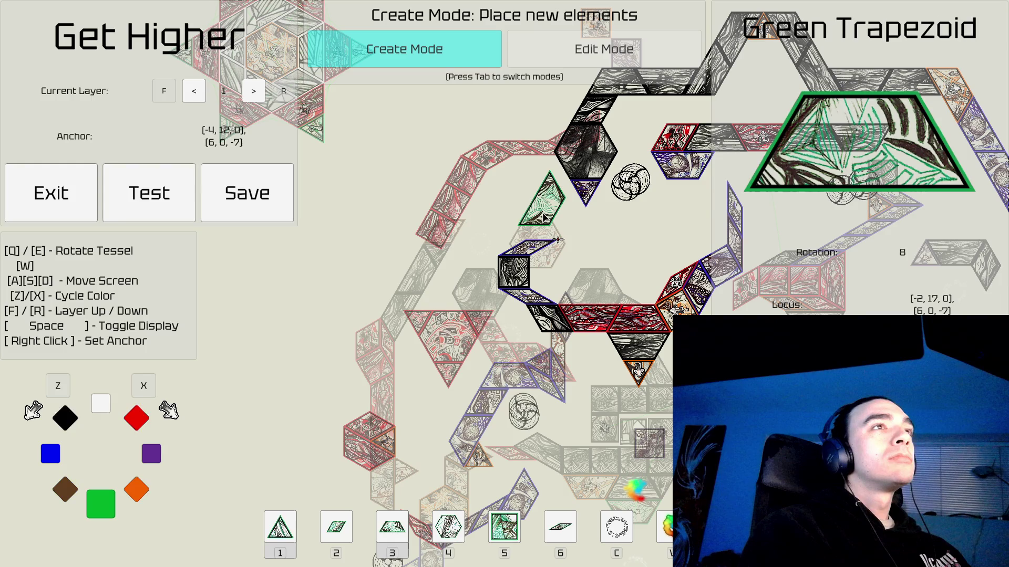
click(553, 220)
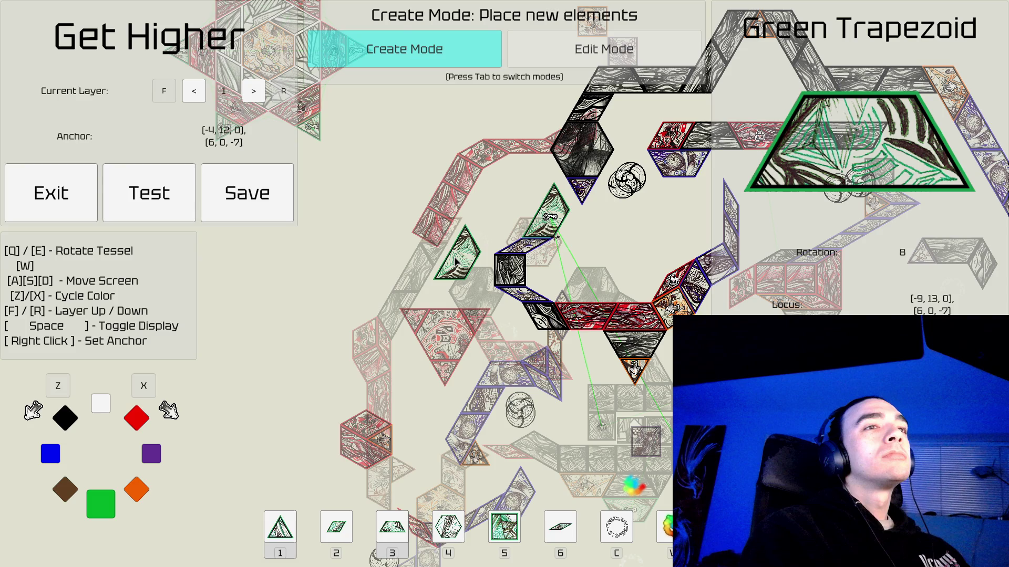
key(Tab)
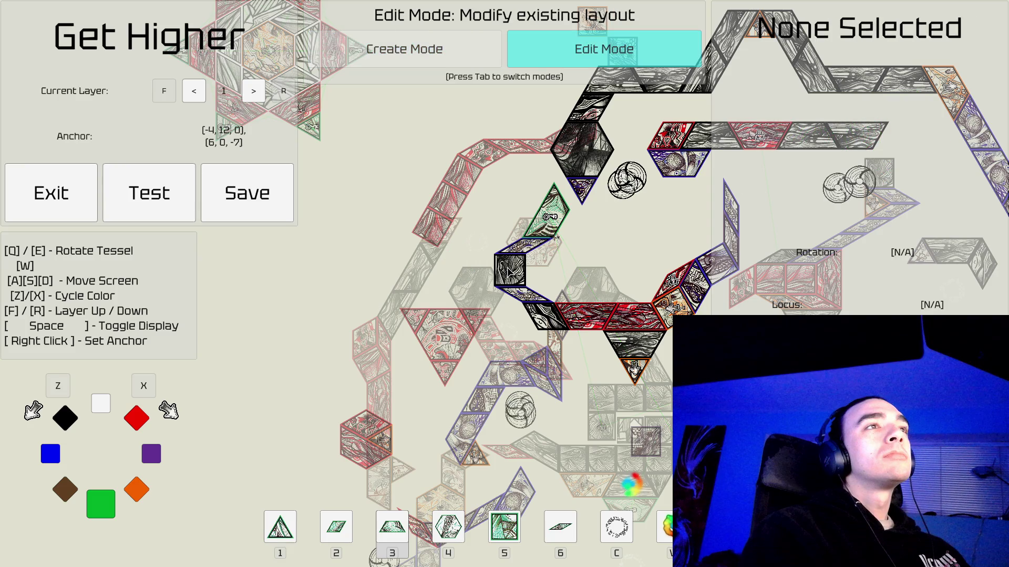
click(556, 239)
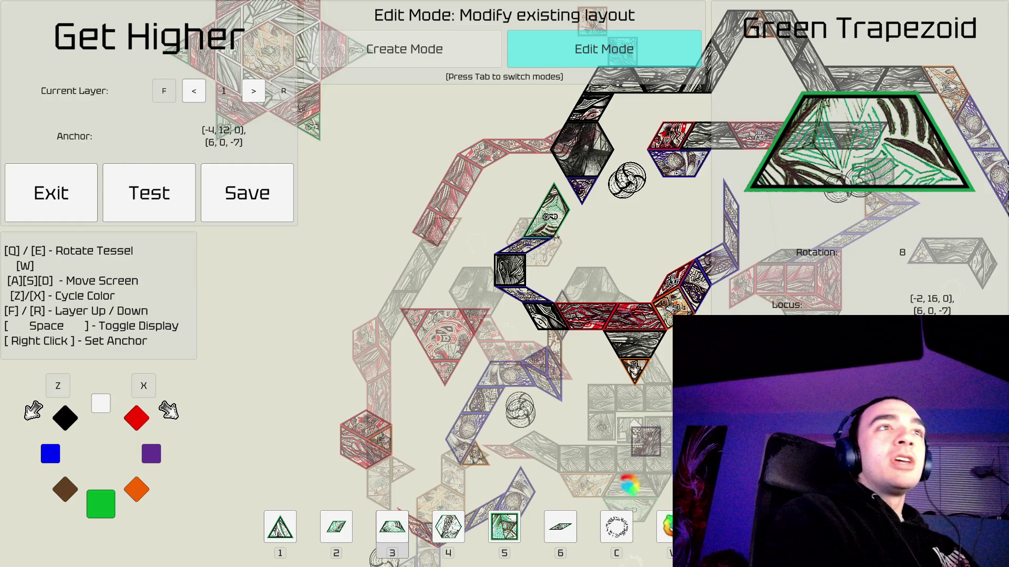
click(489, 284)
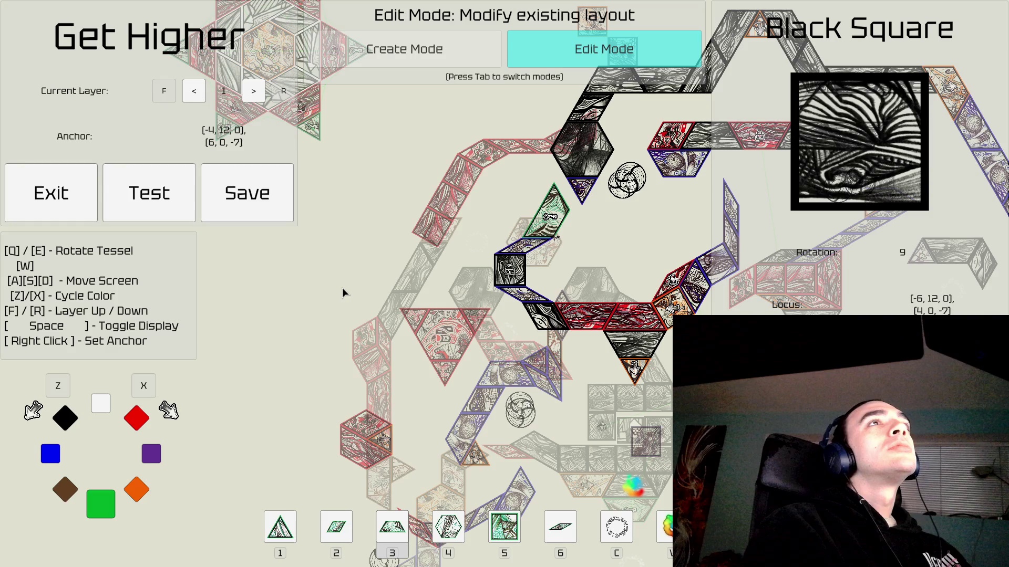
Zoom and pan toward the upper-right tiles to review the layer-1 layout.
scroll(342, 288, up, 3)
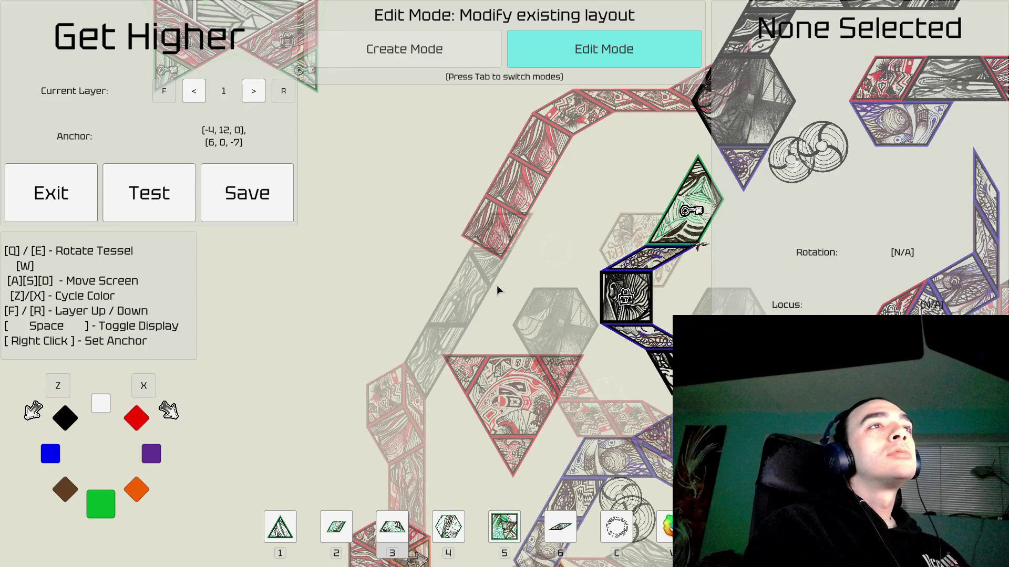
key(d)
key(s)
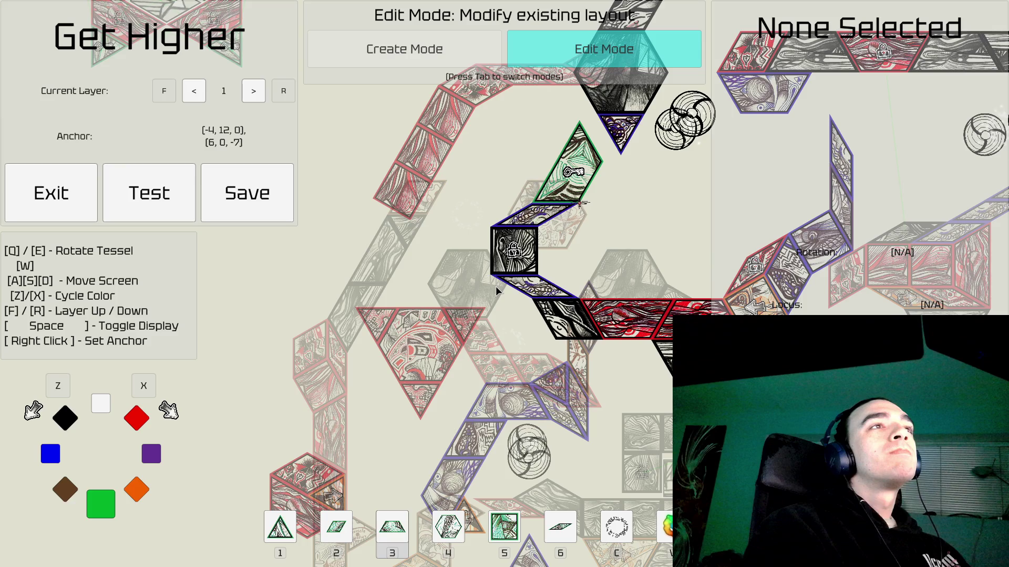
key(d)
key(w)
key(d)
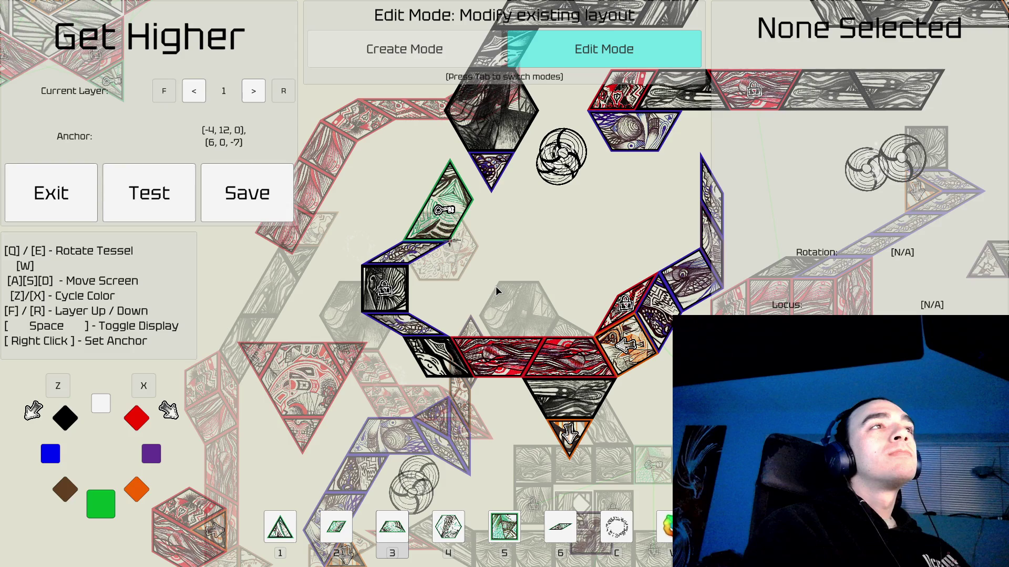
key(d)
key(w)
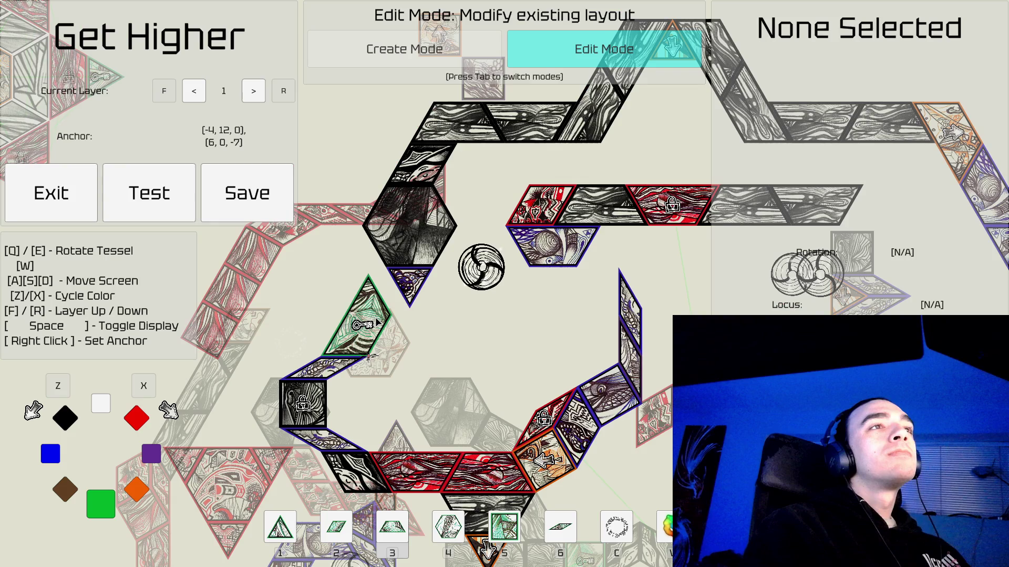
scroll(376, 322, down, 2)
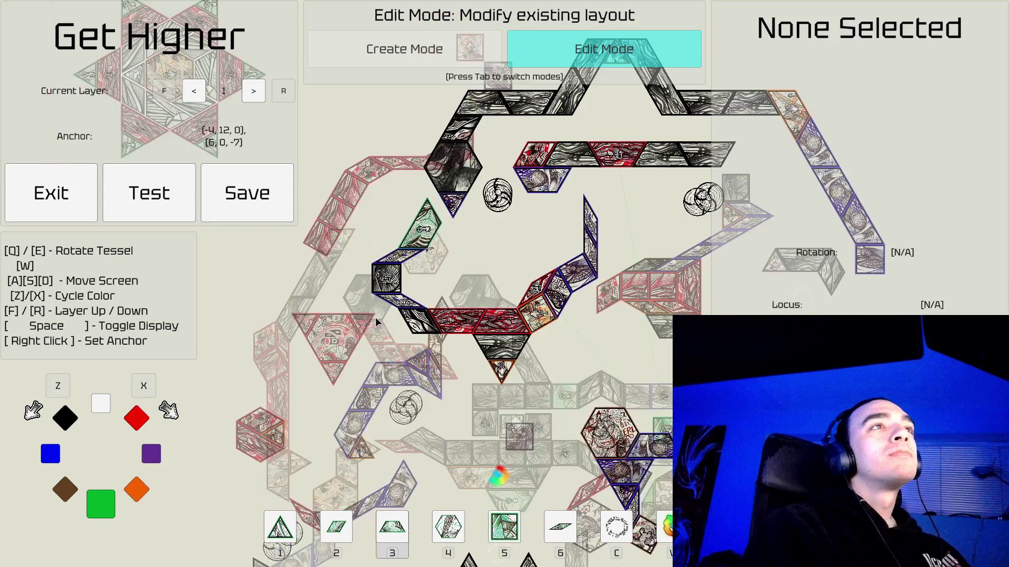
Move up to layer 2, briefly dropping back to layer 1, and centre the view on its tiles.
key(a)
key(s)
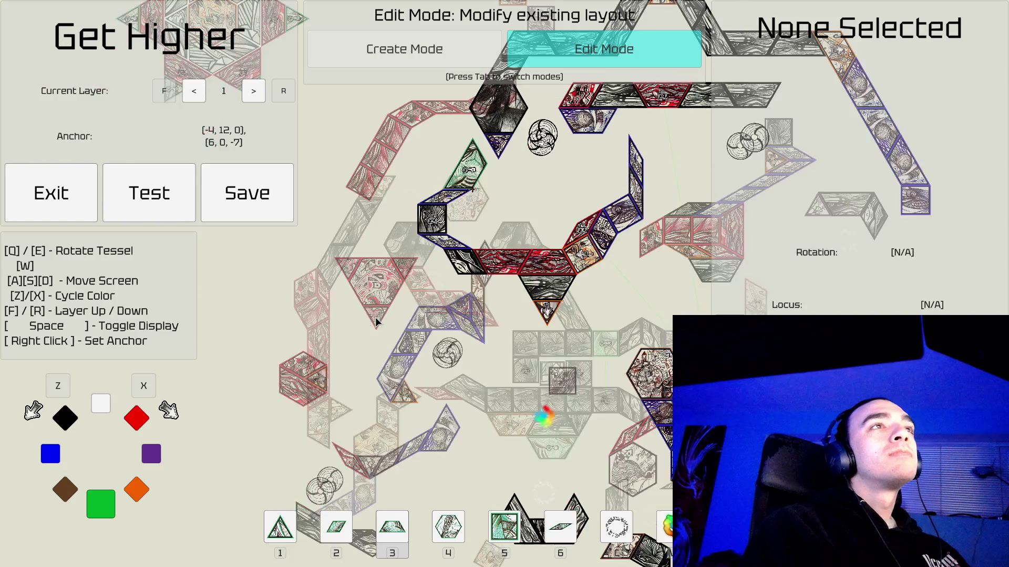
key(f)
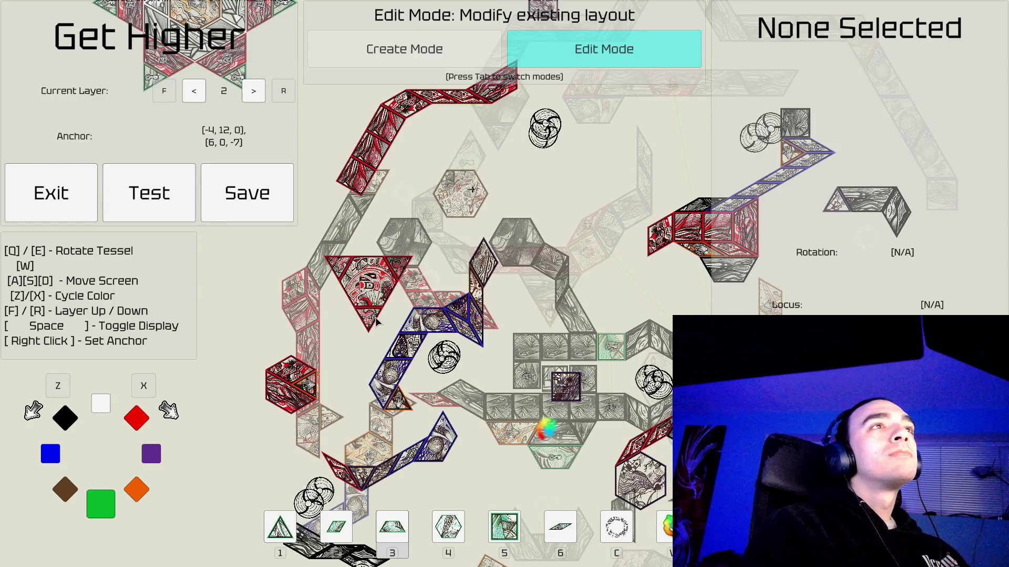
key(d)
key(s)
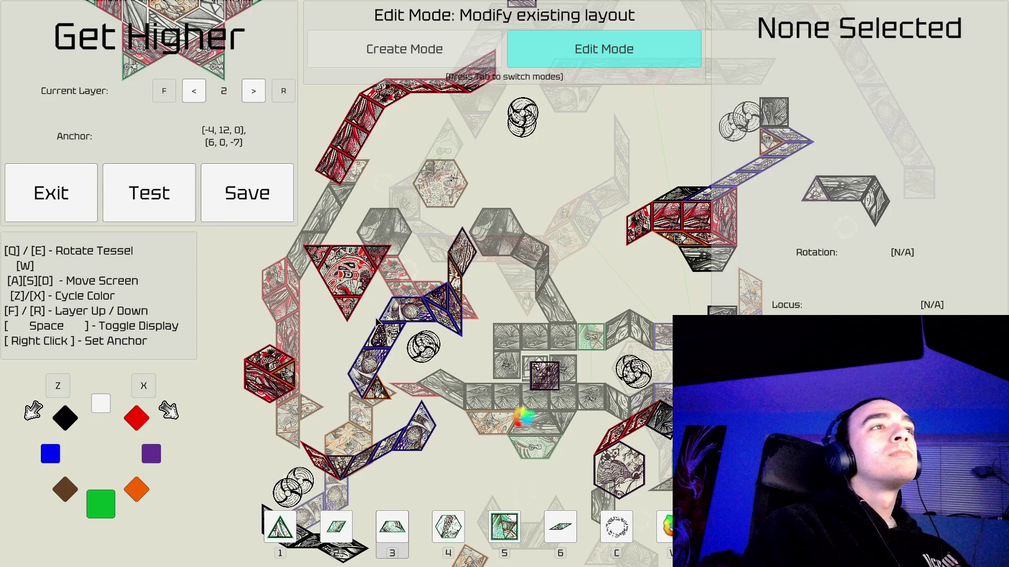
key(r)
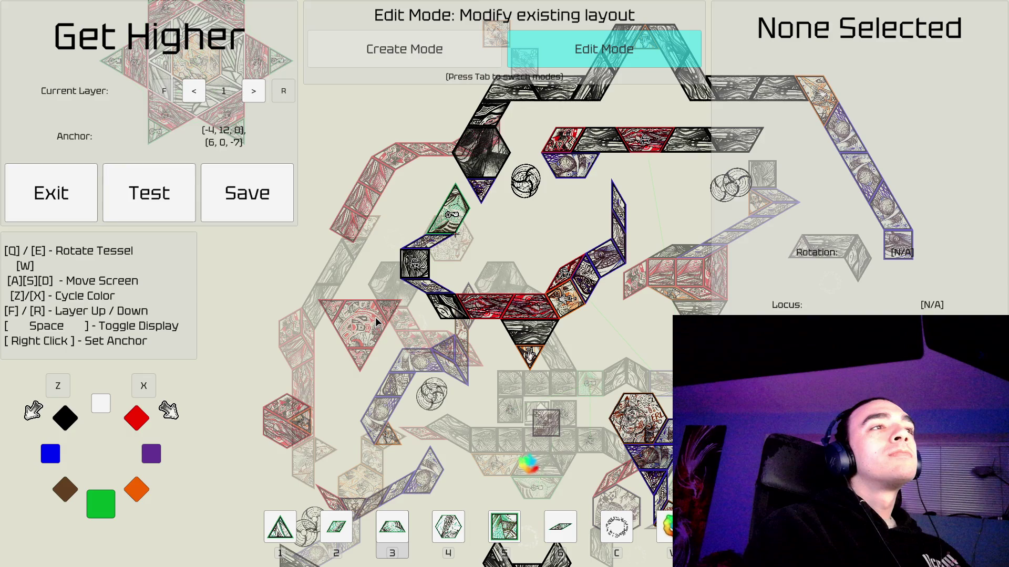
key(f)
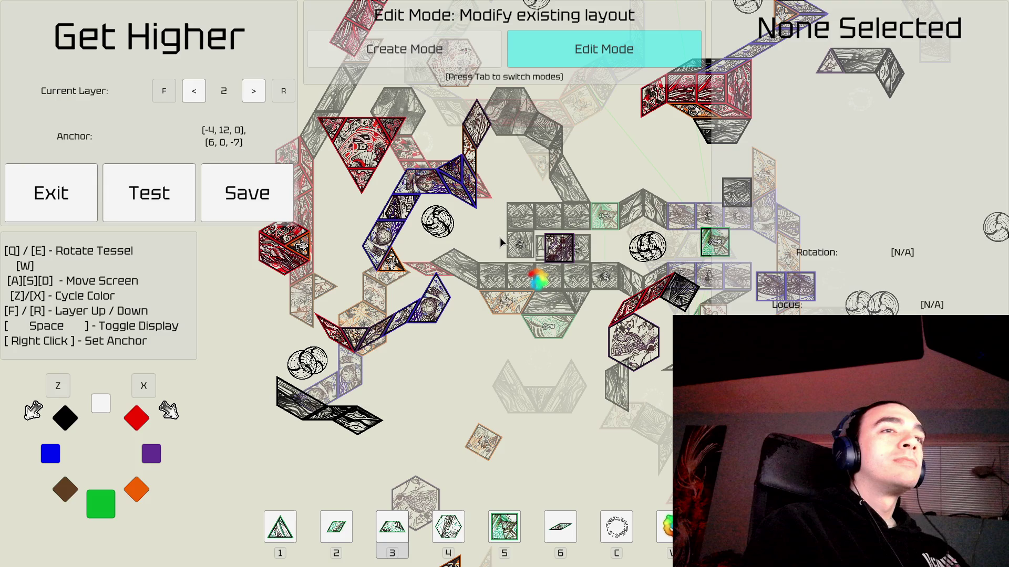
Pan up, down, left and right across the whole layer-2 layout to survey its tiles.
key(a)
key(s)
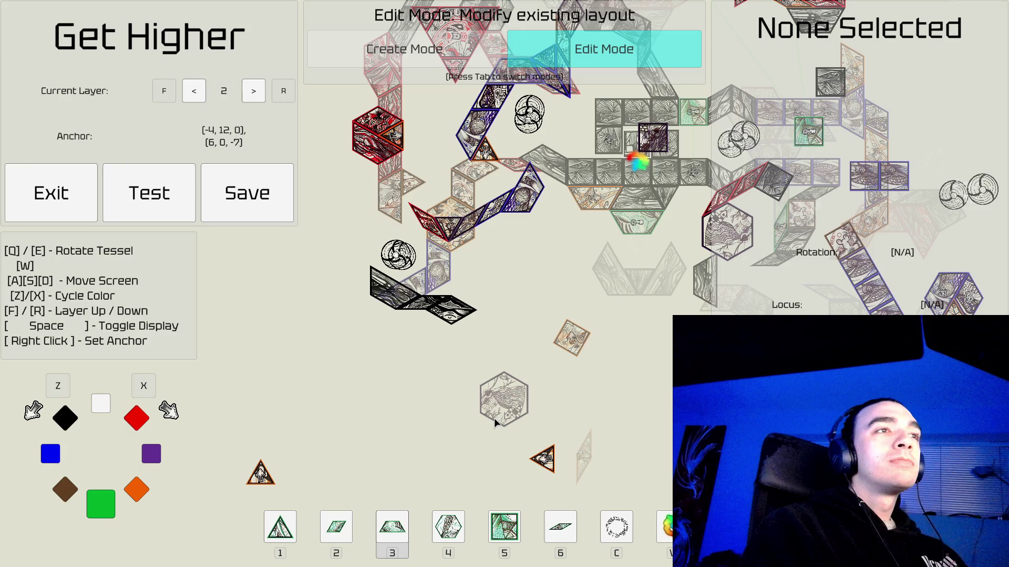
key(s)
key(a)
key(a)
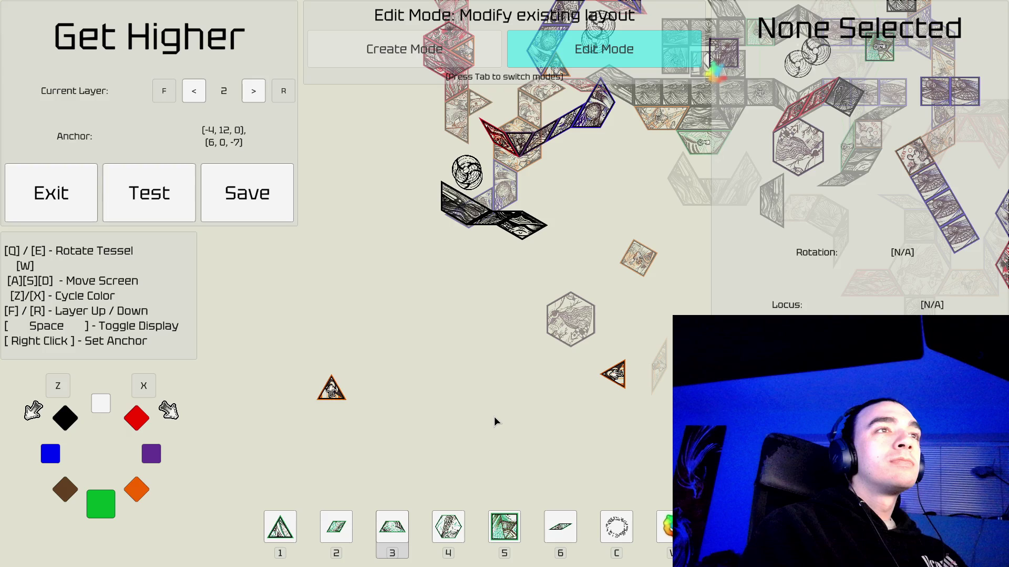
key(w)
key(a)
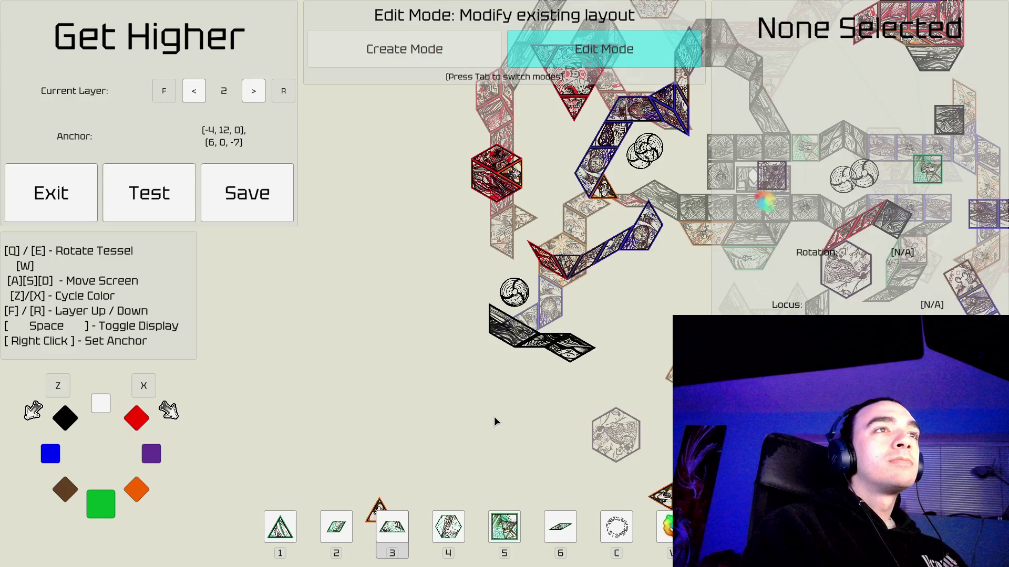
key(w)
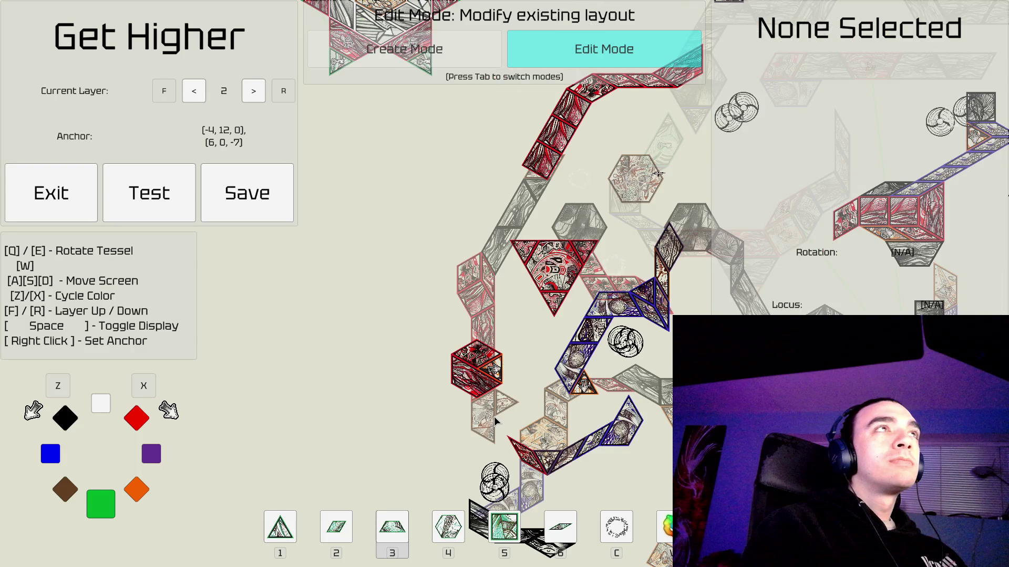
key(w)
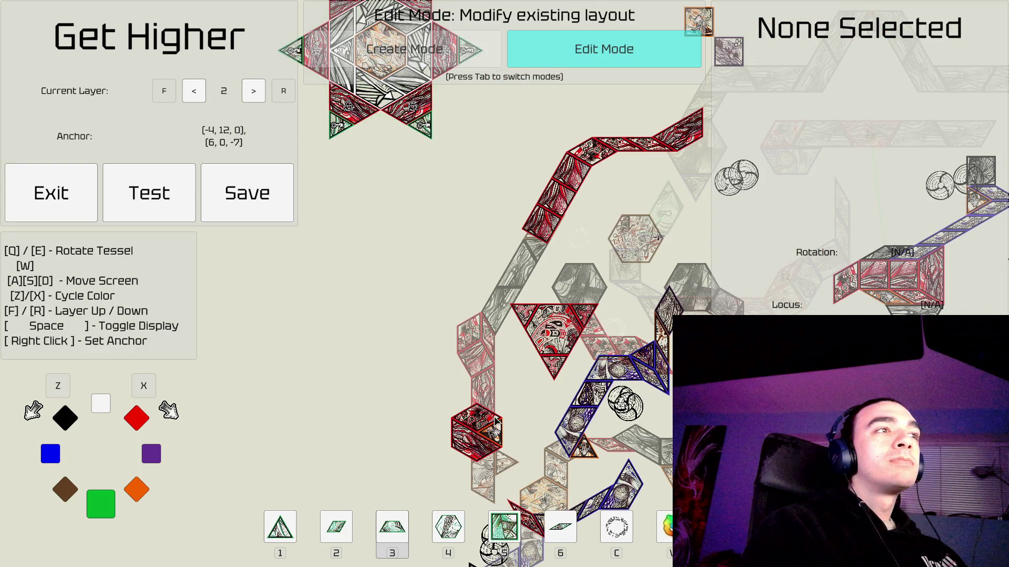
key(s)
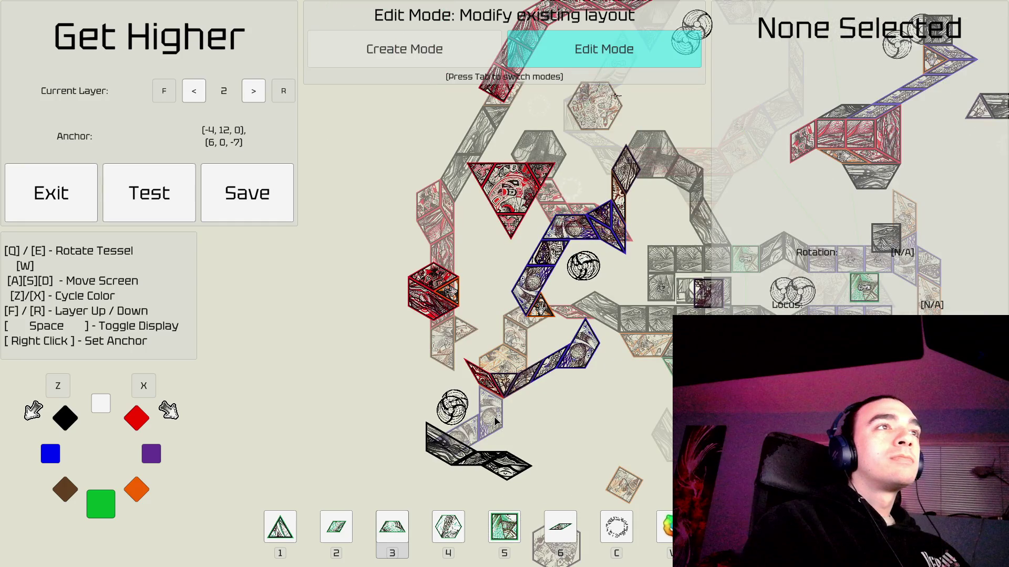
key(d)
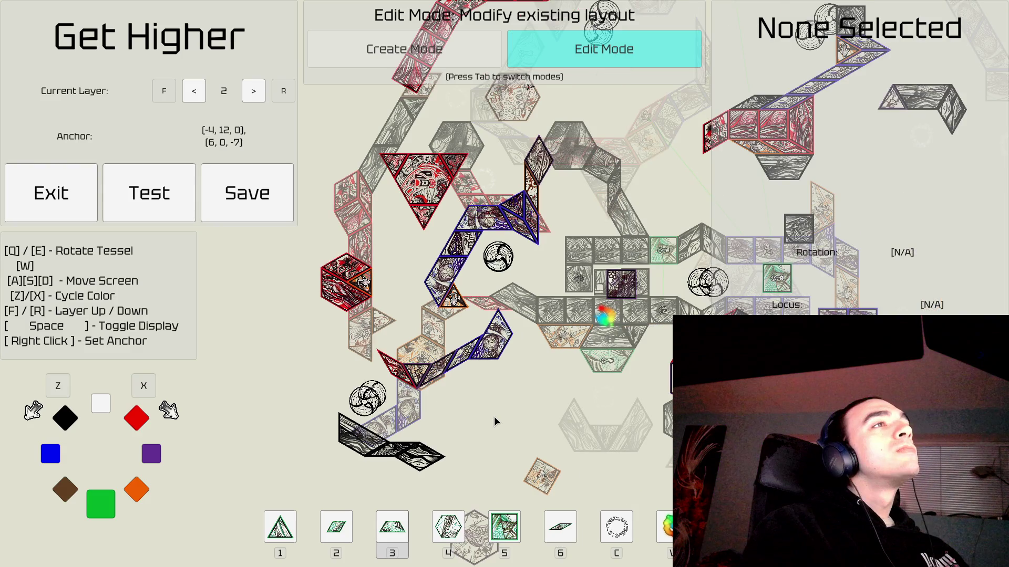
key(s)
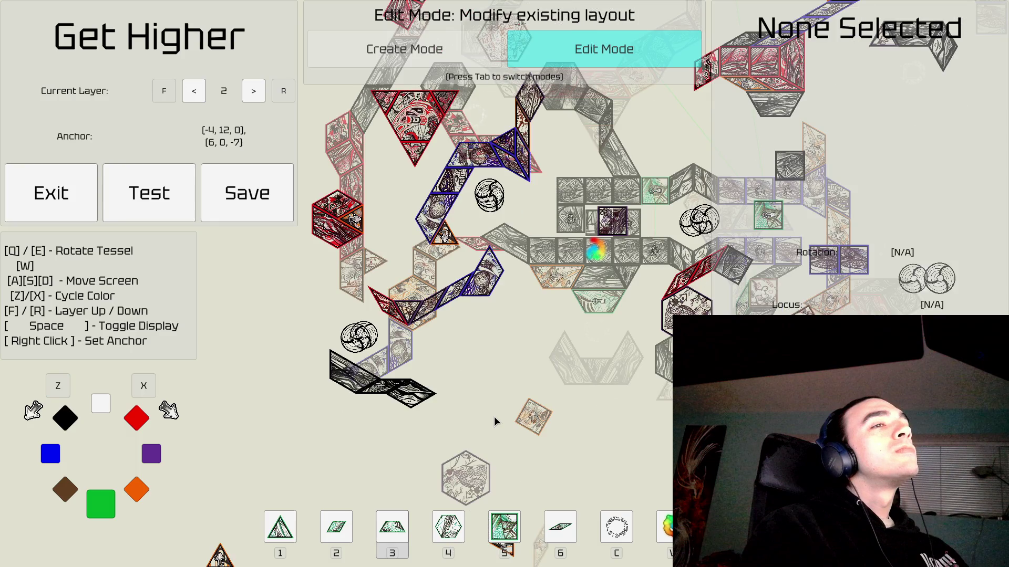
key(a)
key(w)
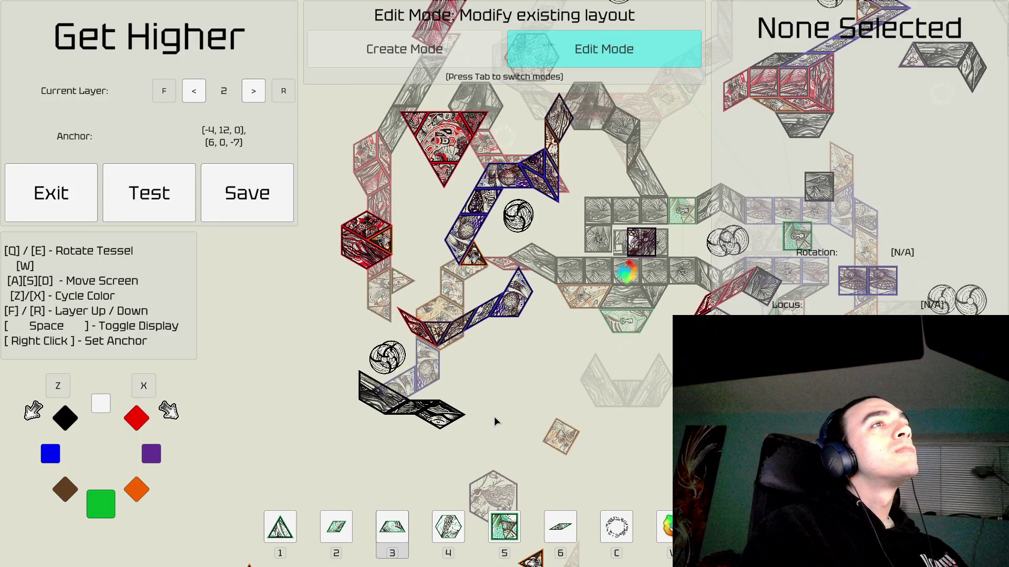
key(w)
key(w)
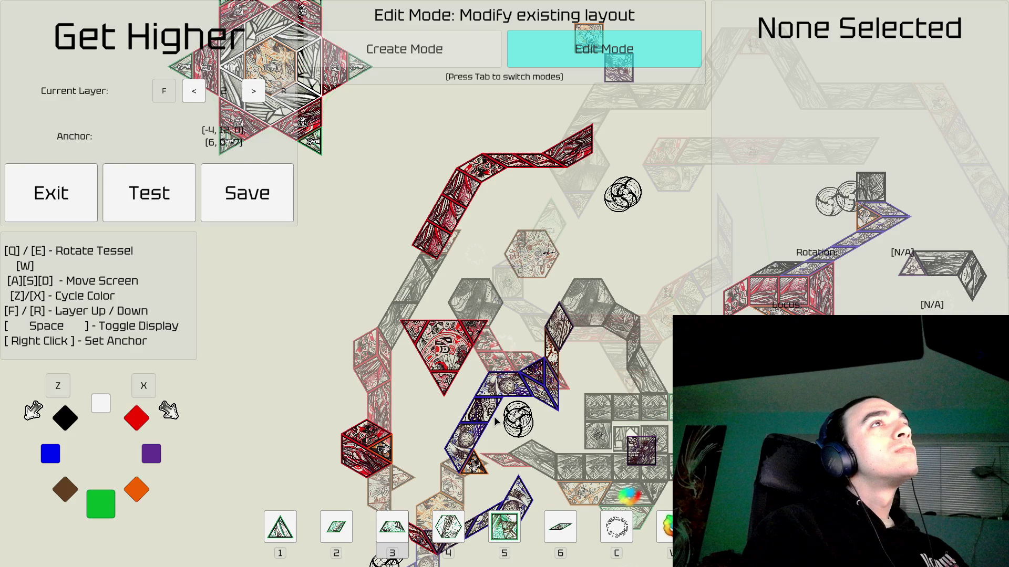
key(w)
key(d)
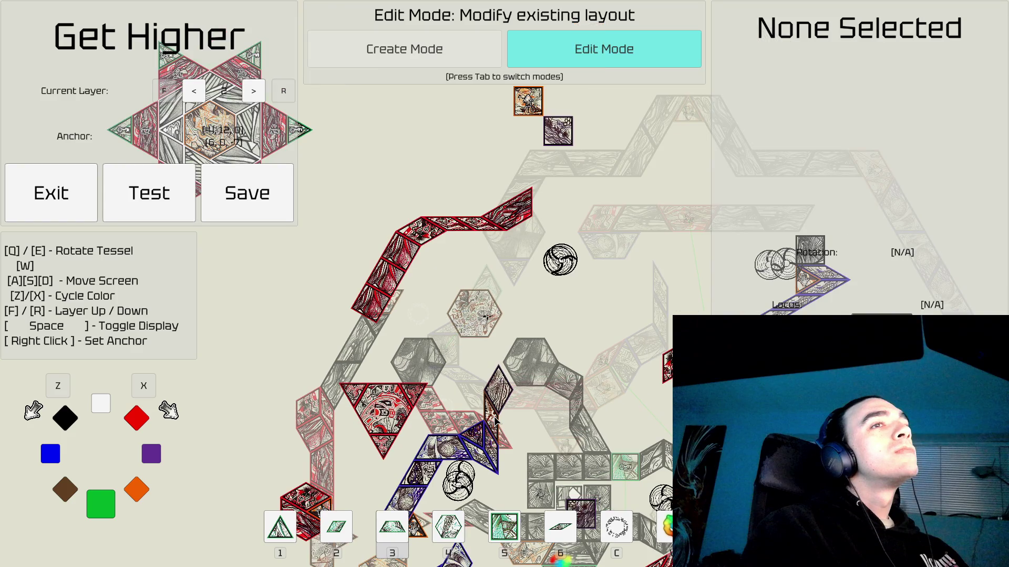
key(s)
key(d)
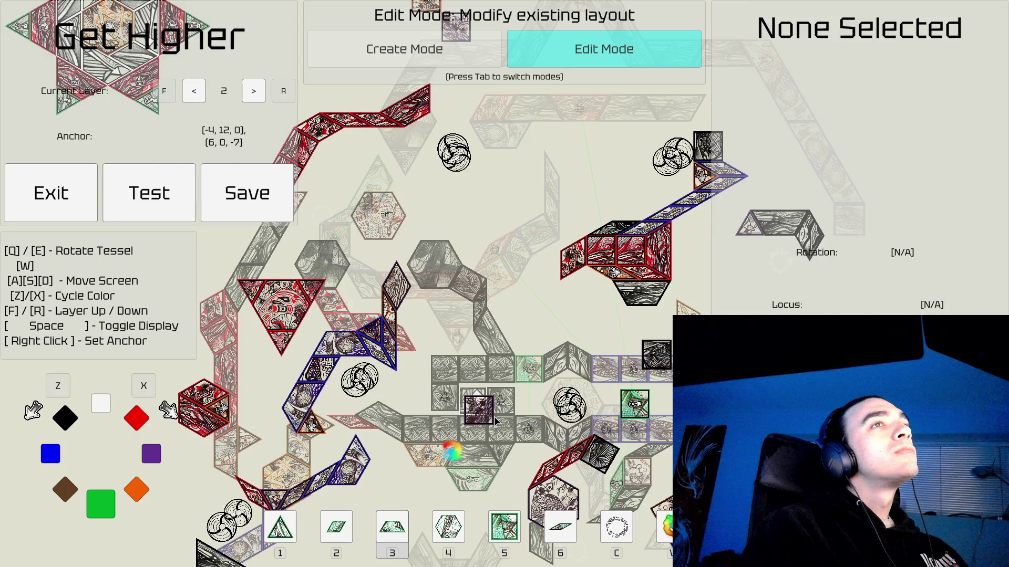
key(a)
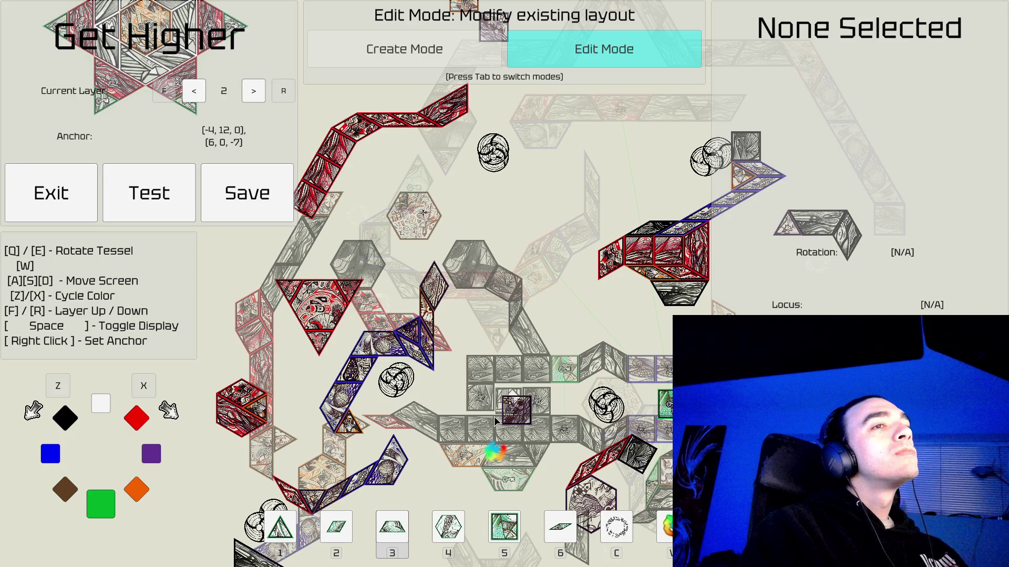
Return to layer 1, zoom in near the key tile, and enter Create Mode.
key(r)
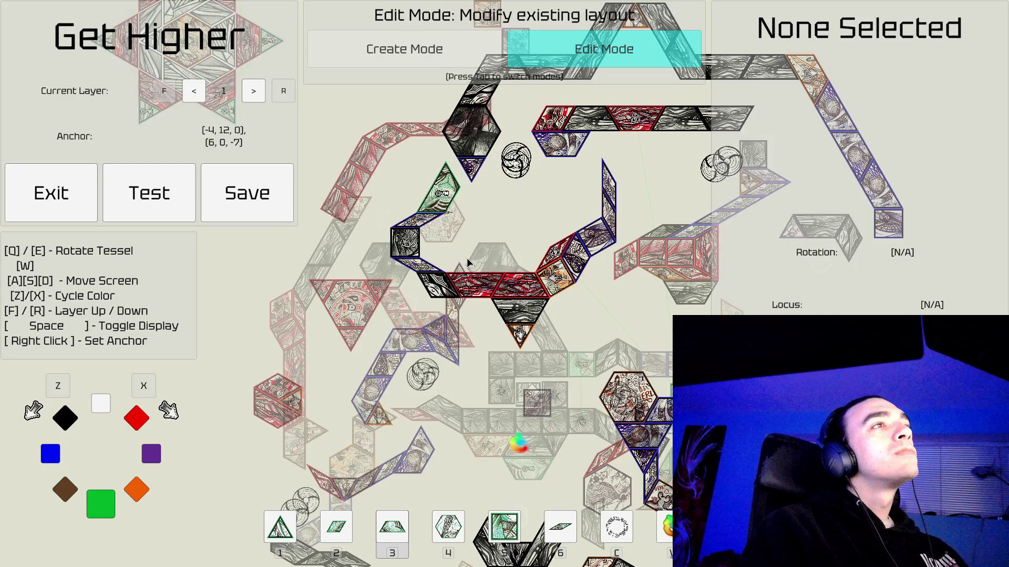
key(a)
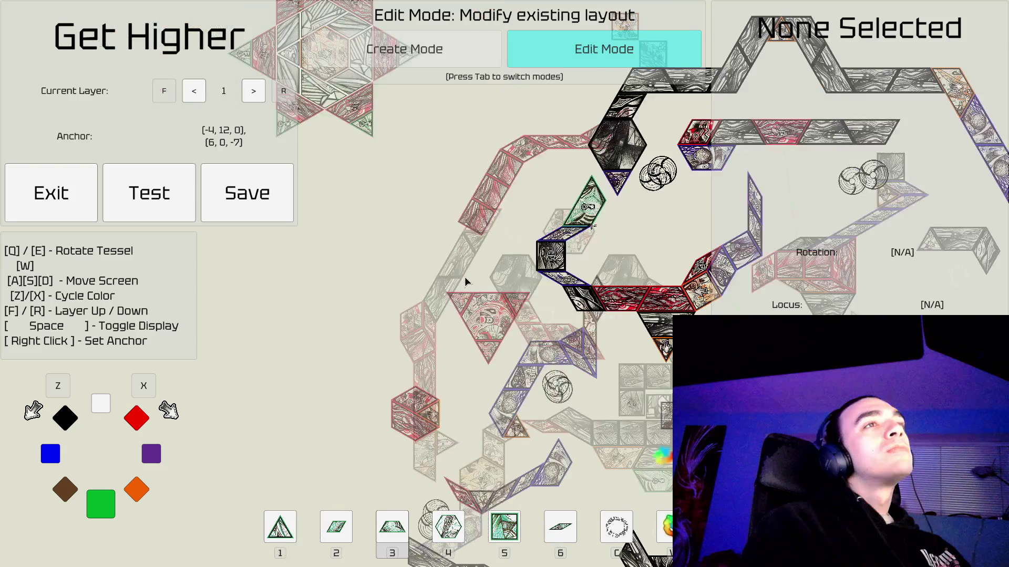
key(d)
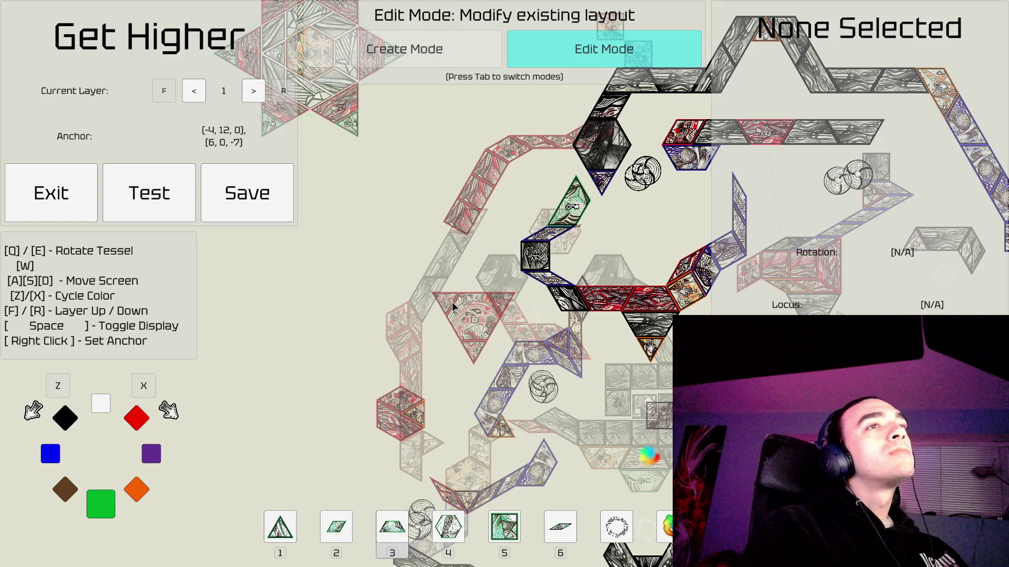
scroll(452, 302, up, 2)
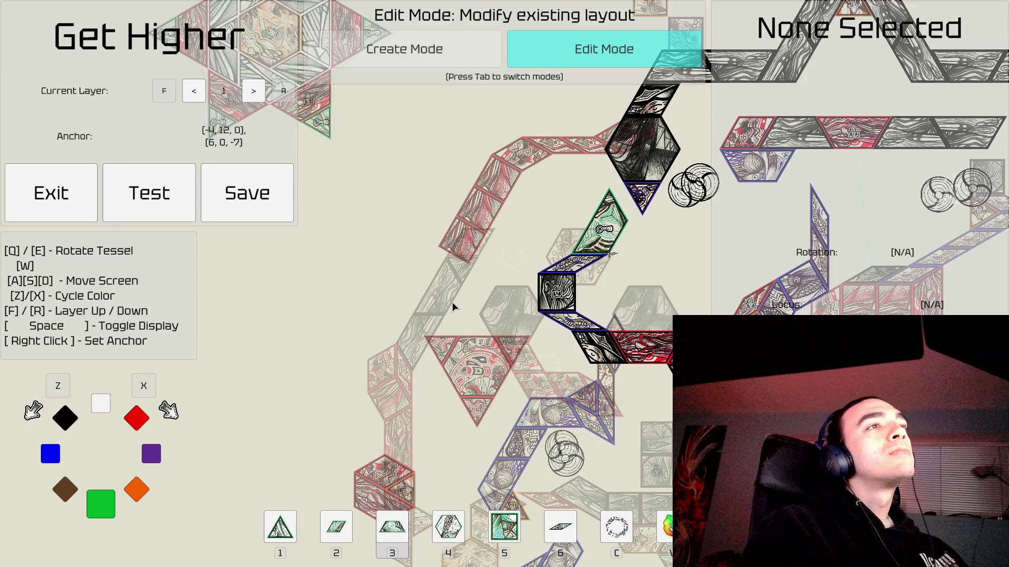
scroll(452, 301, up, 3)
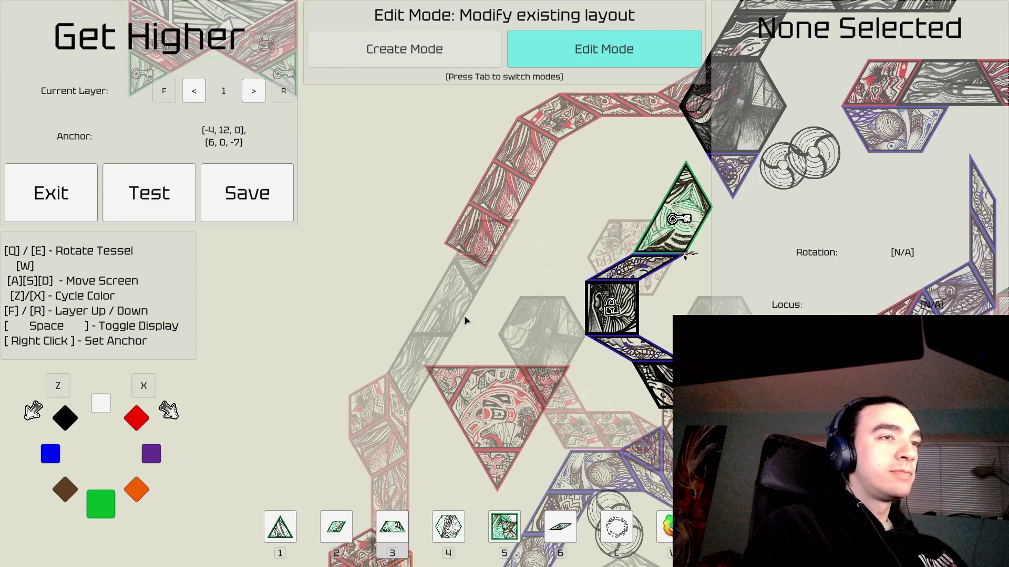
key(Tab)
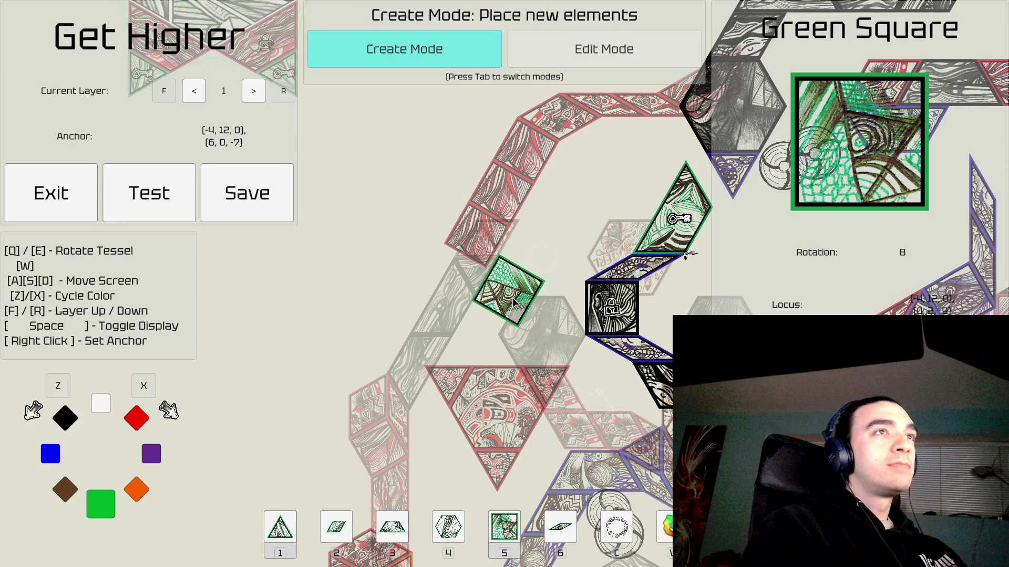
Place a black square down-left of the locked square, then reset the placement anchor.
key(1)
key(5)
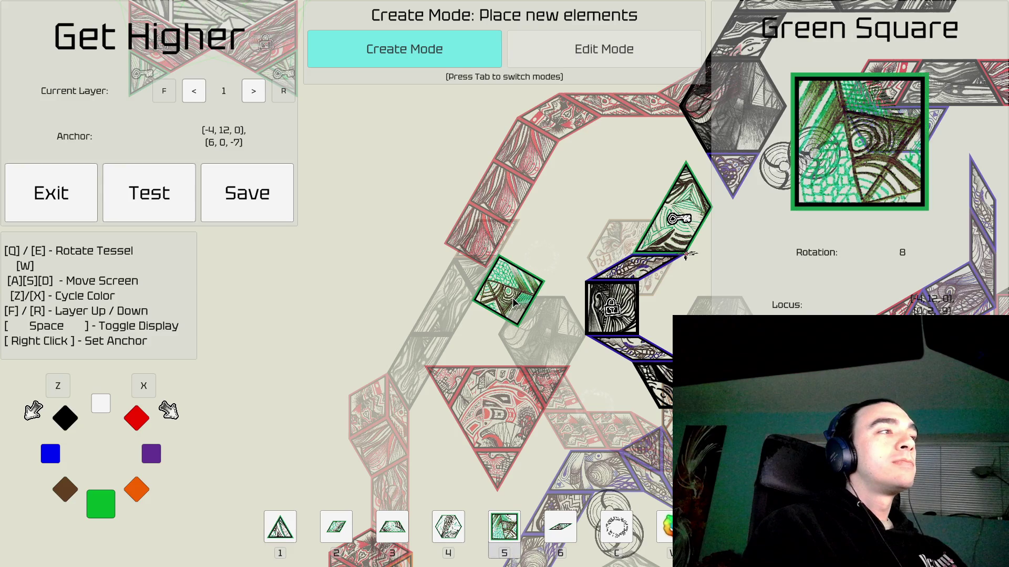
key(x)
key(x)
key(x)
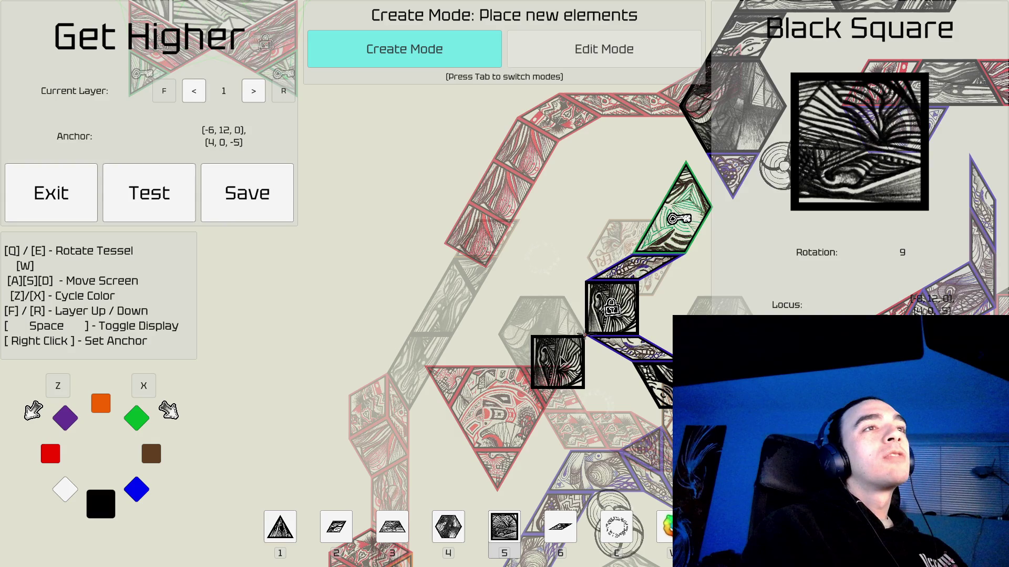
click(561, 361)
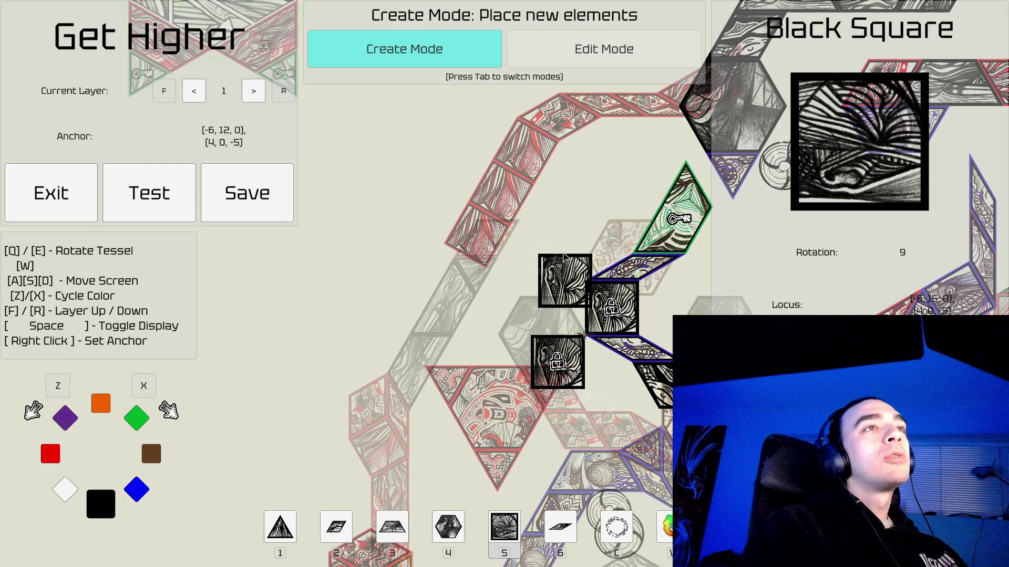
right_click(583, 280)
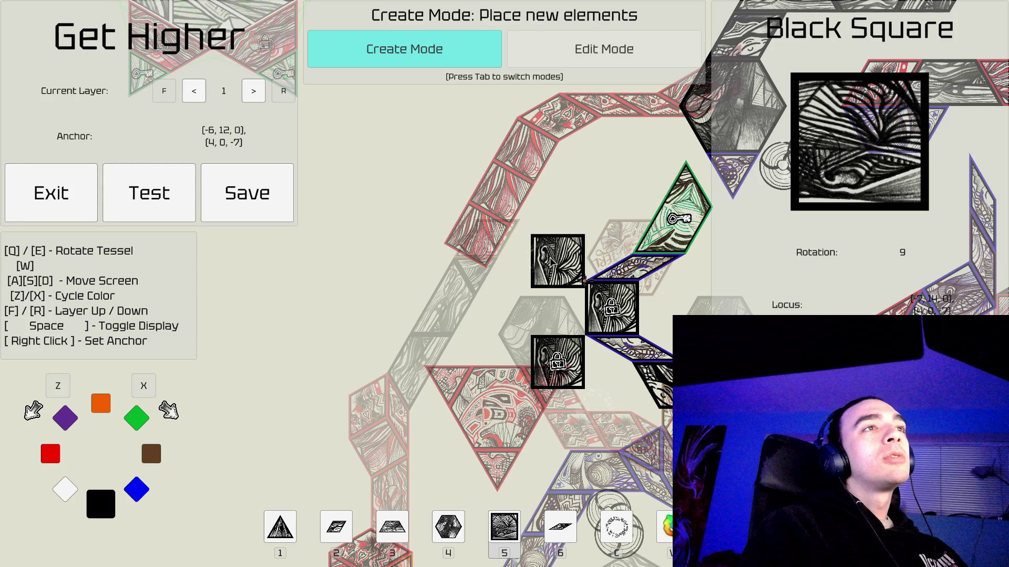
right_click(531, 335)
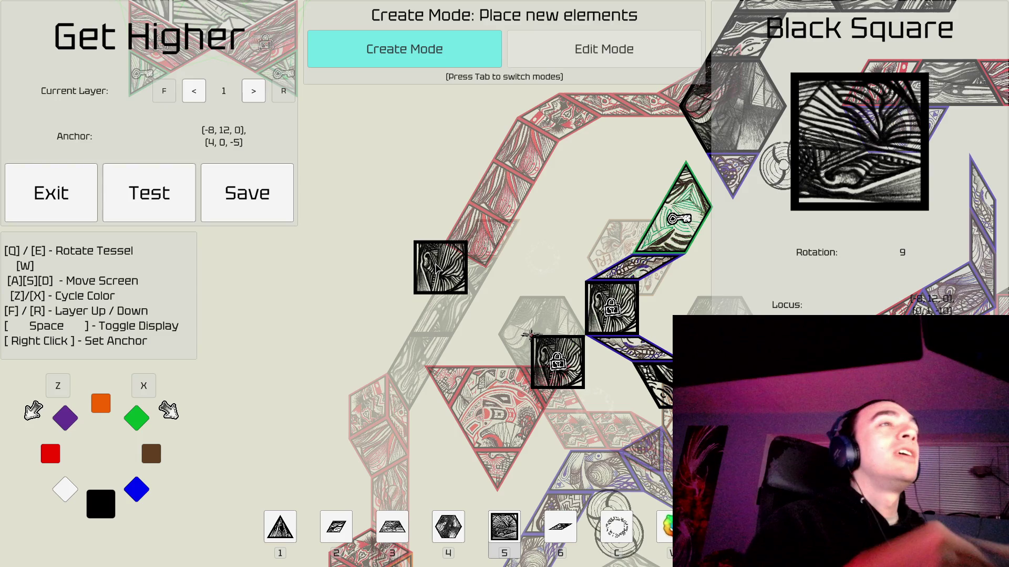
Unlock the newly placed lower black square in Edit Mode.
key(d)
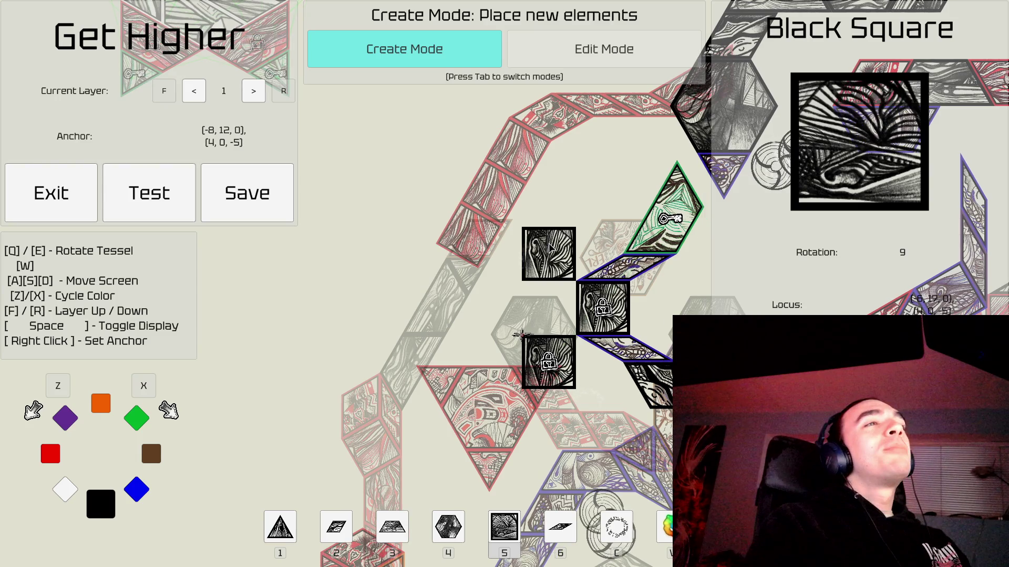
key(Tab)
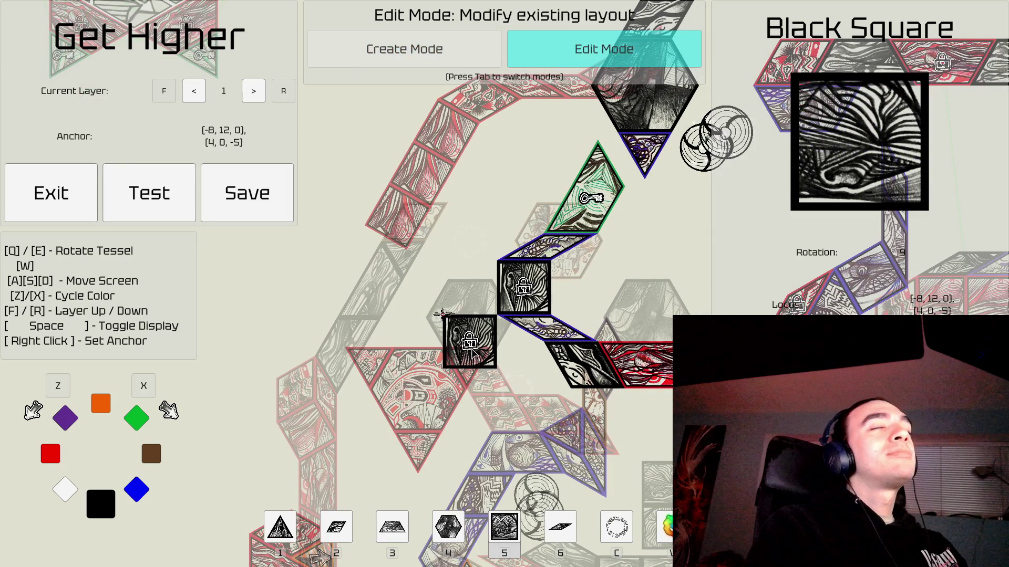
click(441, 314)
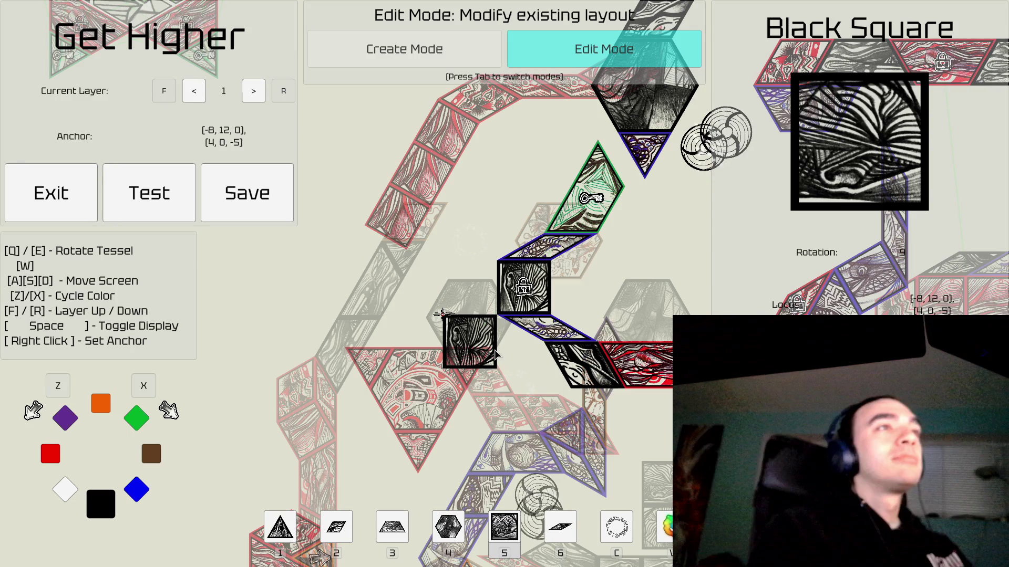
Place black squares at the lower-left and upper-left spots, then select the black triangle.
key(d)
key(s)
key(Tab)
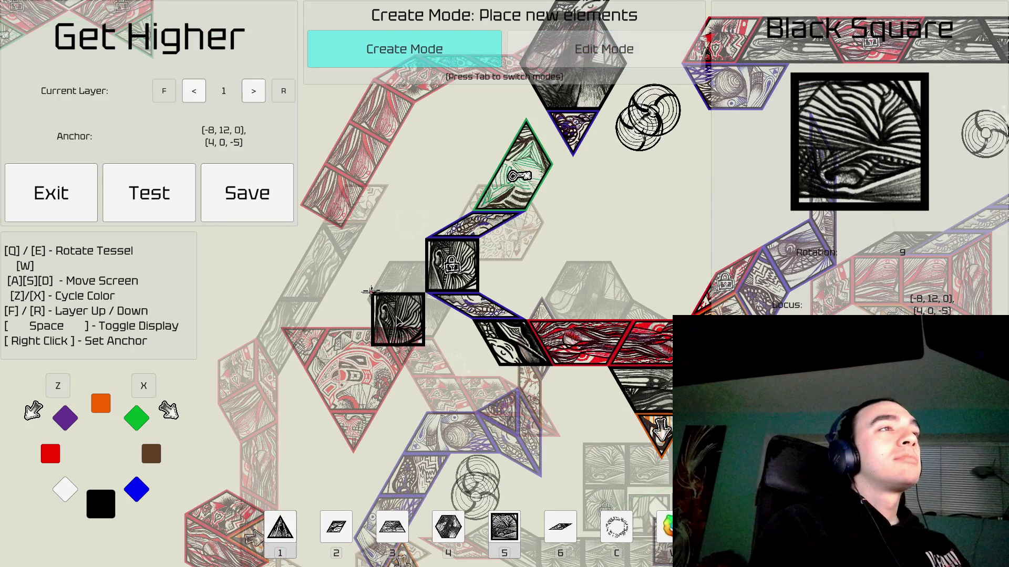
click(402, 330)
click(398, 216)
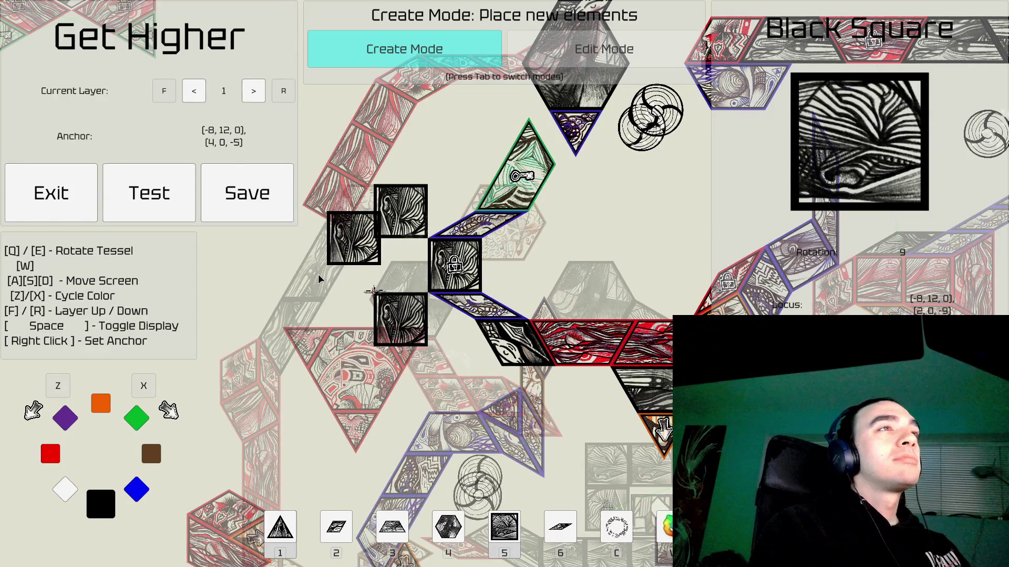
key(d)
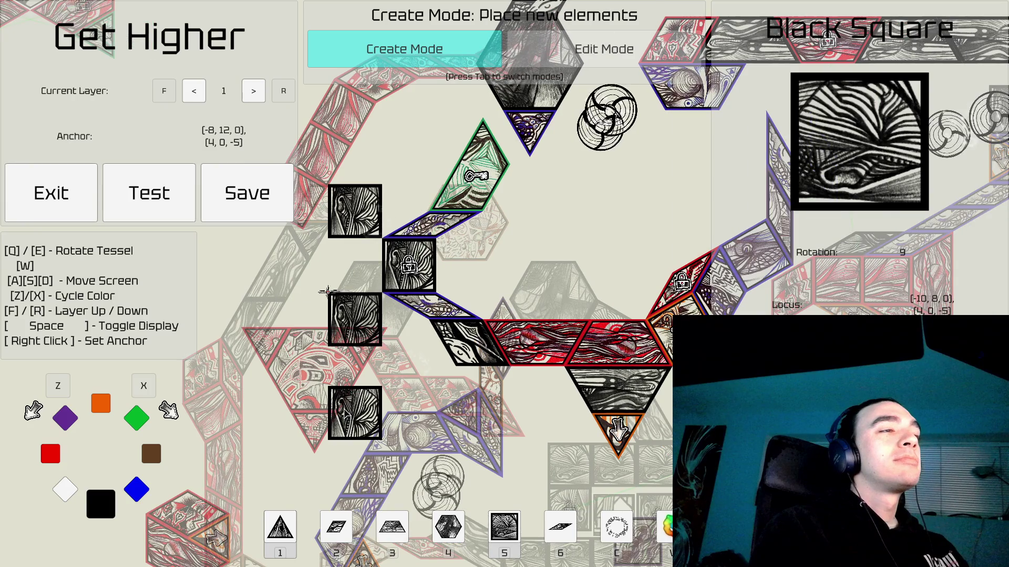
key(1)
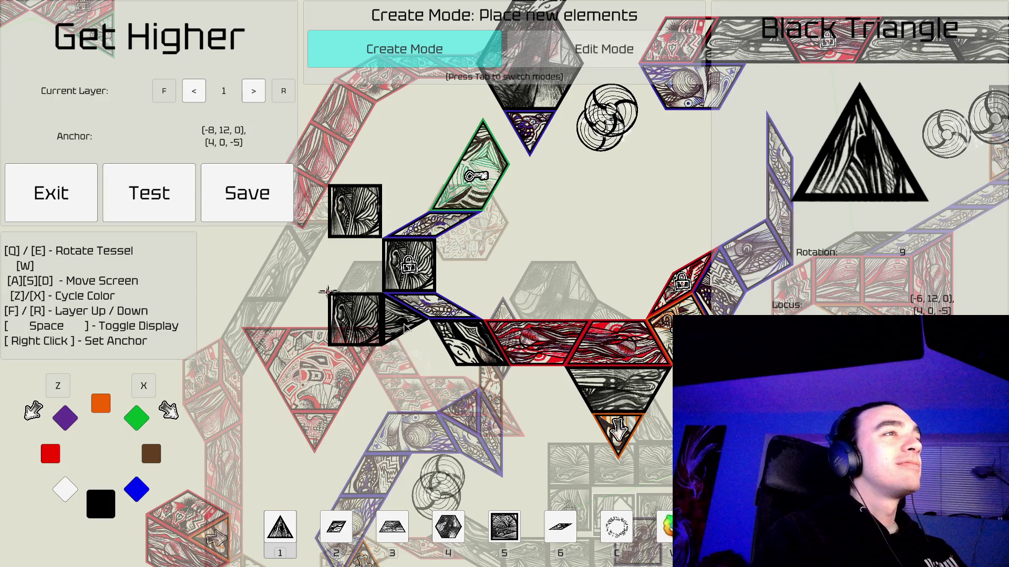
Anchor placement at a black square's corner, then switch to Edit Mode.
right_click(410, 209)
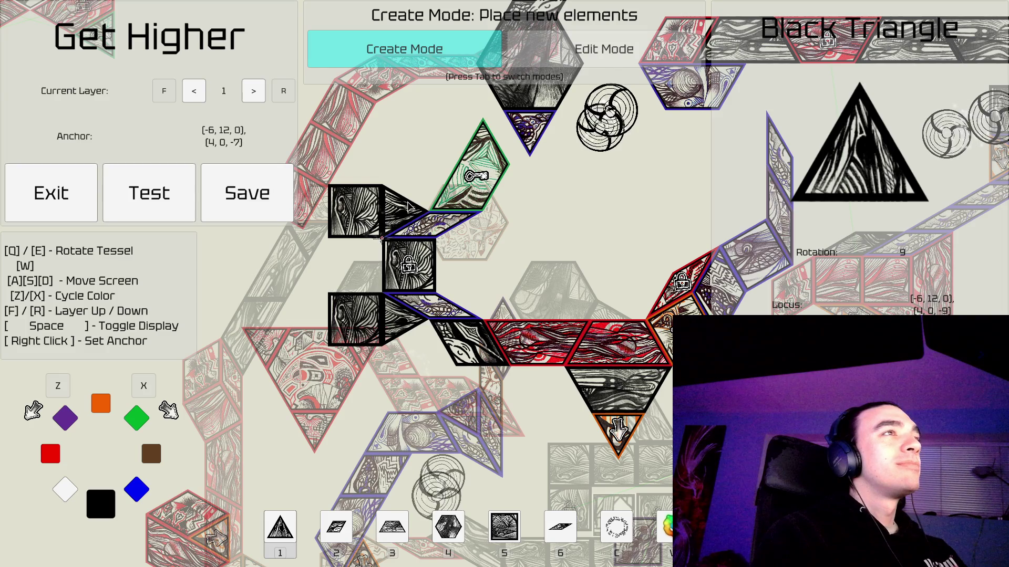
key(a)
key(a)
key(Tab)
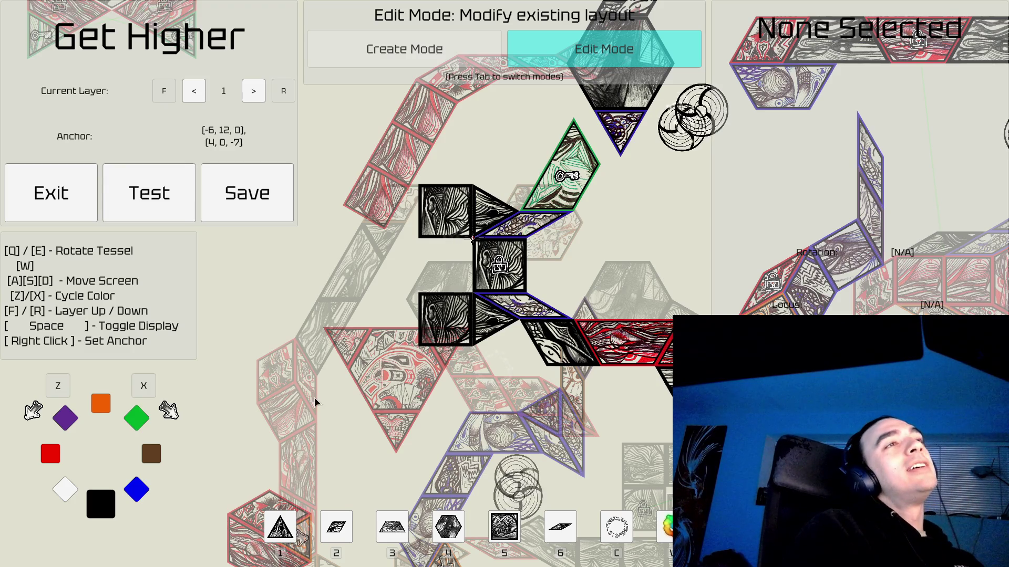
scroll(421, 278, down, 2)
key(a)
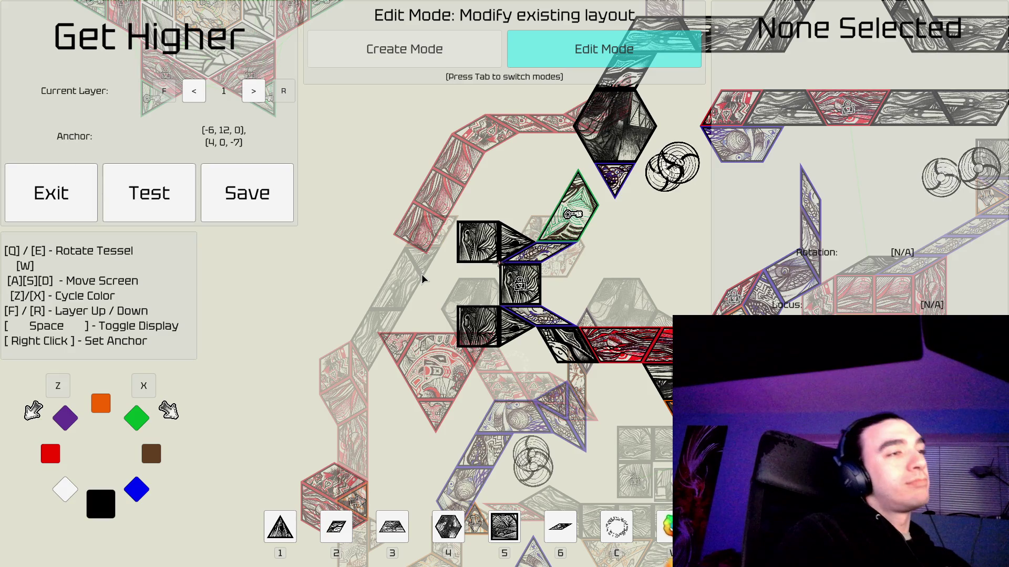
Back in Create Mode, rotate the black triangle tile to point left.
key(Tab)
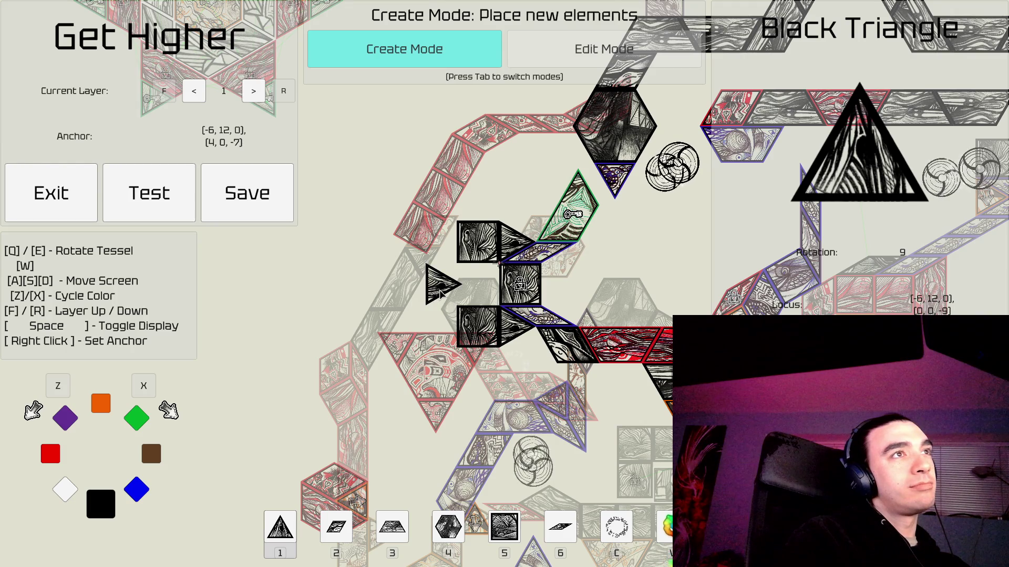
key(e)
key(q)
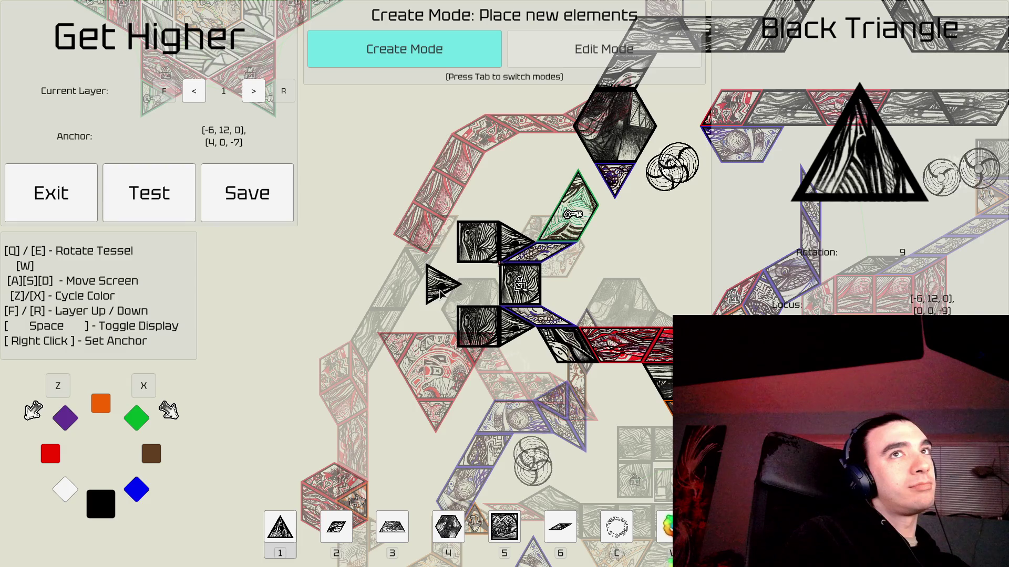
key(e)
key(e)
key(e)
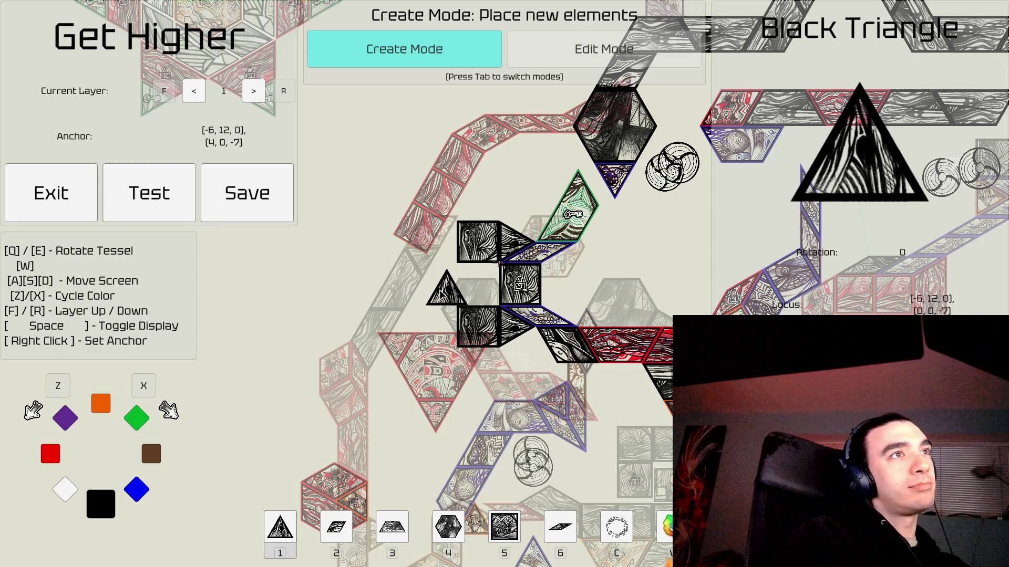
key(e)
Place two left-pointing black triangles beside the black squares, then select a white hexagon.
right_click(456, 265)
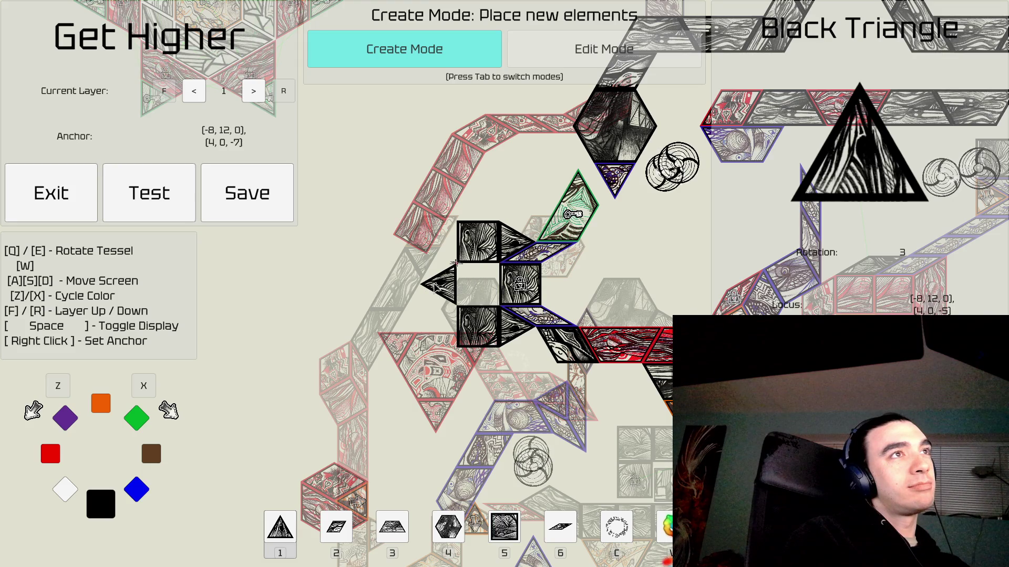
click(434, 287)
key(a)
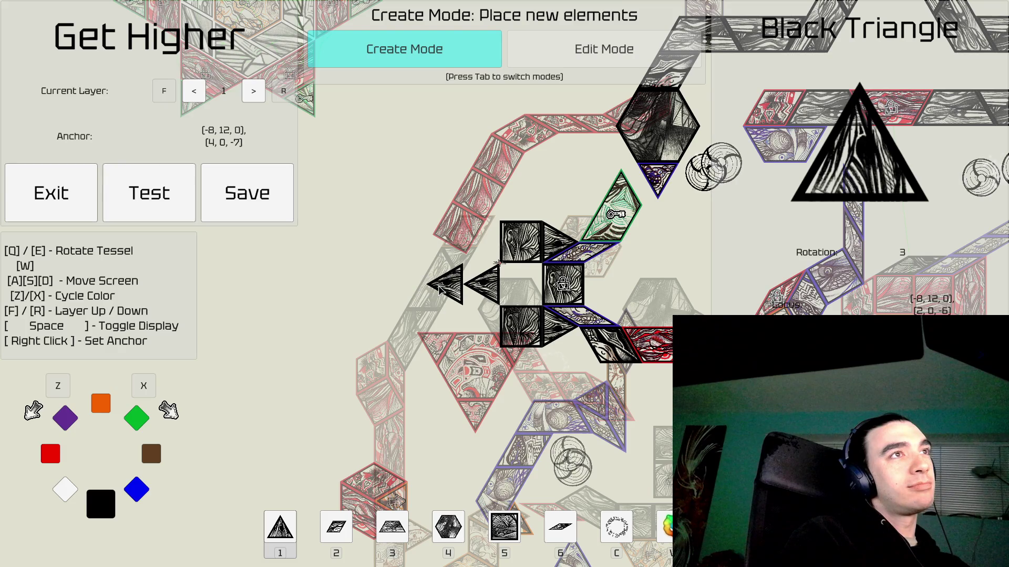
click(440, 290)
key(d)
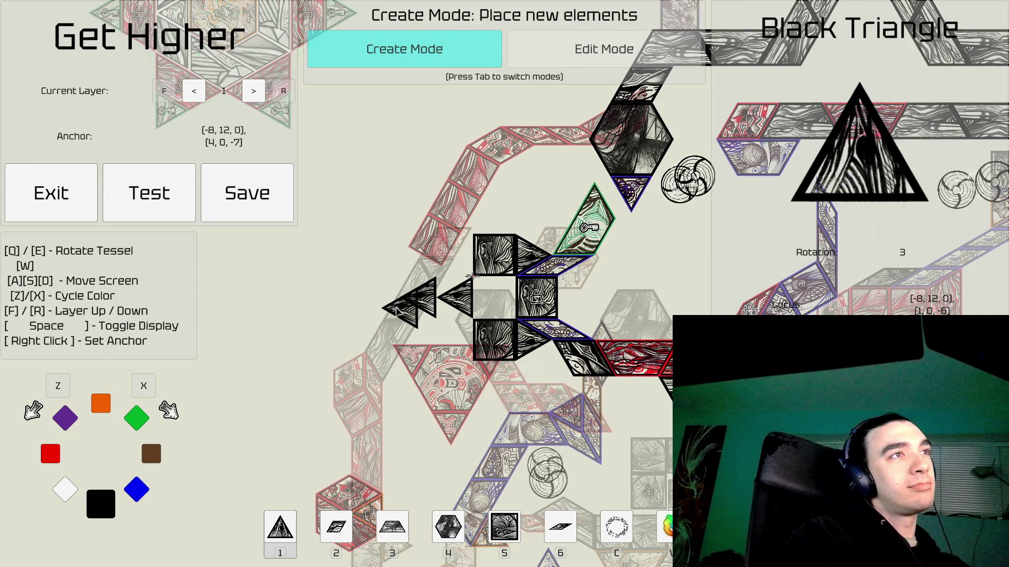
key(a)
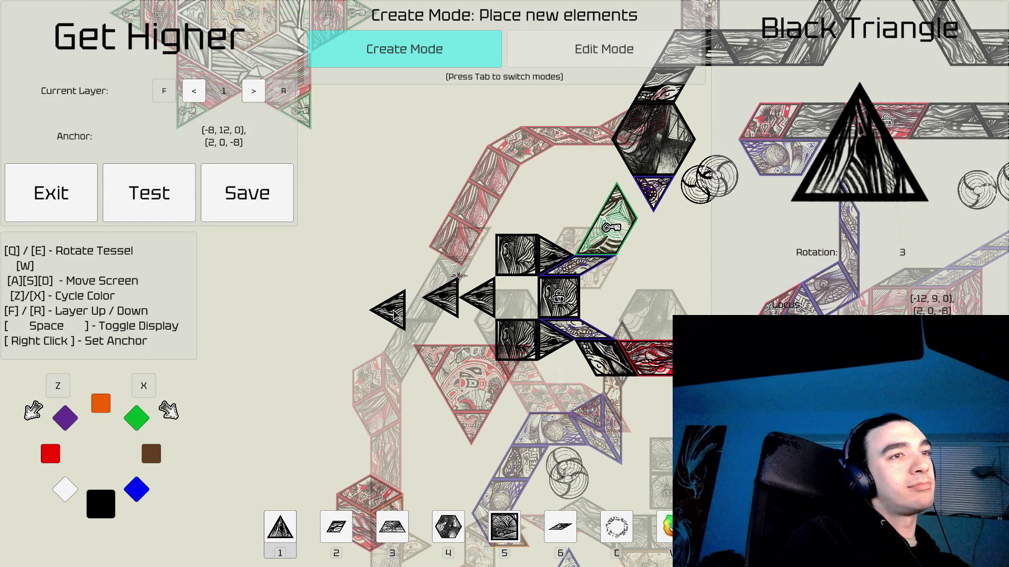
key(4)
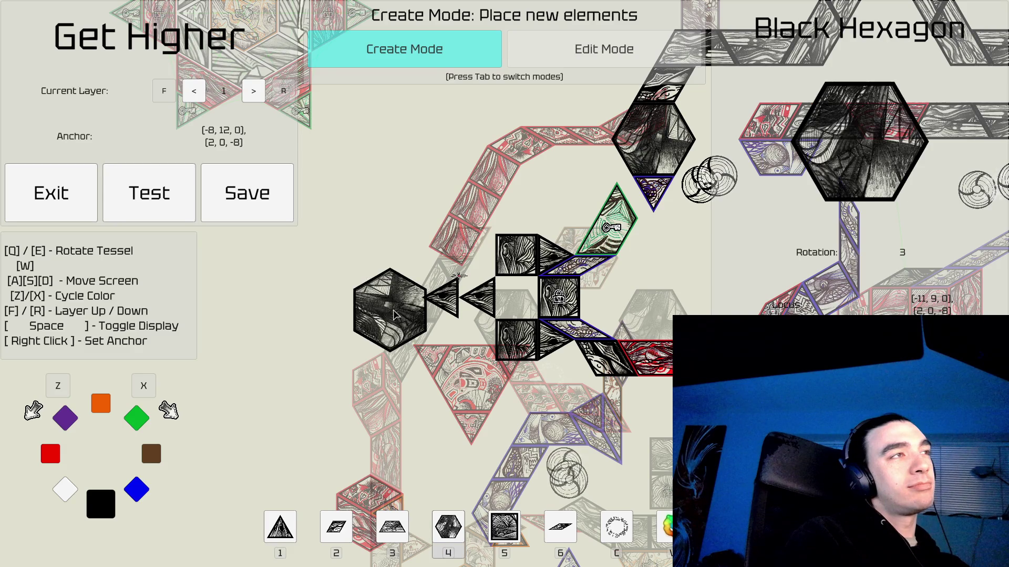
key(z)
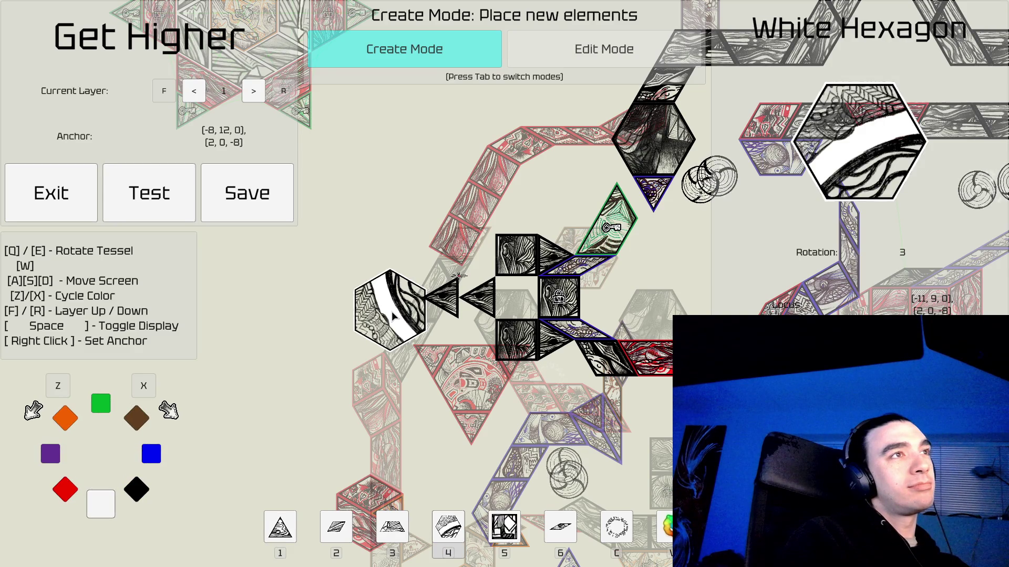